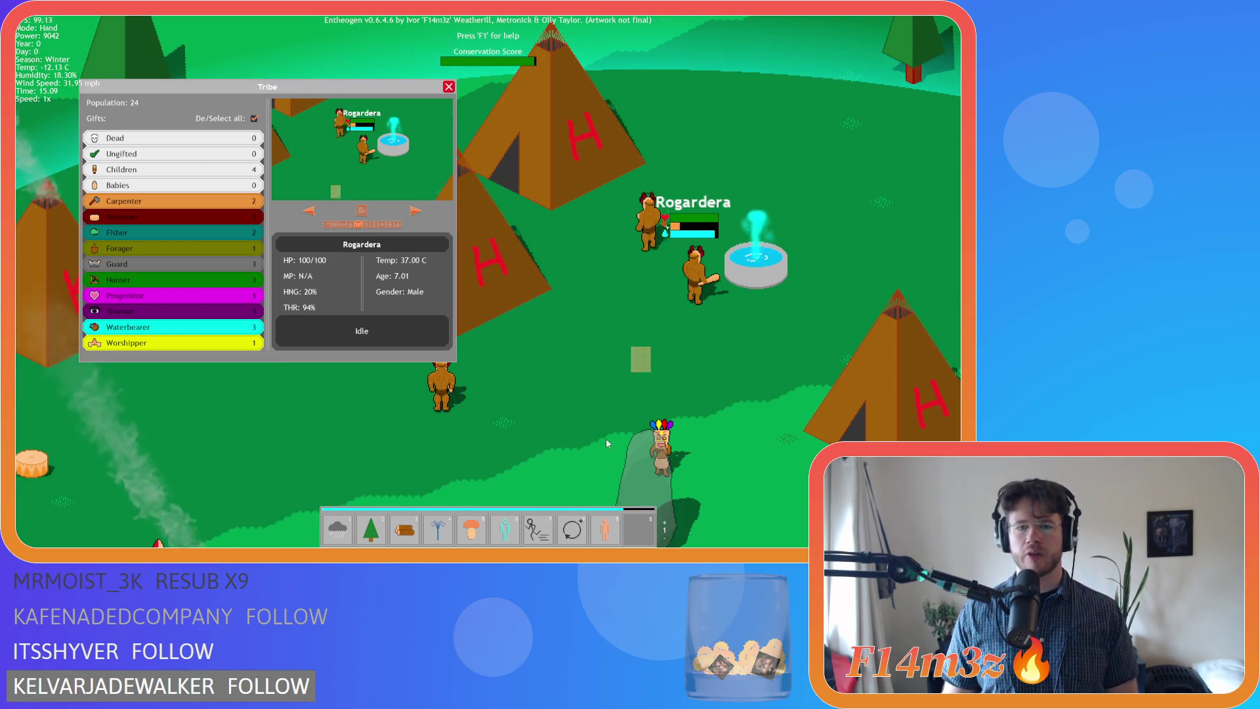
Inspect Narenvasha and Peldakshiran in the Tribe overview, then close it and quit to the menu
{"action": "left_click", "coordinate": [697, 468]}
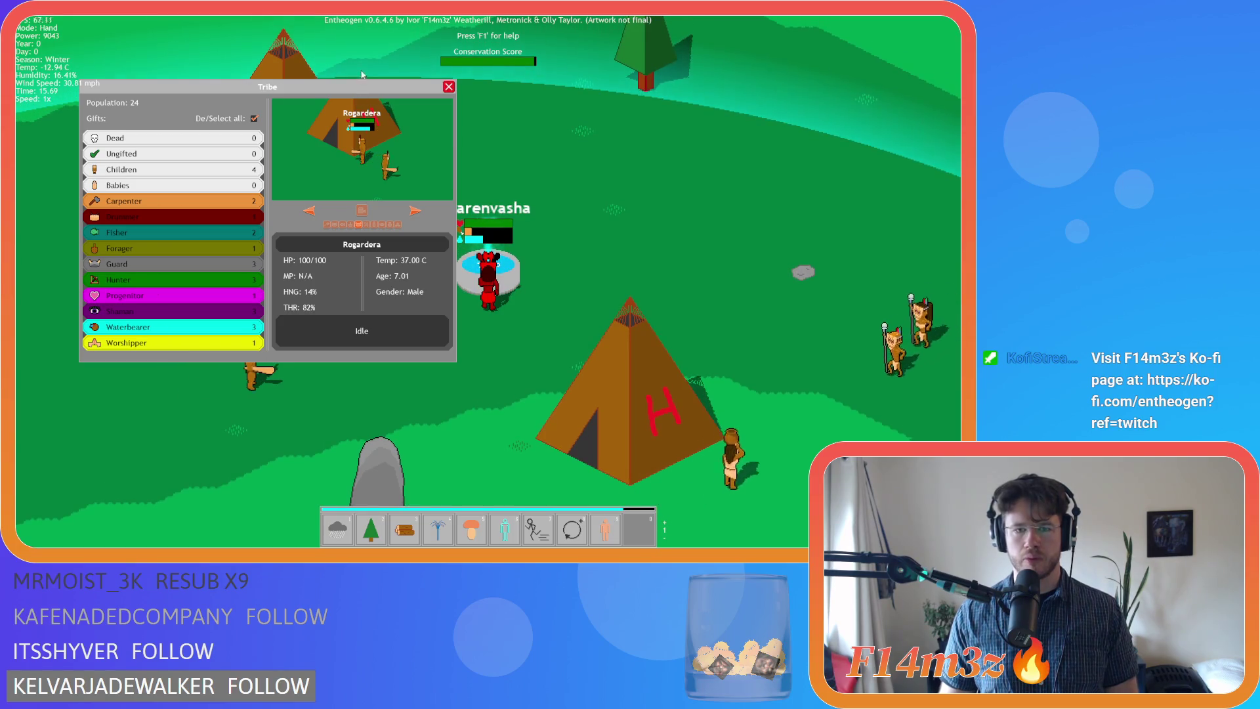
{"action": "left_click", "coordinate": [493, 319]}
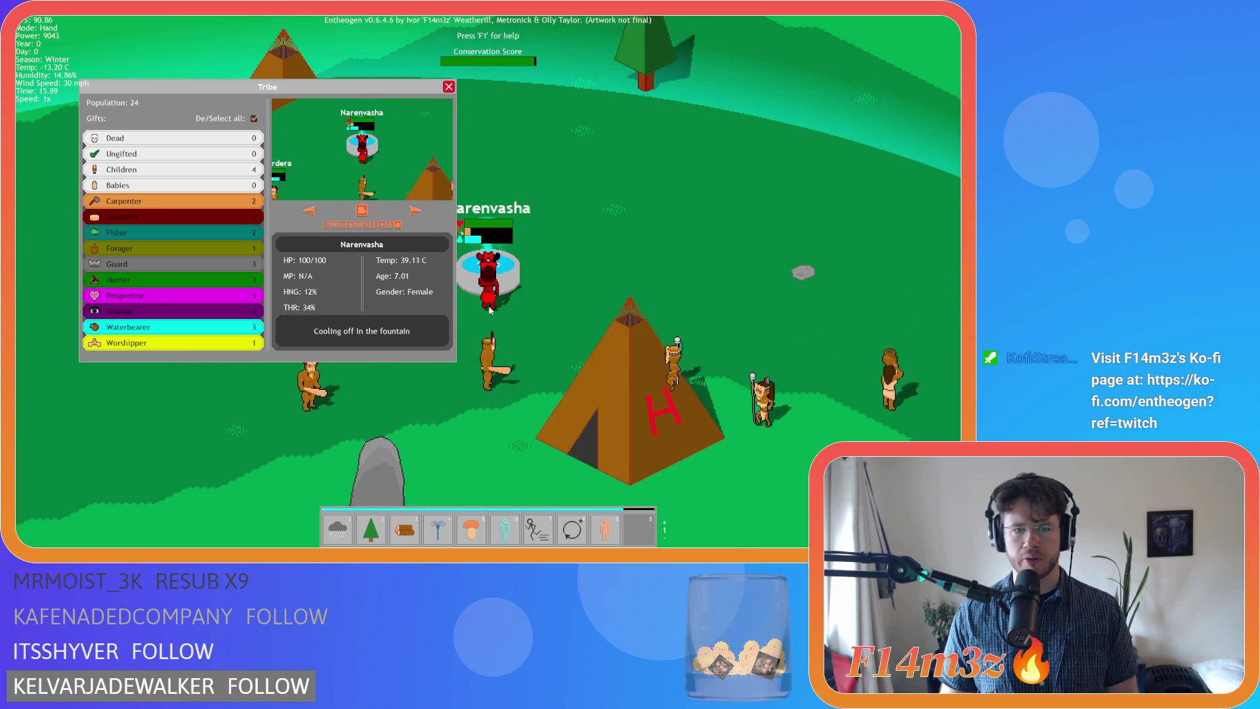
{"action": "left_click_drag", "start_coordinate": [371, 86], "coordinate": [255, 128]}
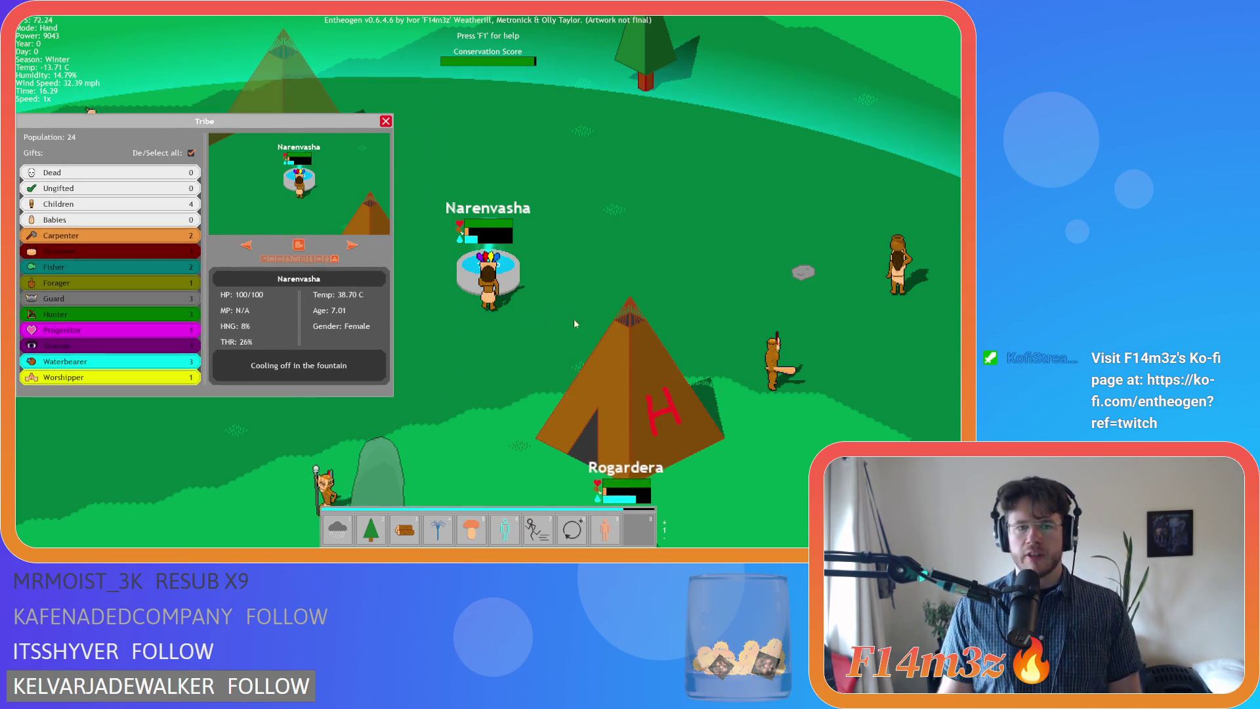
{"action": "left_click", "coordinate": [778, 370]}
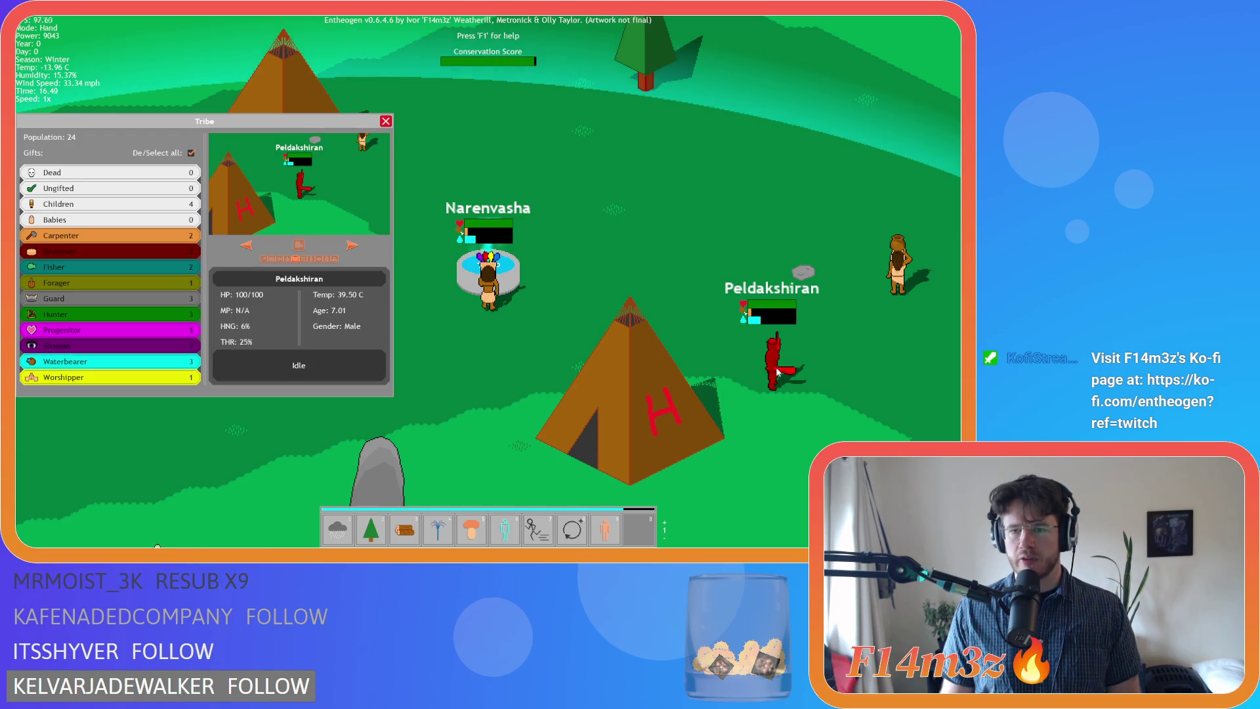
{"action": "left_click", "coordinate": [698, 333]}
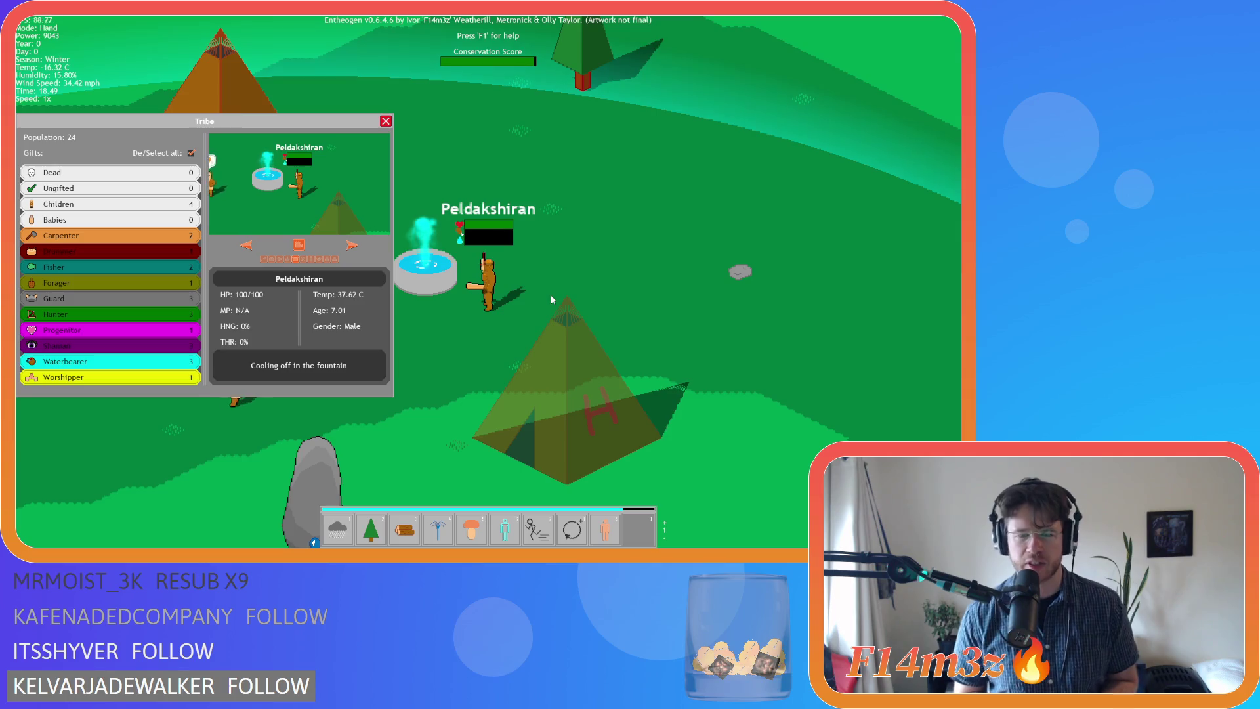
{"action": "key", "text": "Escape"}
{"action": "key", "text": "Escape"}
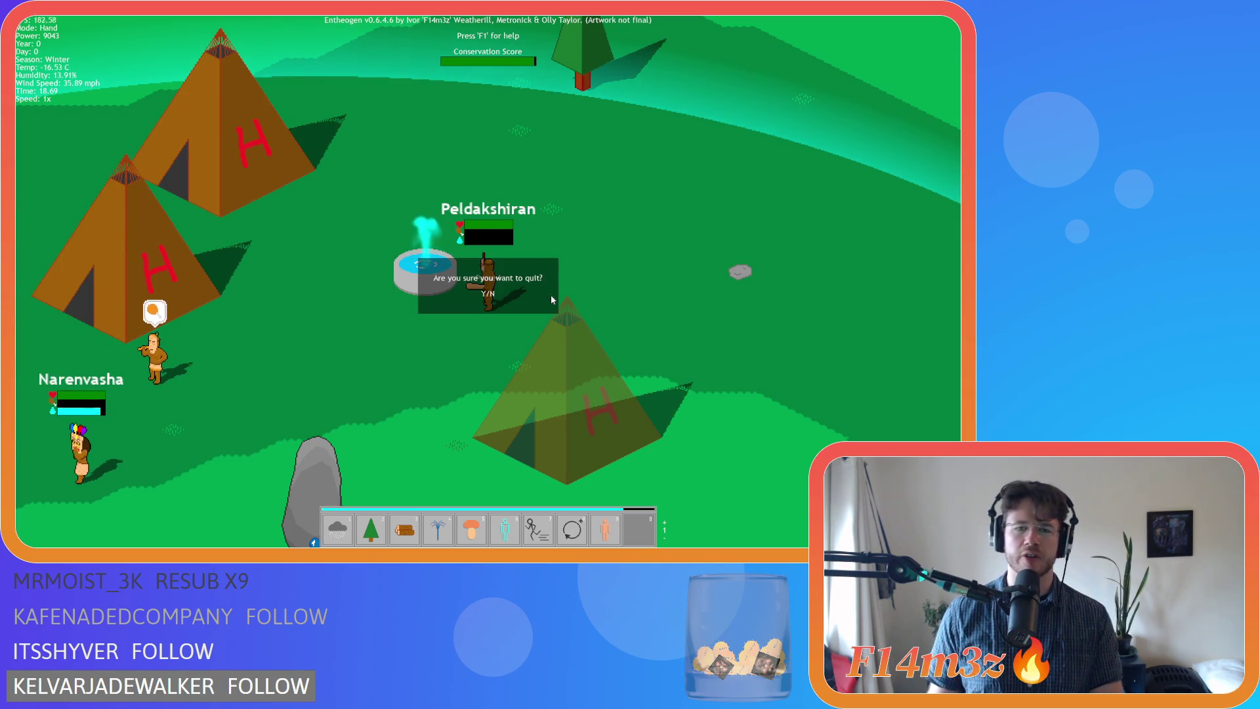
{"action": "left_click", "coordinate": [534, 290]}
Close the game, review the cooling block in sc_stateConditions, and collapse the Conditions folder
{"action": "left_click", "coordinate": [488, 325]}
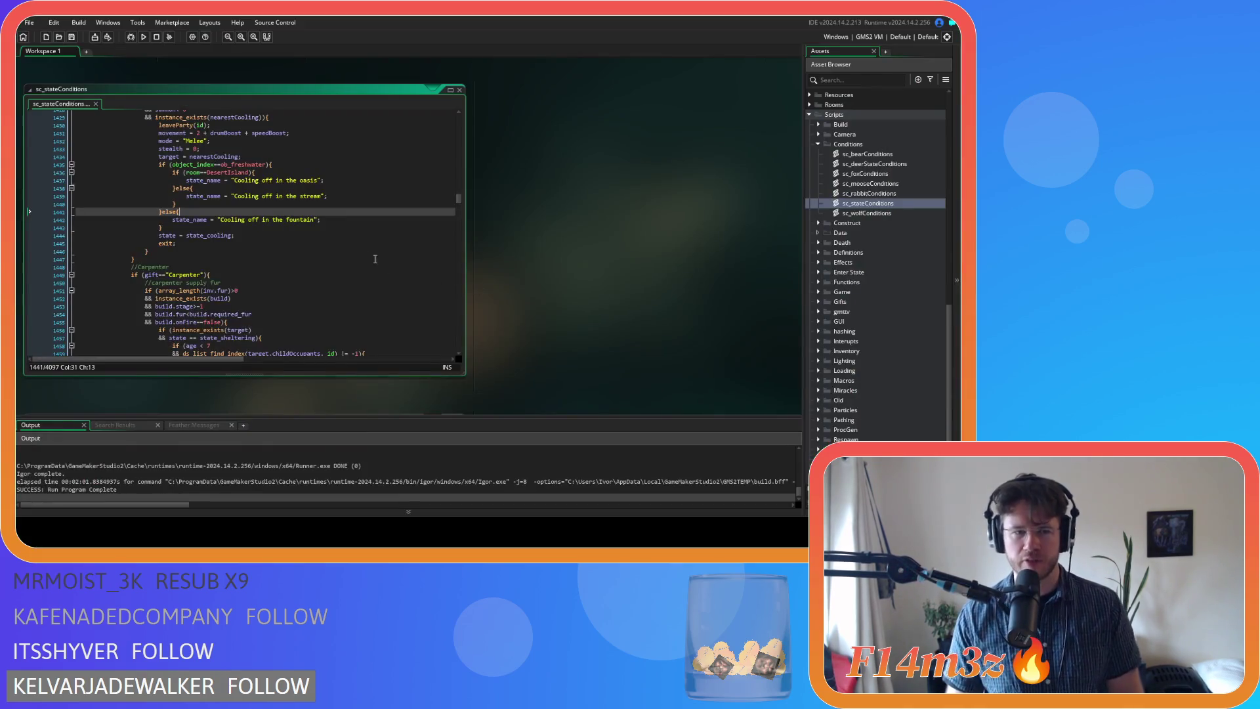
{"action": "left_click", "coordinate": [276, 266]}
{"action": "scroll", "coordinate": [276, 266], "scroll_direction": "up", "scroll_amount": 3}
{"action": "left_click", "coordinate": [374, 184]}
{"action": "scroll", "coordinate": [307, 210], "scroll_direction": "down", "scroll_amount": 5}
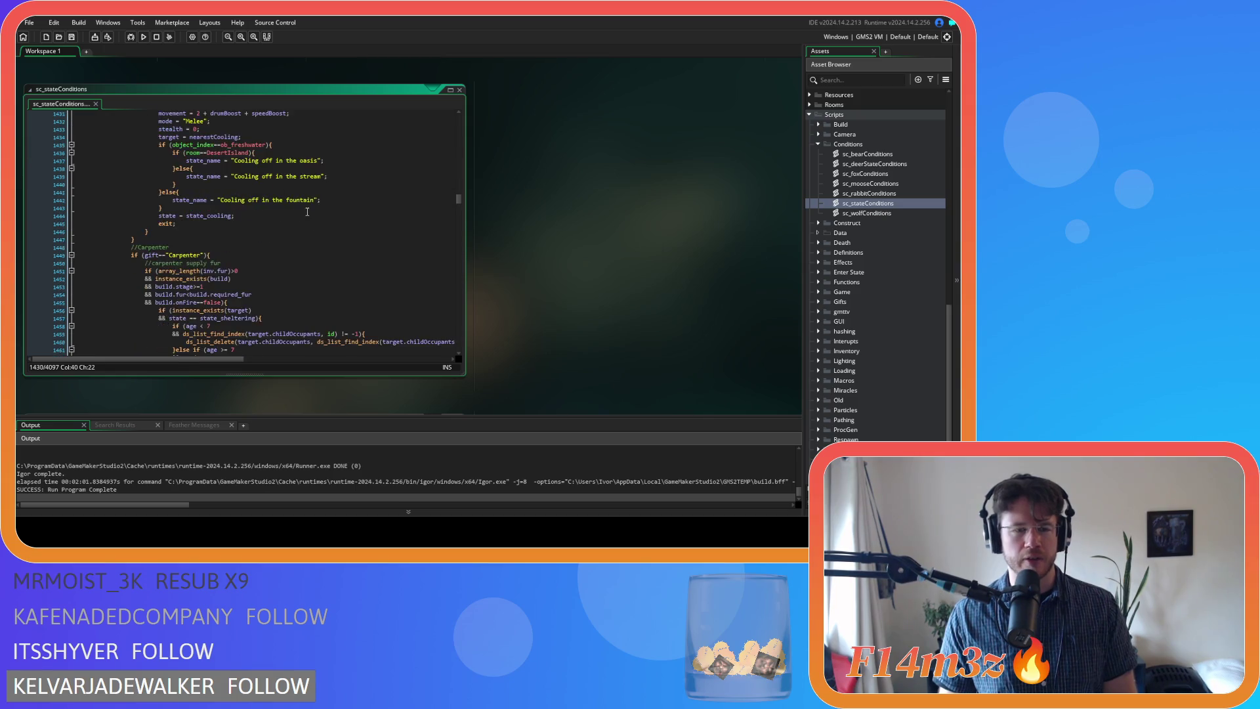
{"action": "scroll", "coordinate": [370, 230], "scroll_direction": "up", "scroll_amount": 6}
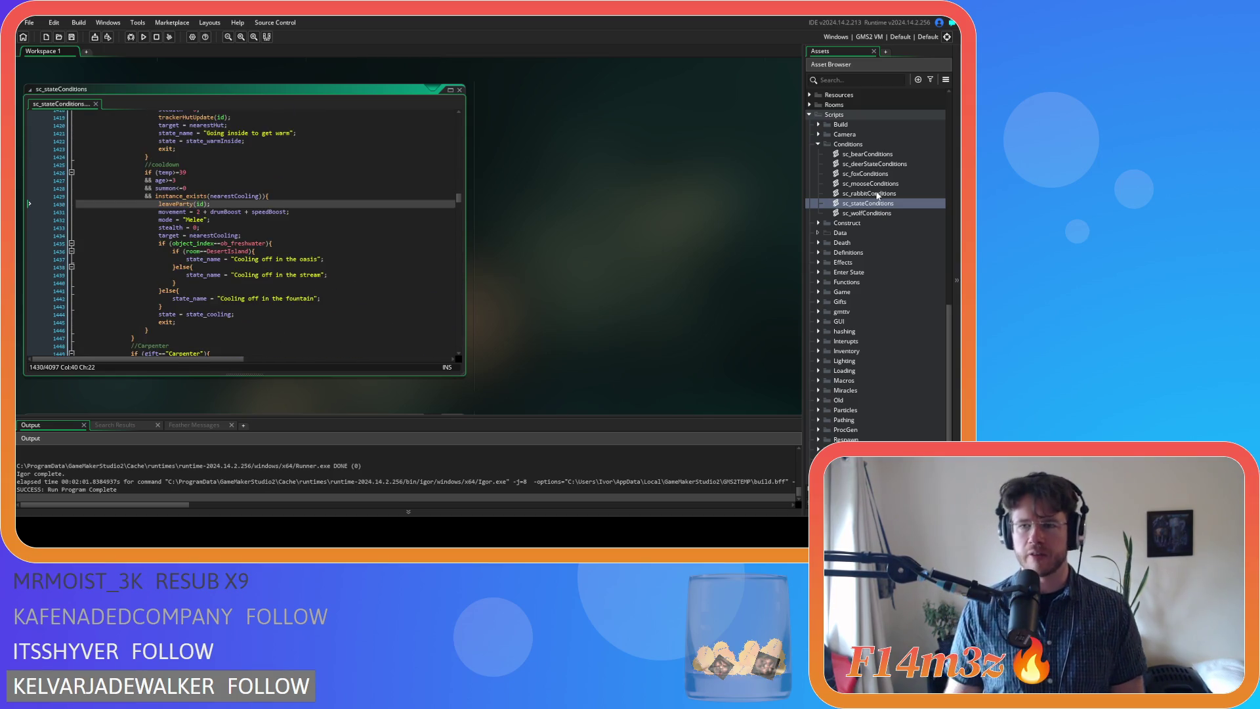
{"action": "left_click", "coordinate": [818, 144]}
{"action": "scroll", "coordinate": [609, 233], "scroll_direction": "up", "scroll_amount": 5}
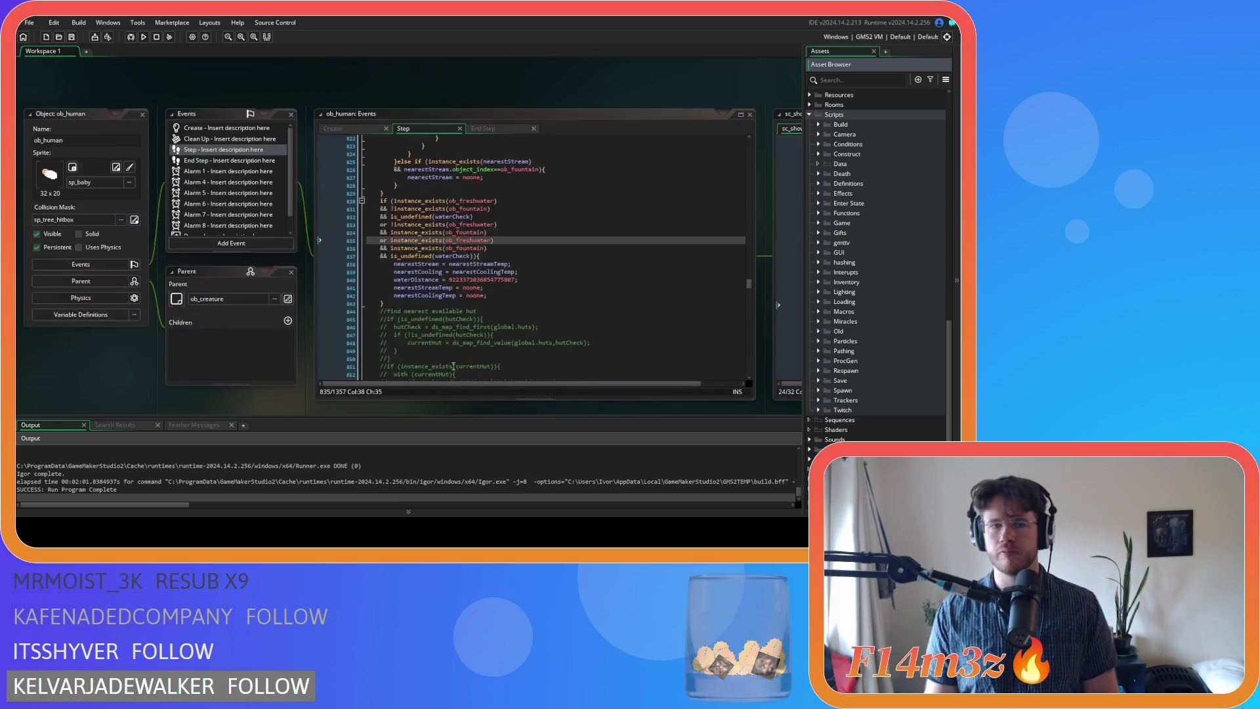
Find state_cooling in ob_human's Create code and change the divisor on line 777 from 10 to 5
{"action": "left_click", "coordinate": [333, 128]}
{"action": "key", "text": "ctrl+f"}
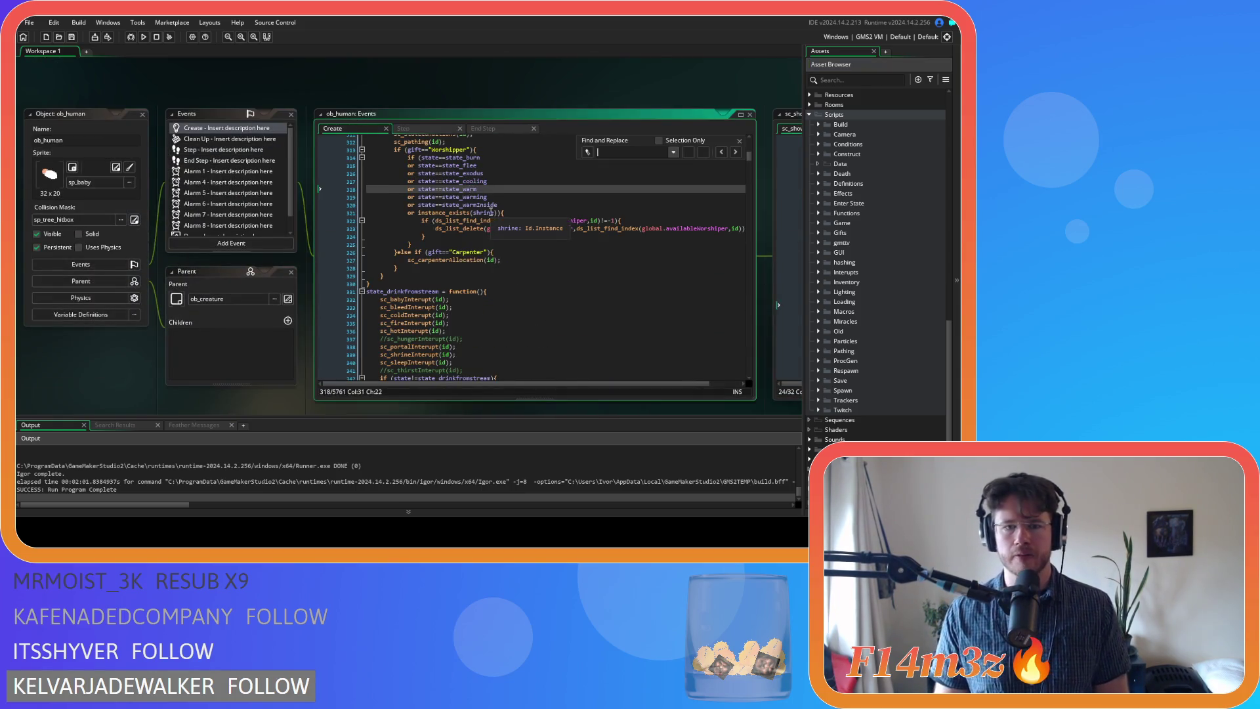
{"action": "type", "text": "state_cooling"}
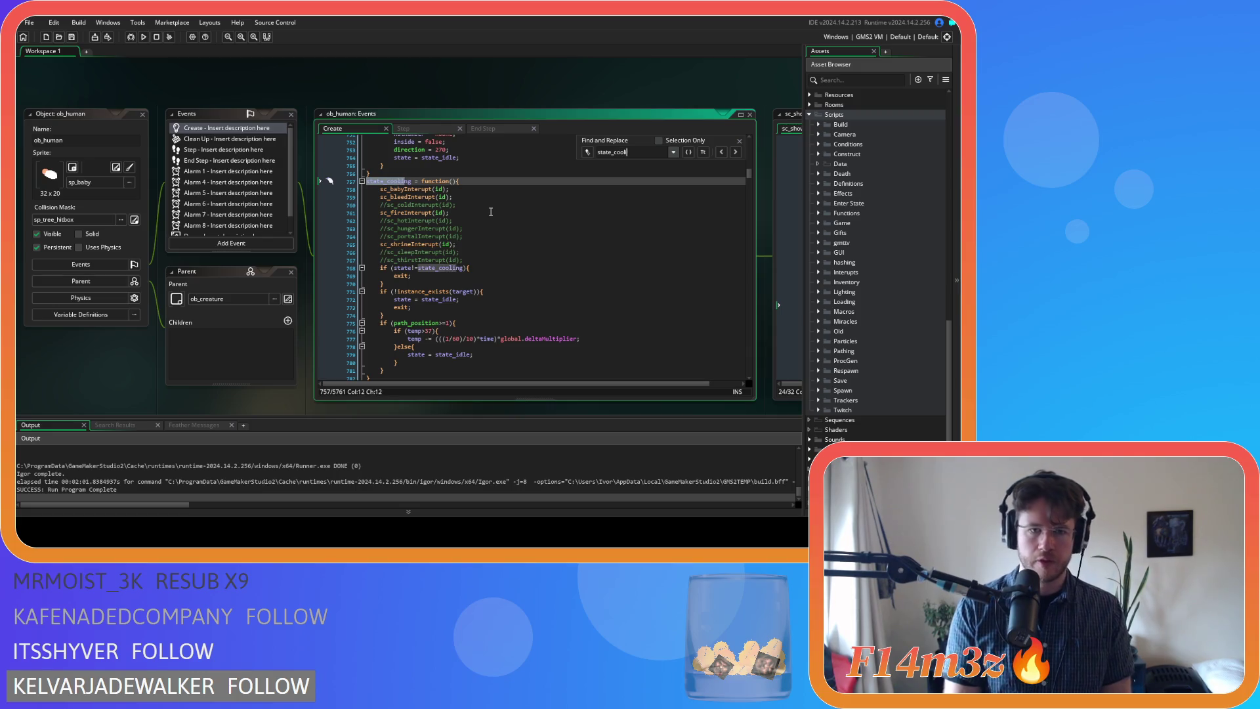
{"action": "scroll", "coordinate": [496, 242], "scroll_direction": "down", "scroll_amount": 12}
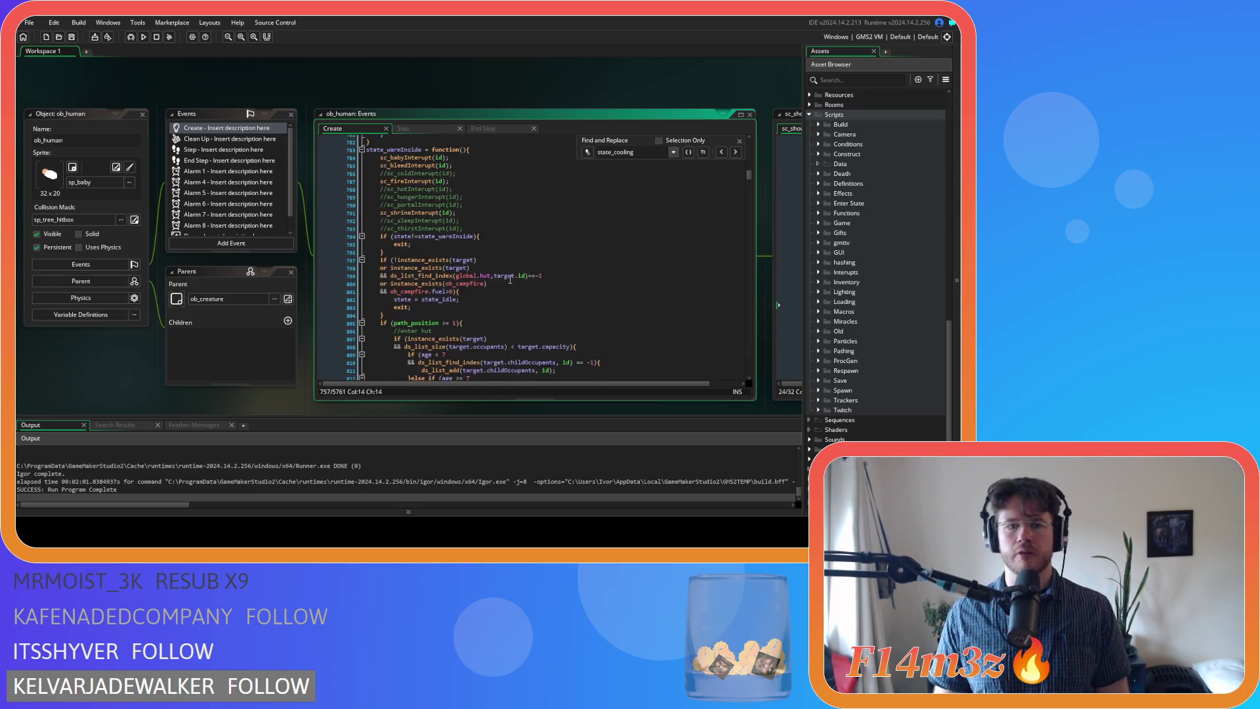
{"action": "scroll", "coordinate": [513, 281], "scroll_direction": "up", "scroll_amount": 15}
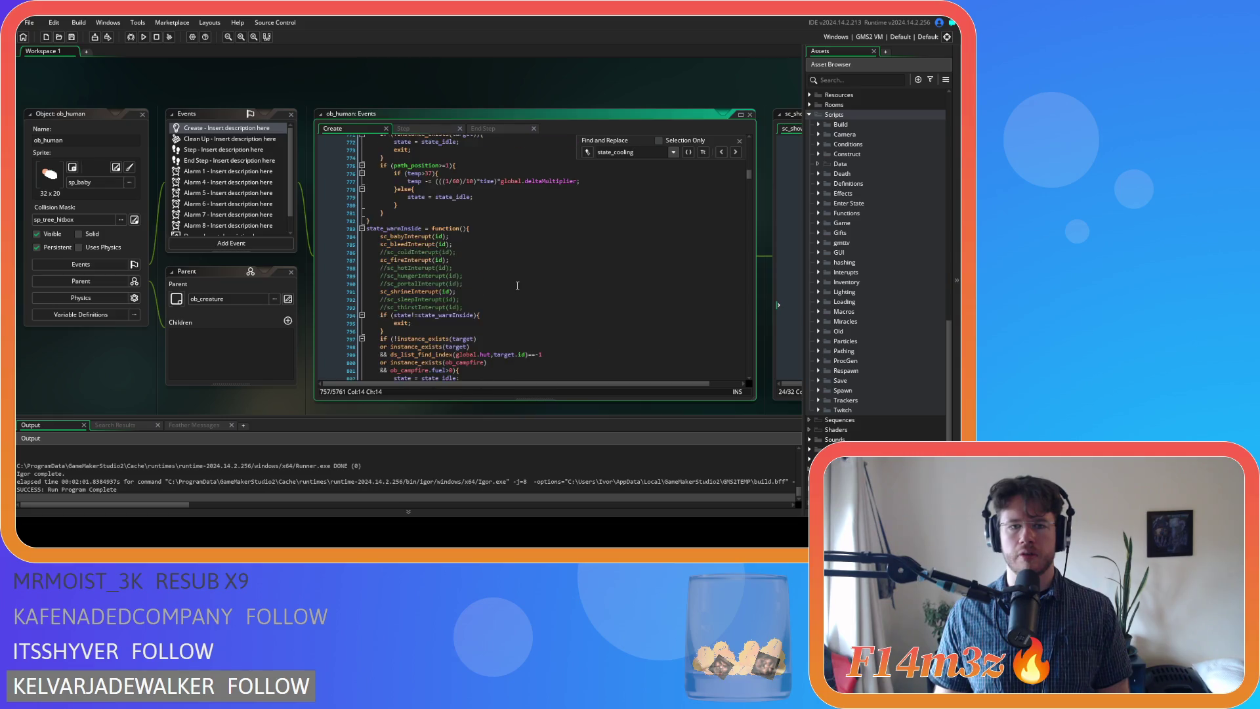
{"action": "double_click", "coordinate": [471, 299]}
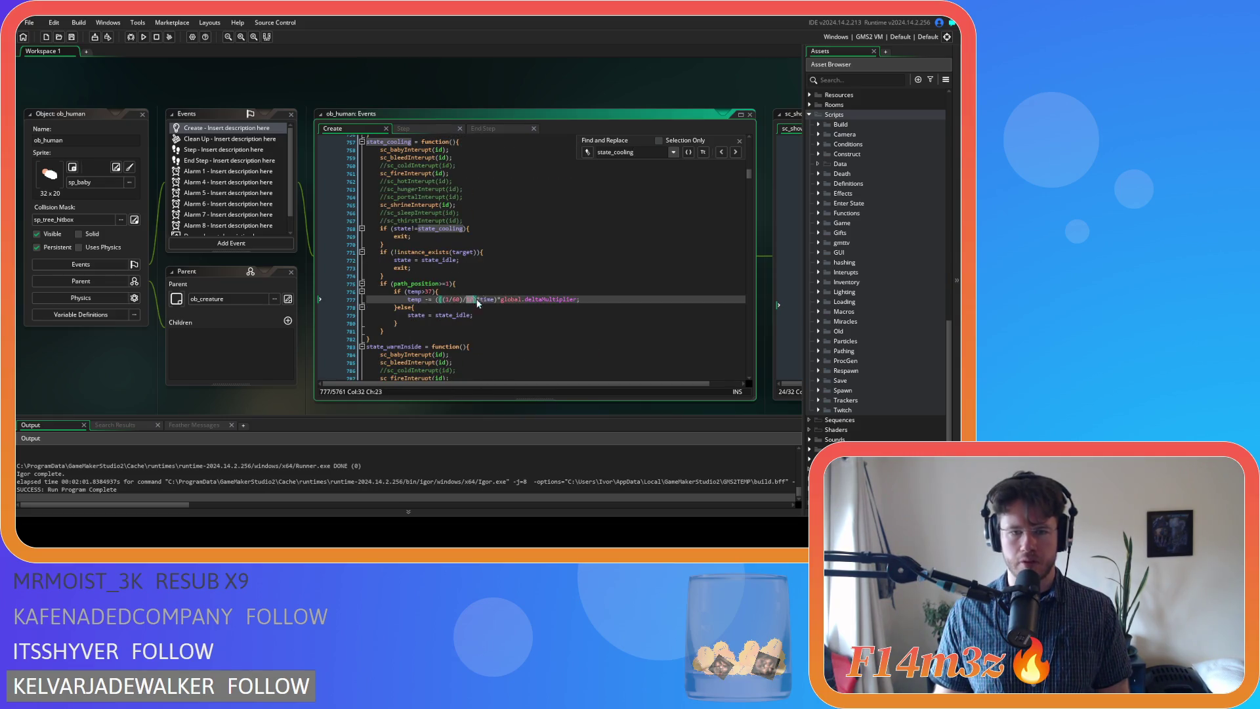
{"action": "type", "text": "5"}
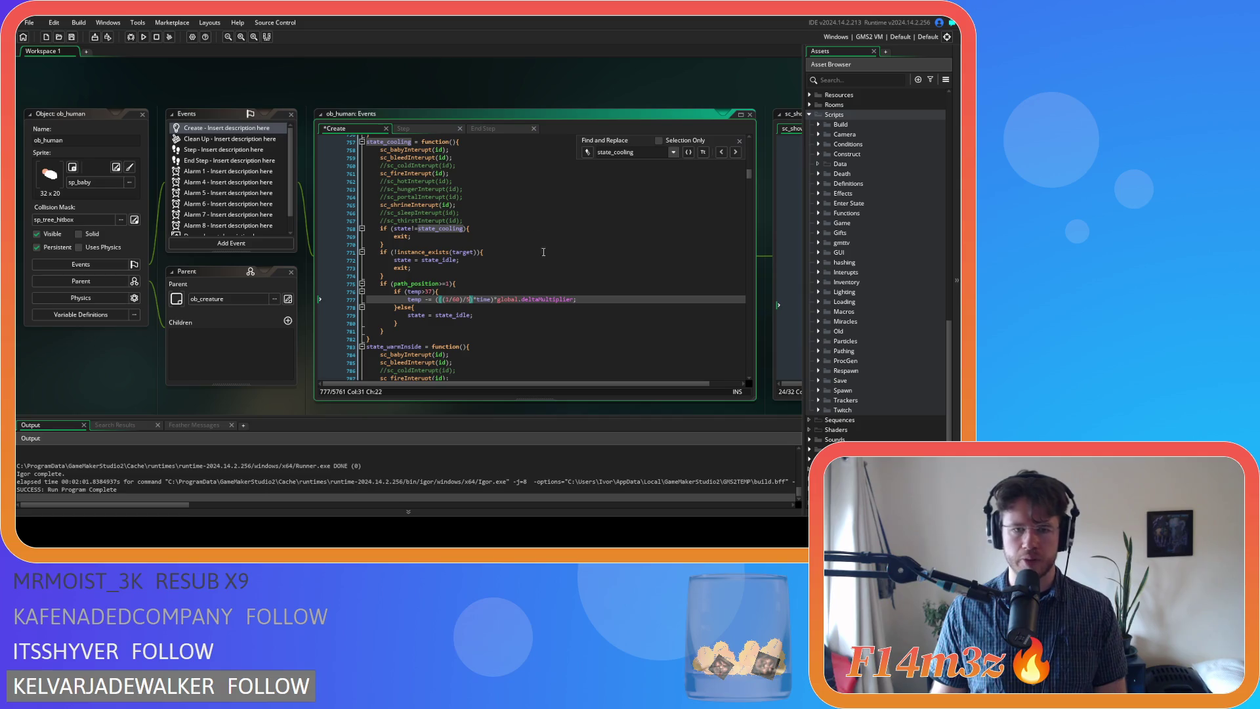
{"action": "left_click", "coordinate": [614, 299]}
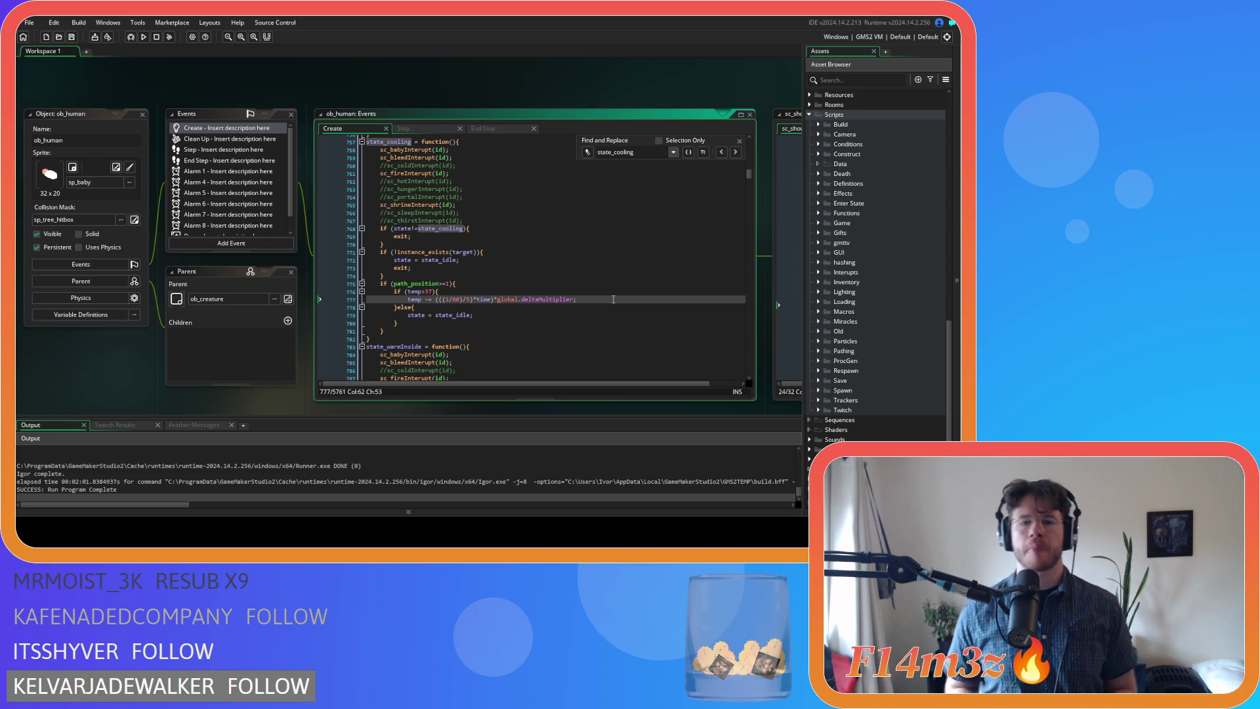
{"action": "left_click", "coordinate": [739, 141]}
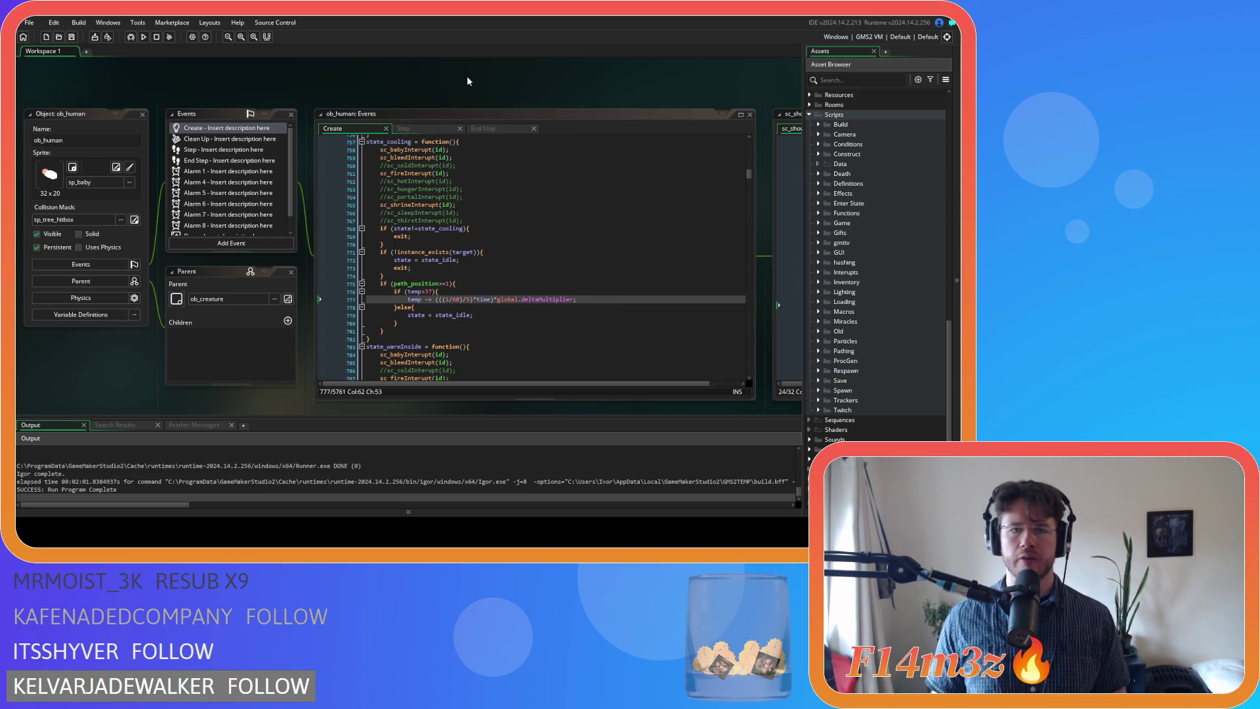
Close all open editors with Windows > Close All and scroll down the Asset Browser
{"action": "mouse_move", "coordinate": [497, 98]}
{"action": "left_click", "coordinate": [548, 163]}
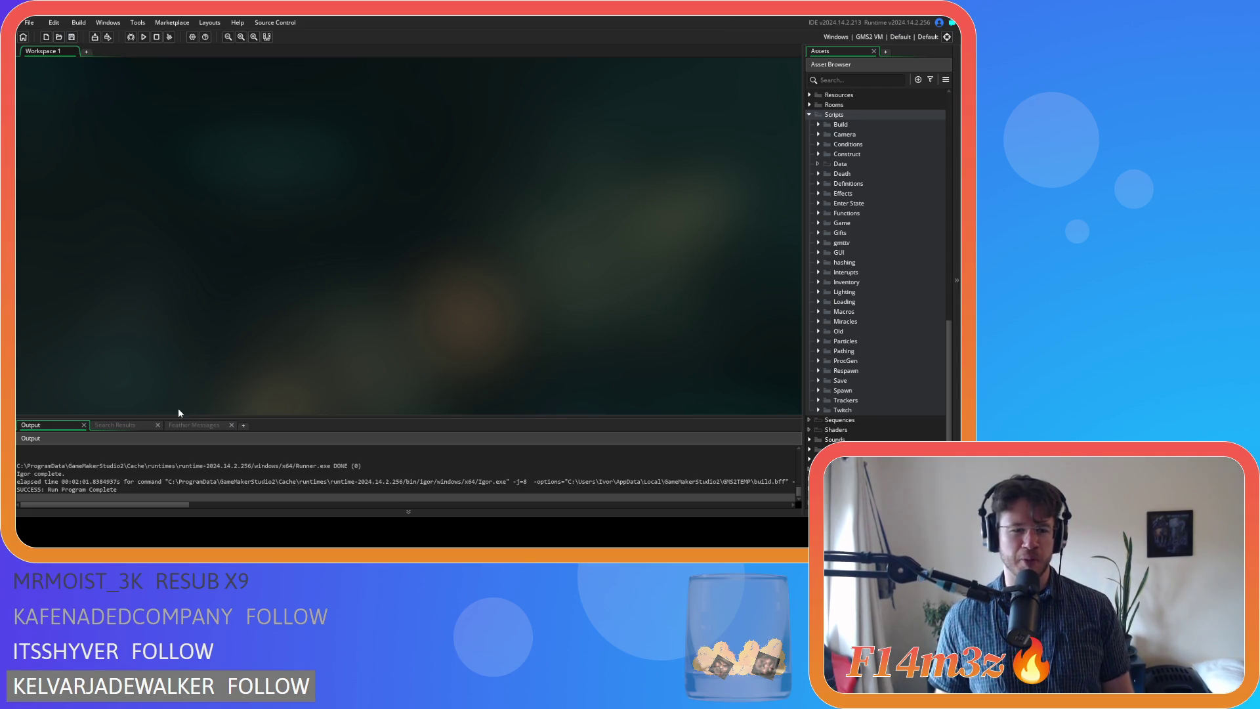
{"action": "scroll", "coordinate": [826, 253], "scroll_direction": "down", "scroll_amount": 10}
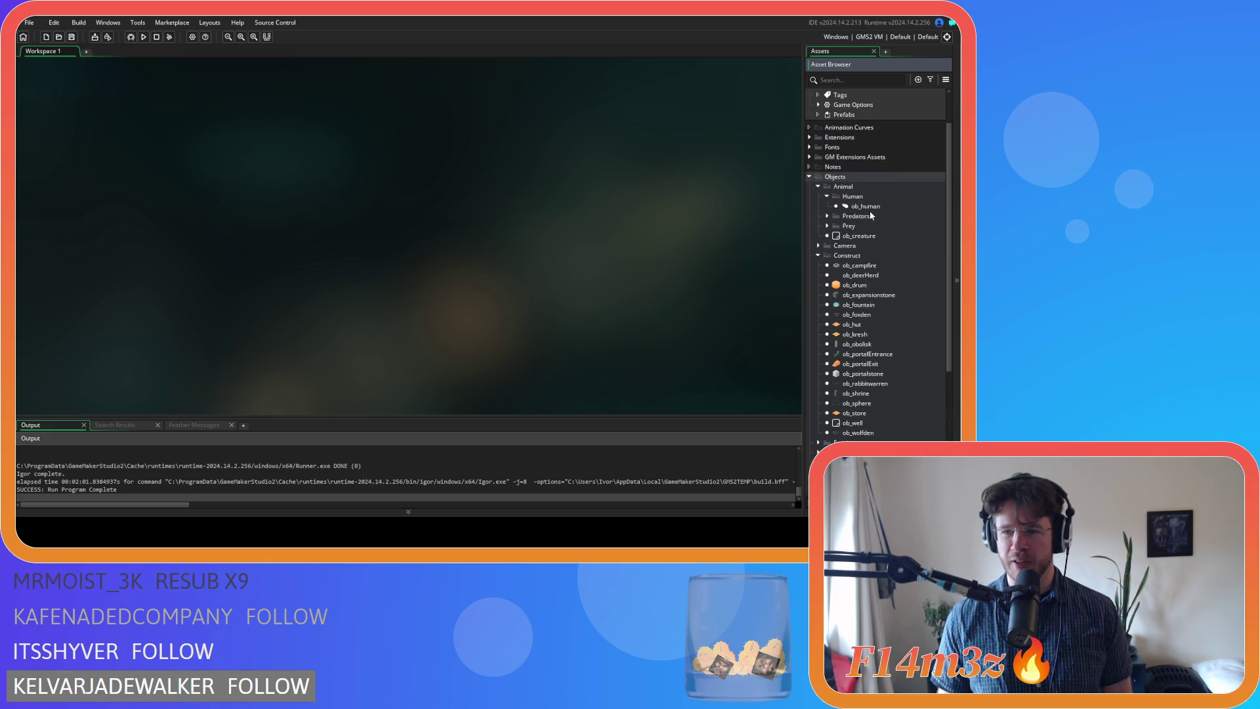
Select ob_human in the assets and bring its code editor into focus
{"action": "left_click", "coordinate": [870, 207]}
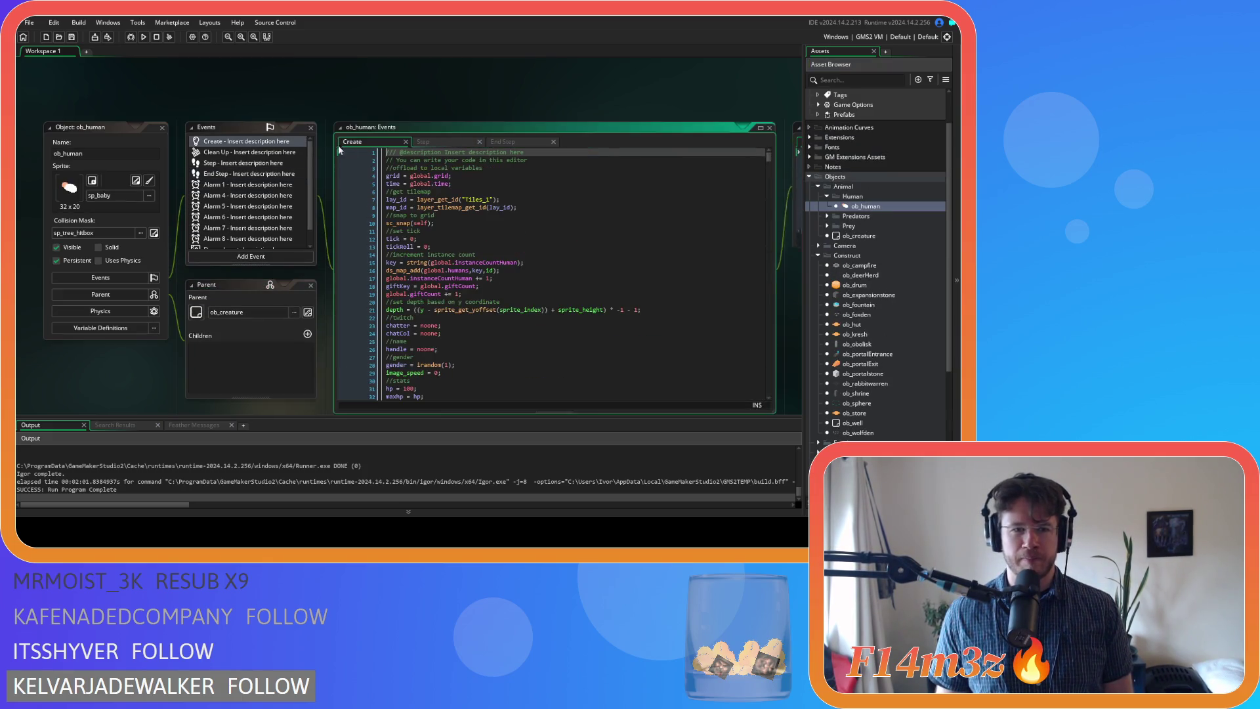
{"action": "key", "text": "ctrl+f"}
{"action": "scroll", "coordinate": [600, 96], "scroll_direction": "right", "scroll_amount": 5}
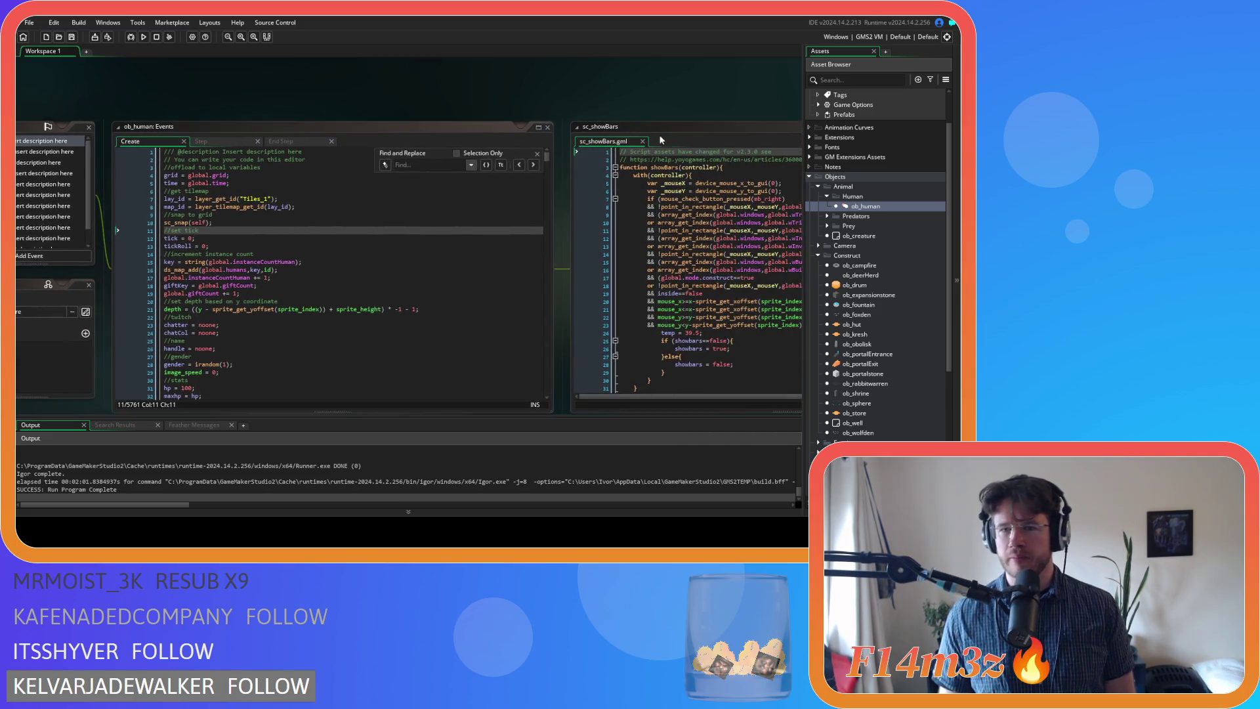
{"action": "left_click", "coordinate": [528, 121]}
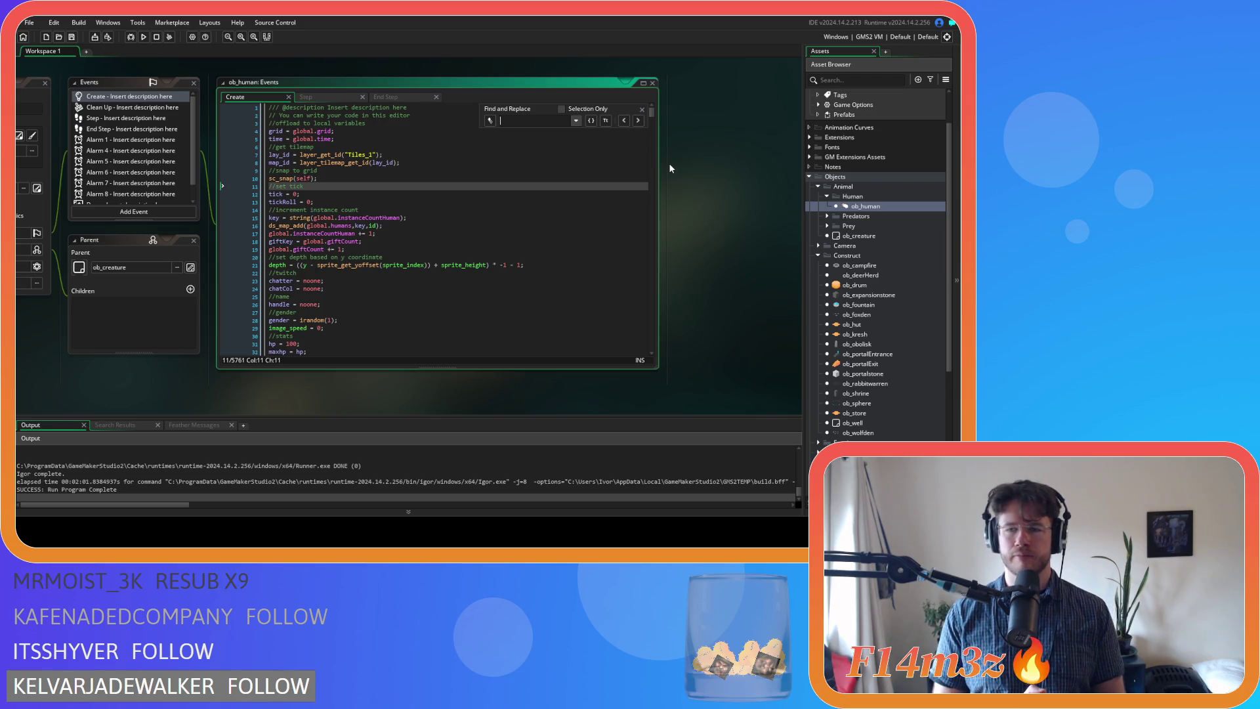
{"action": "scroll", "coordinate": [878, 334], "scroll_direction": "down", "scroll_amount": 7}
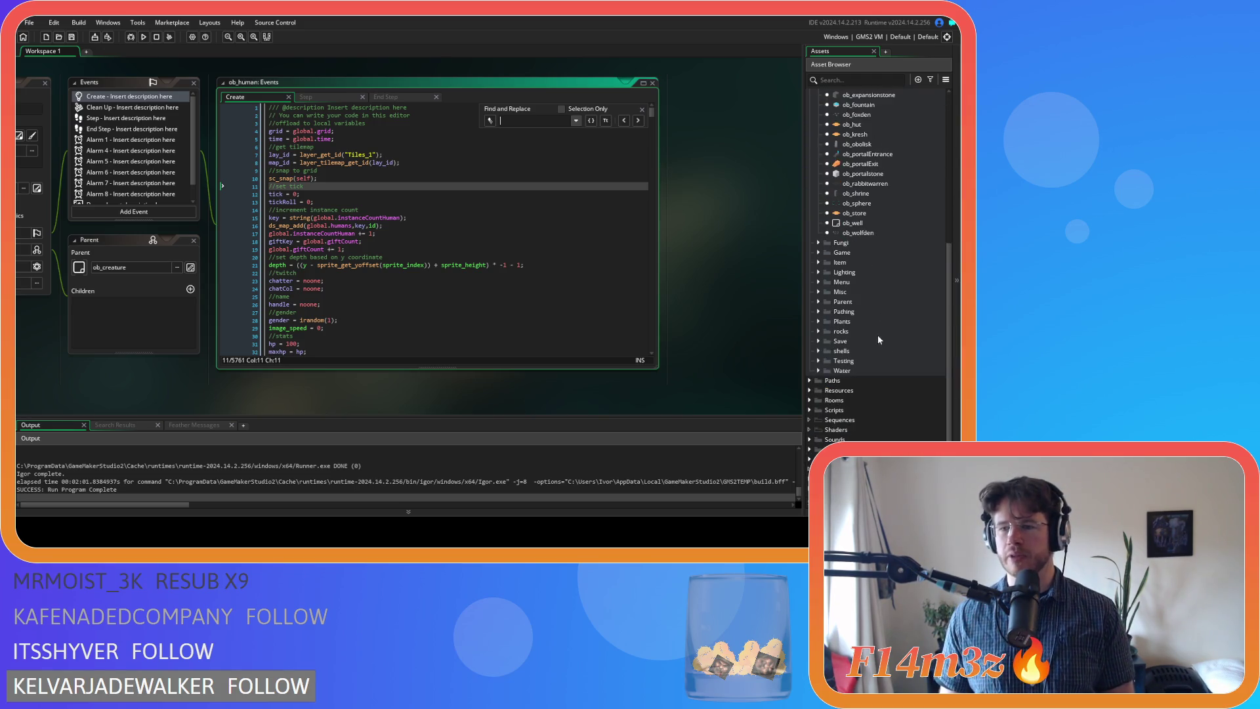
Expand Scripts > Conditions and open sc_stateConditions in the code editor
{"action": "left_click", "coordinate": [812, 408]}
{"action": "scroll", "coordinate": [852, 412], "scroll_direction": "down", "scroll_amount": 7}
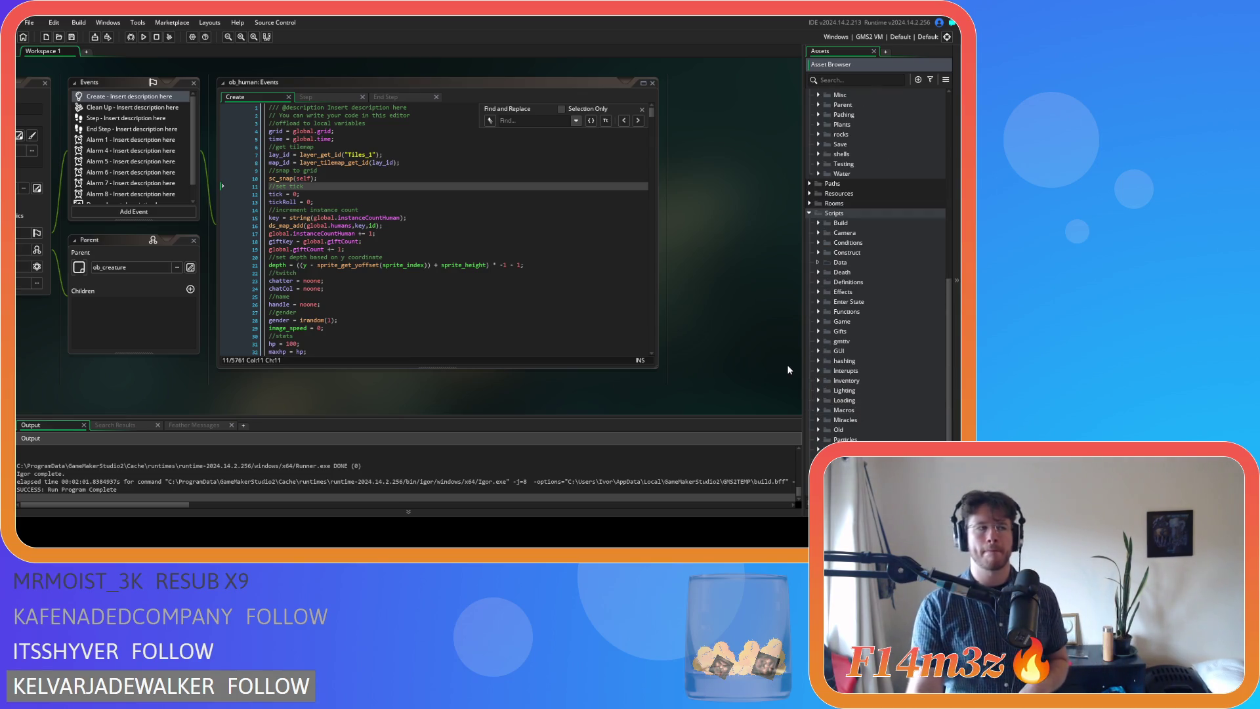
{"action": "left_click", "coordinate": [819, 243]}
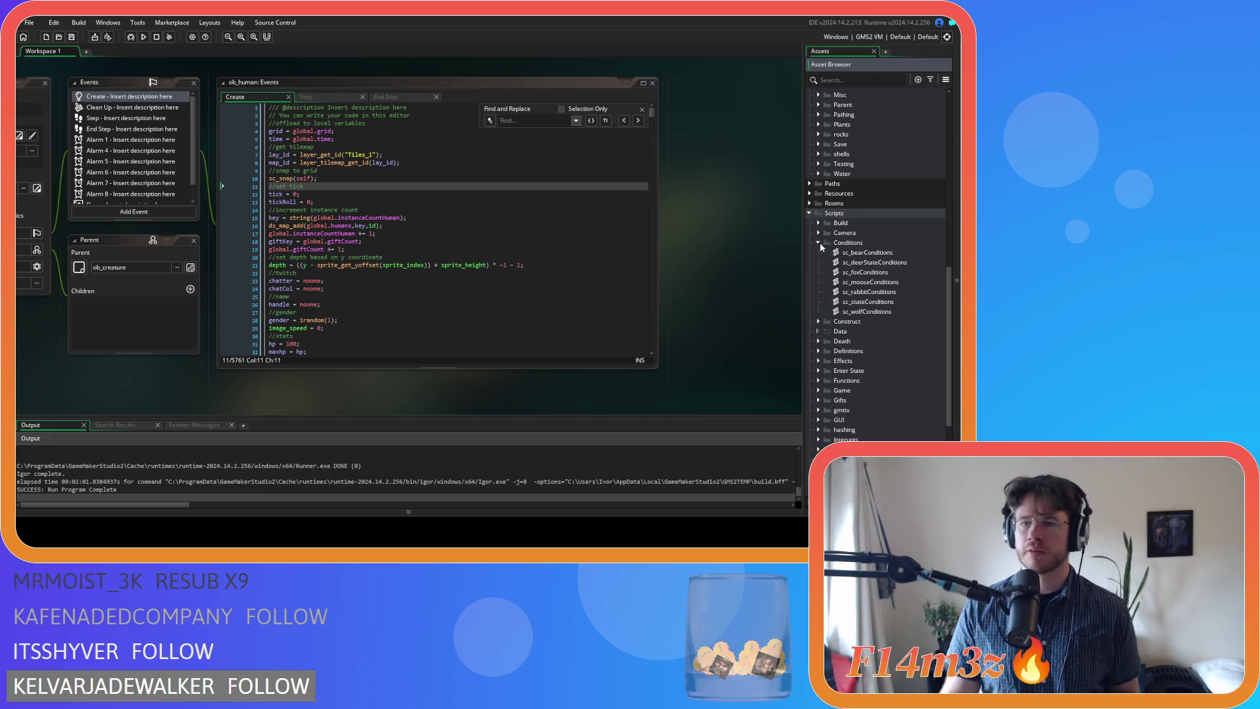
{"action": "left_click", "coordinate": [864, 302]}
{"action": "left_click", "coordinate": [320, 194]}
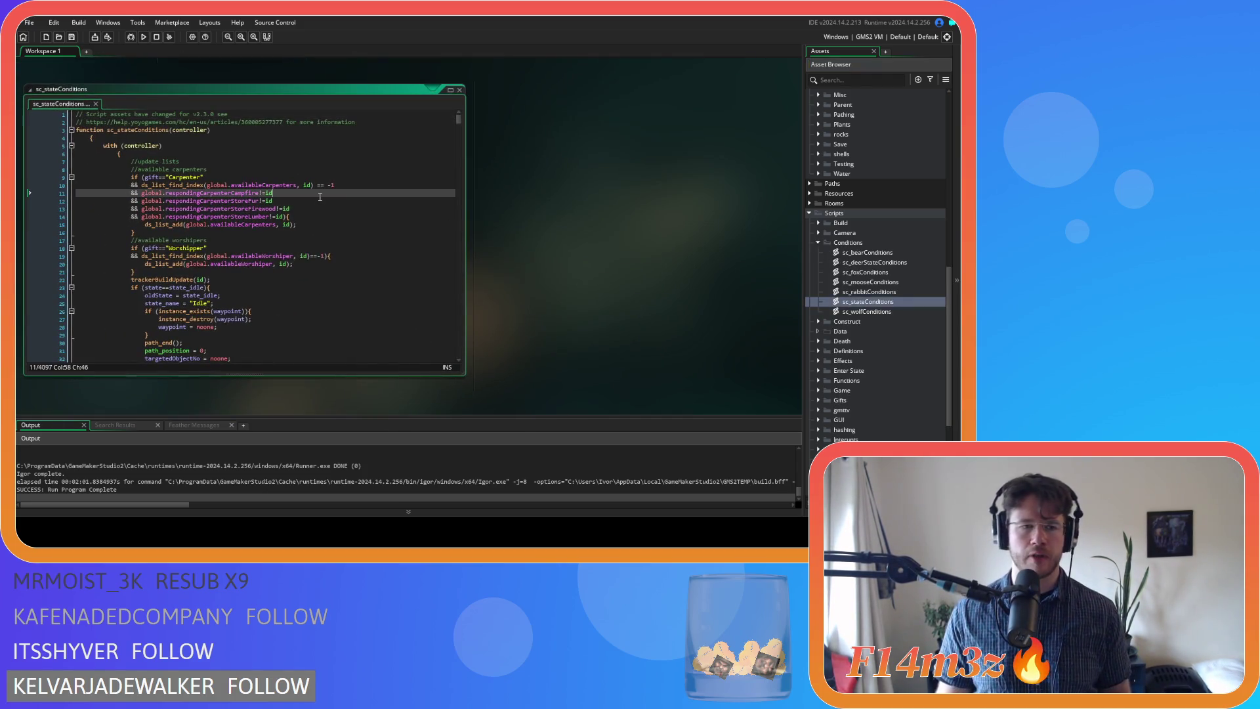
Search the script for state_shelter and step through matches to the shelter-from-rain block
{"action": "key", "text": "ctrl+f"}
{"action": "type", "text": "state_s"}
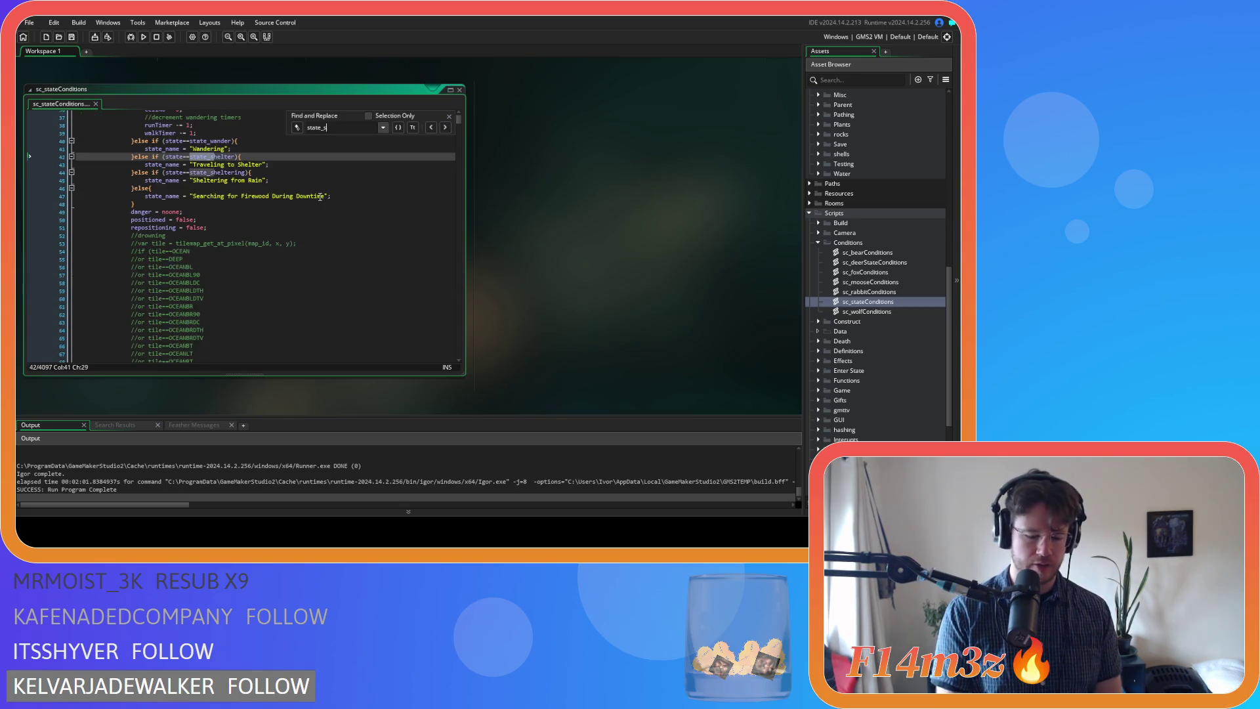
{"action": "type", "text": "helter"}
{"action": "left_click", "coordinate": [445, 127]}
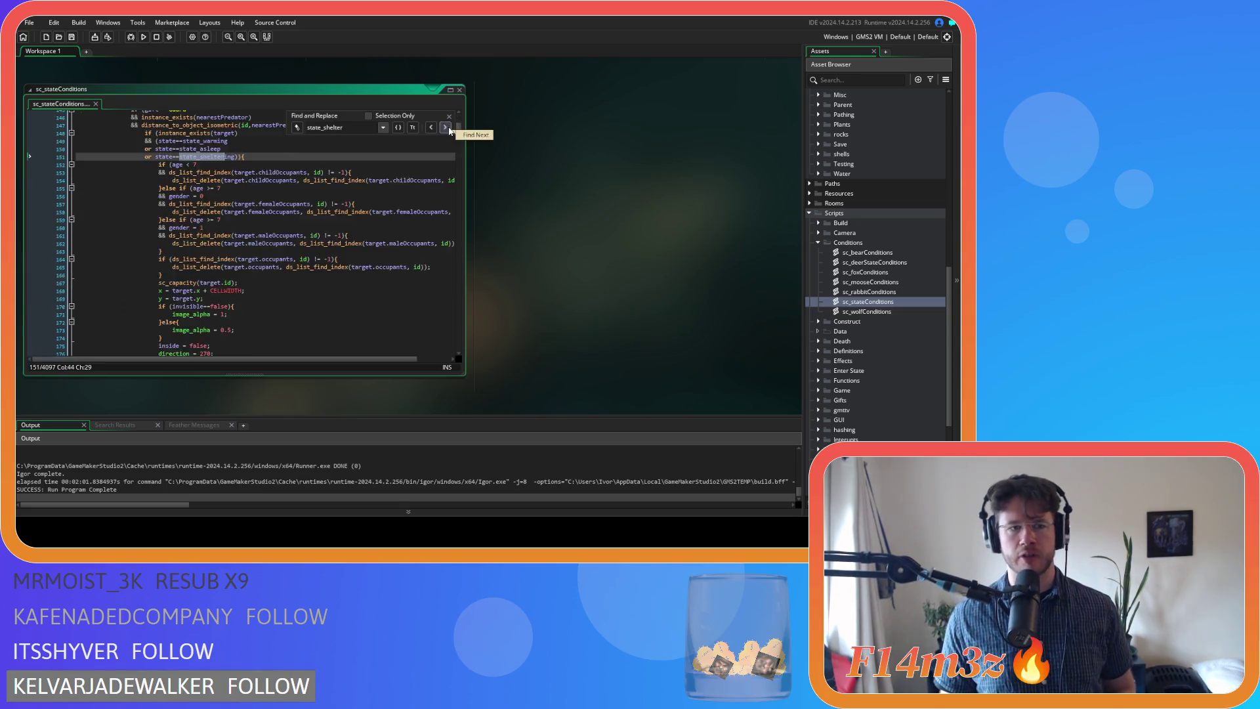
{"action": "left_click", "coordinate": [449, 128]}
{"action": "left_click", "coordinate": [449, 129]}
{"action": "left_click", "coordinate": [449, 129]}
{"action": "left_click", "coordinate": [449, 129]}
{"action": "left_click", "coordinate": [449, 129]}
{"action": "left_click", "coordinate": [449, 129]}
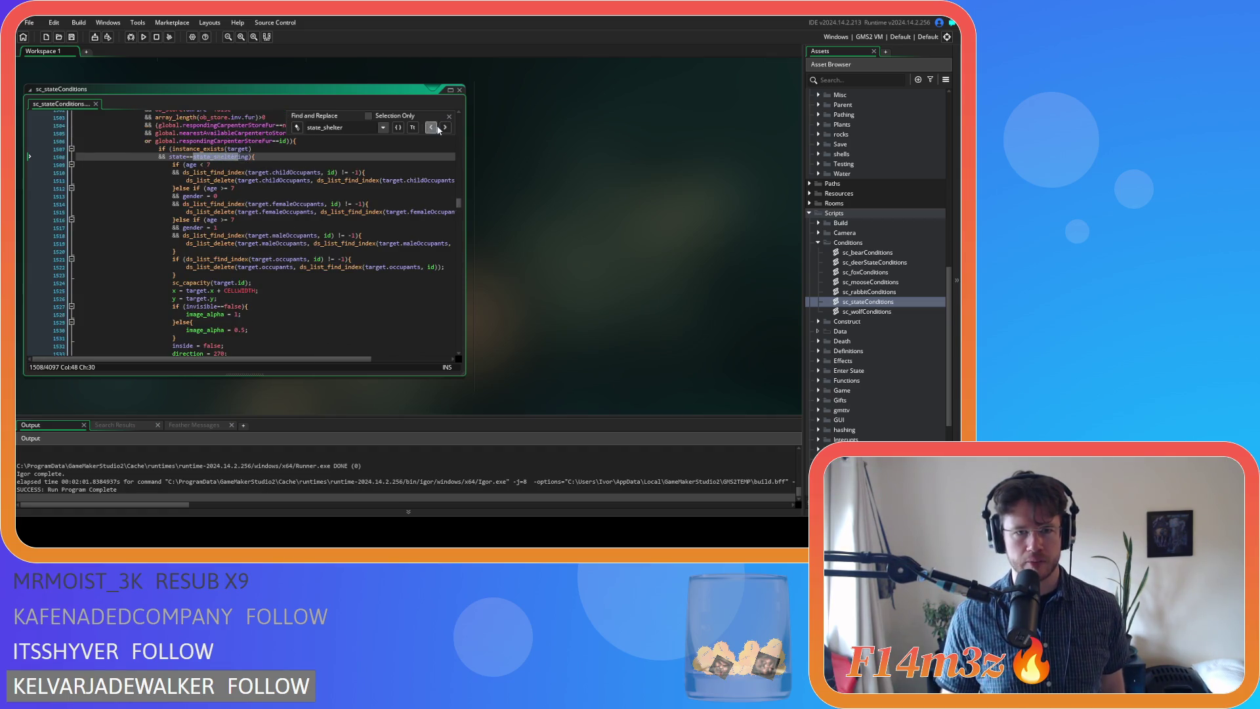
{"action": "left_click", "coordinate": [438, 130]}
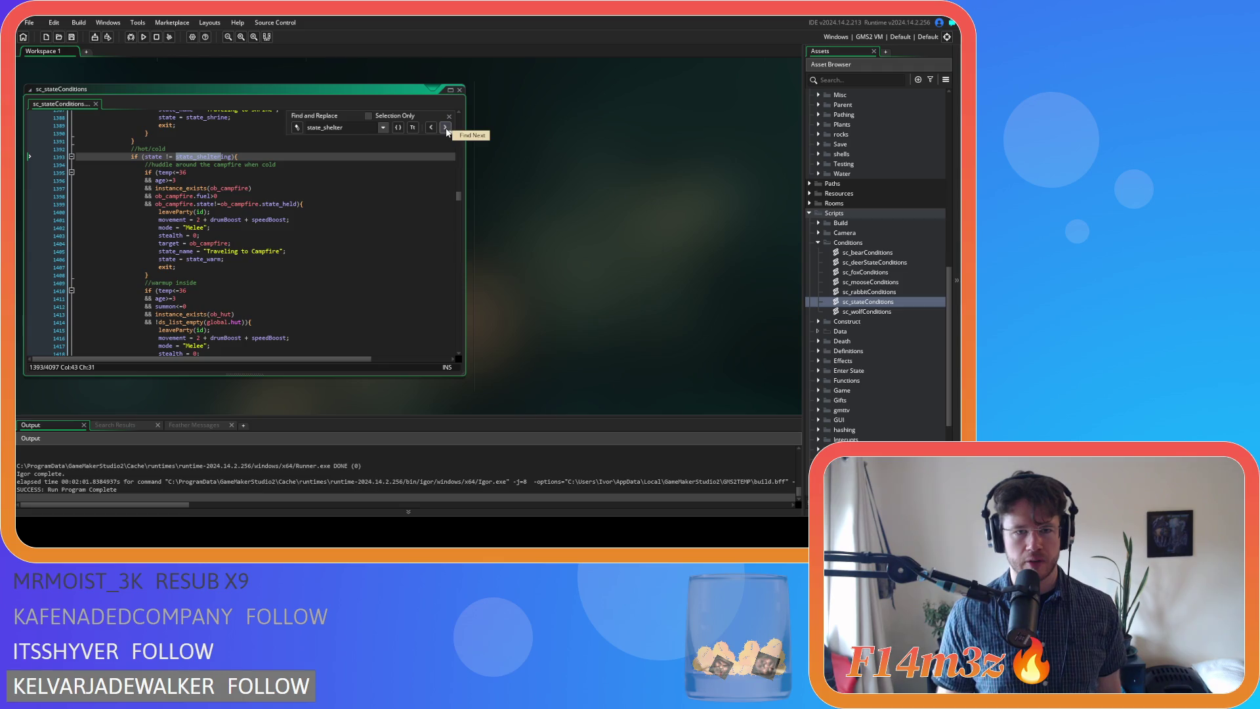
{"action": "left_click", "coordinate": [447, 130]}
{"action": "left_click", "coordinate": [447, 130]}
{"action": "left_click", "coordinate": [447, 130]}
{"action": "left_click", "coordinate": [447, 130]}
{"action": "left_click", "coordinate": [447, 130]}
{"action": "left_click", "coordinate": [447, 130]}
{"action": "left_click", "coordinate": [447, 130]}
{"action": "left_click", "coordinate": [447, 130]}
{"action": "left_click", "coordinate": [447, 130]}
{"action": "left_click", "coordinate": [447, 130]}
{"action": "left_click", "coordinate": [447, 130]}
{"action": "left_click", "coordinate": [447, 130]}
{"action": "left_click", "coordinate": [447, 130]}
{"action": "left_click", "coordinate": [447, 130]}
{"action": "left_click", "coordinate": [447, 130]}
{"action": "left_click", "coordinate": [447, 130]}
{"action": "left_click", "coordinate": [447, 130]}
{"action": "left_click", "coordinate": [447, 130]}
{"action": "left_click", "coordinate": [447, 130]}
{"action": "left_click", "coordinate": [447, 130]}
{"action": "left_click", "coordinate": [447, 130]}
{"action": "left_click", "coordinate": [447, 130]}
{"action": "left_click", "coordinate": [447, 130]}
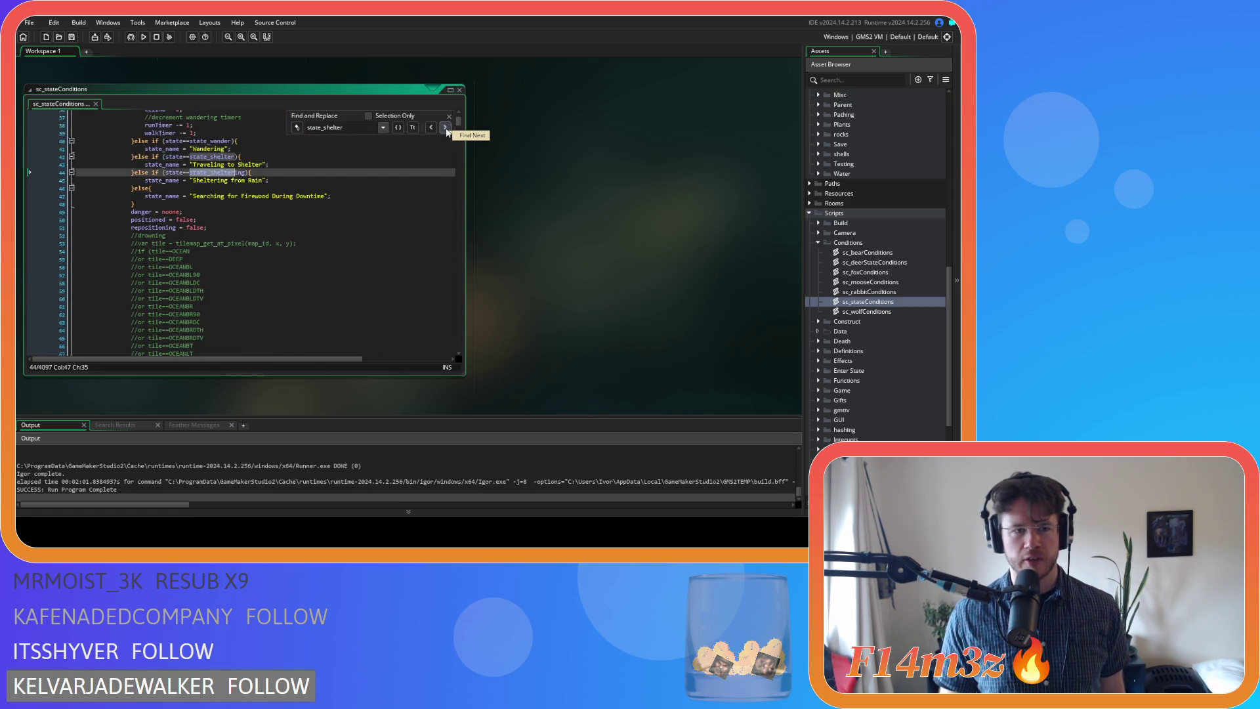
{"action": "left_click", "coordinate": [447, 130]}
{"action": "left_click", "coordinate": [432, 128]}
{"action": "left_click", "coordinate": [432, 128]}
{"action": "left_click", "coordinate": [432, 128]}
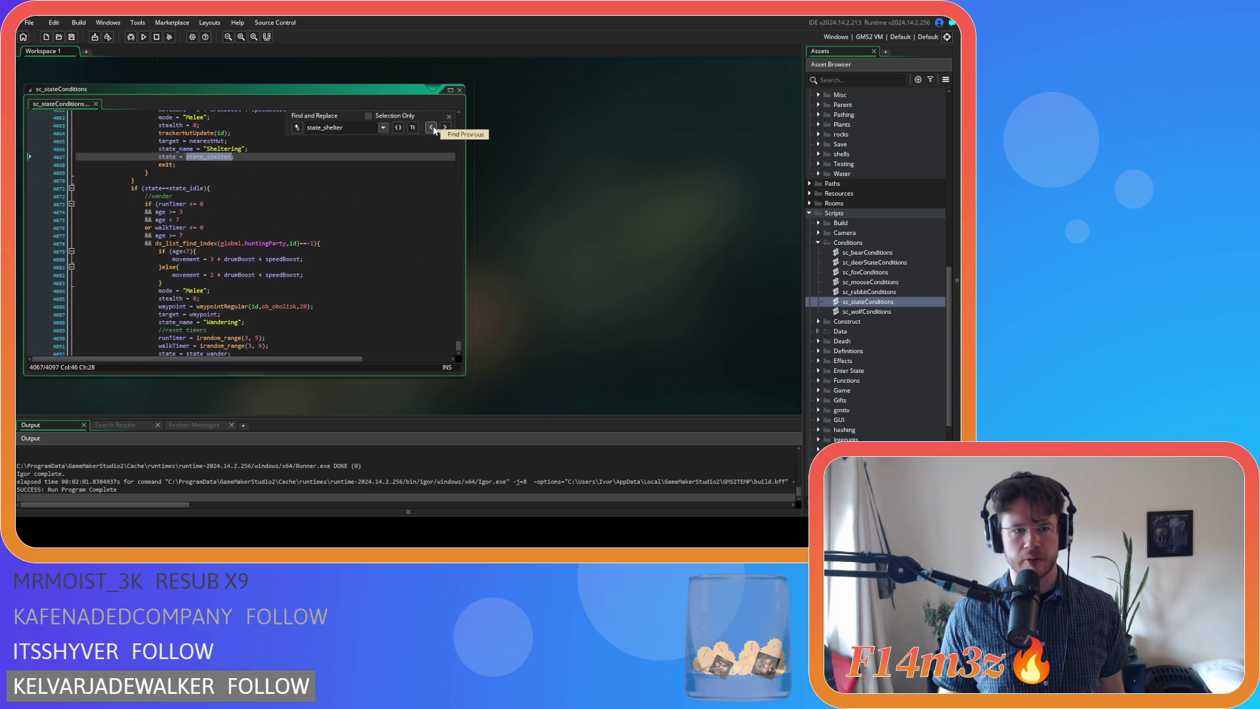
{"action": "key", "text": "Escape"}
{"action": "scroll", "coordinate": [373, 214], "scroll_direction": "up", "scroll_amount": 5}
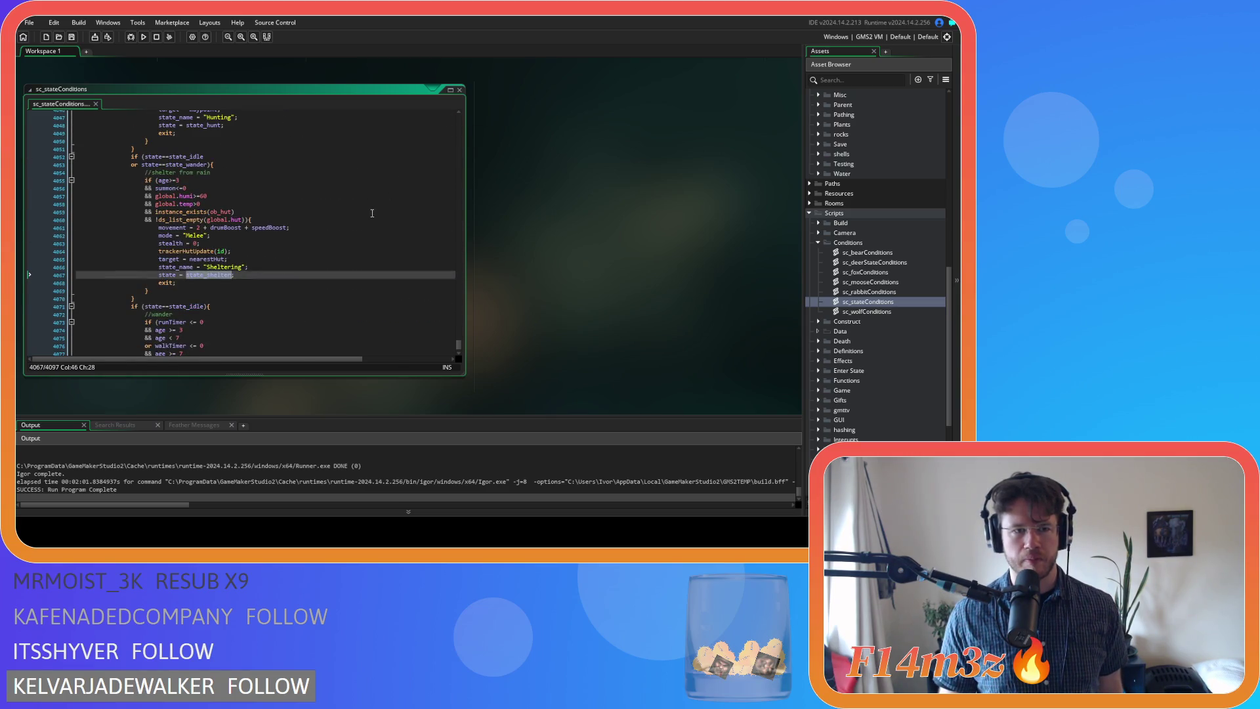
Change the shelter comment to mention 'the wind and' rain
{"action": "left_click", "coordinate": [250, 162]}
{"action": "left_click", "coordinate": [253, 196]}
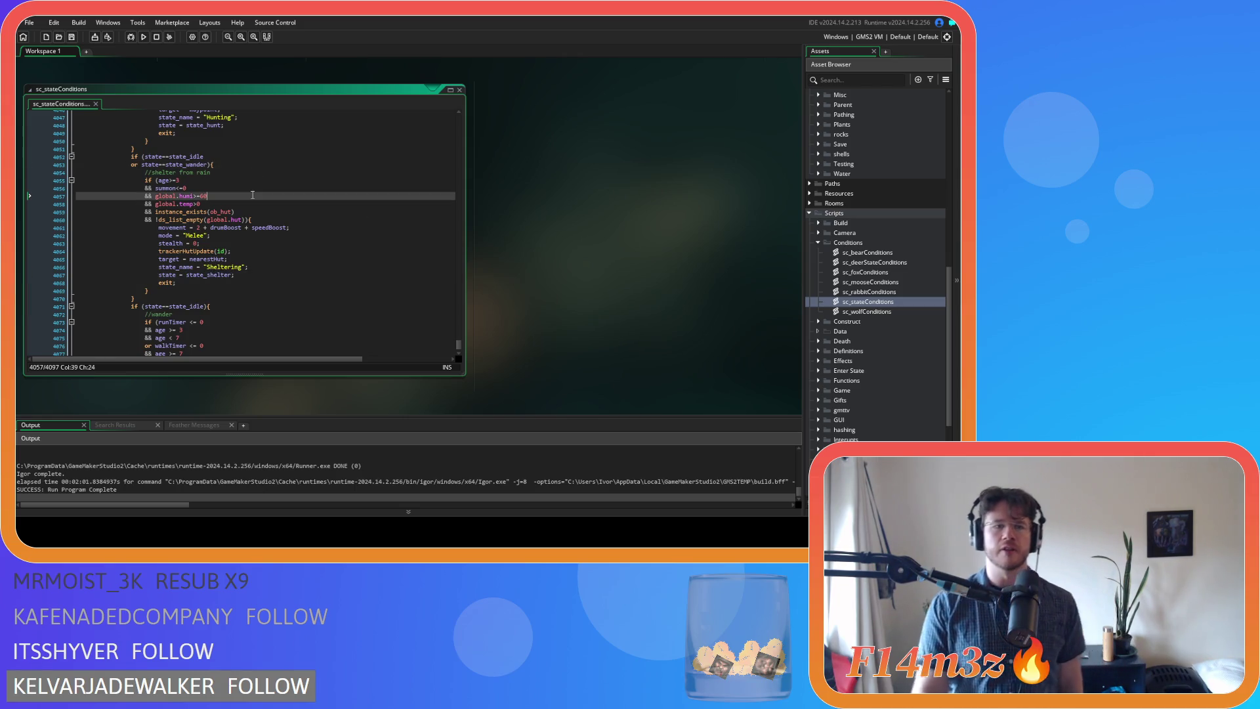
{"action": "left_click", "coordinate": [210, 172]}
{"action": "key", "text": "Left"}
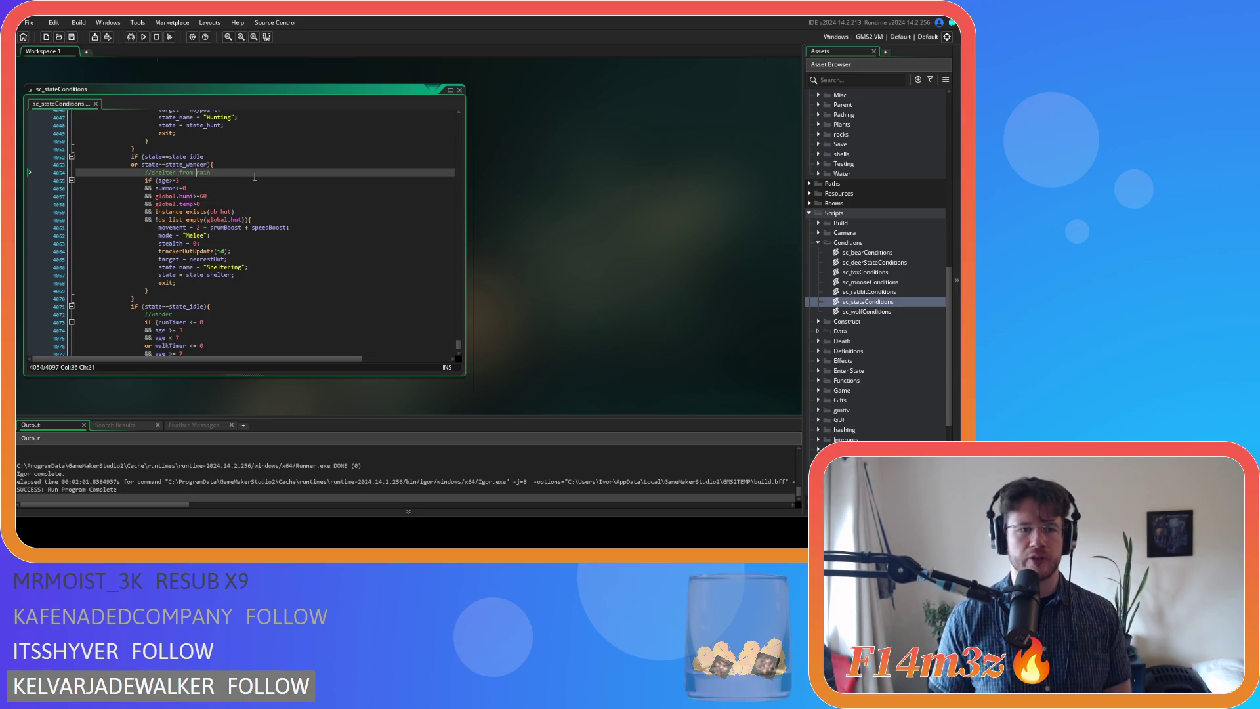
{"action": "type", "text": "thw ind and"}
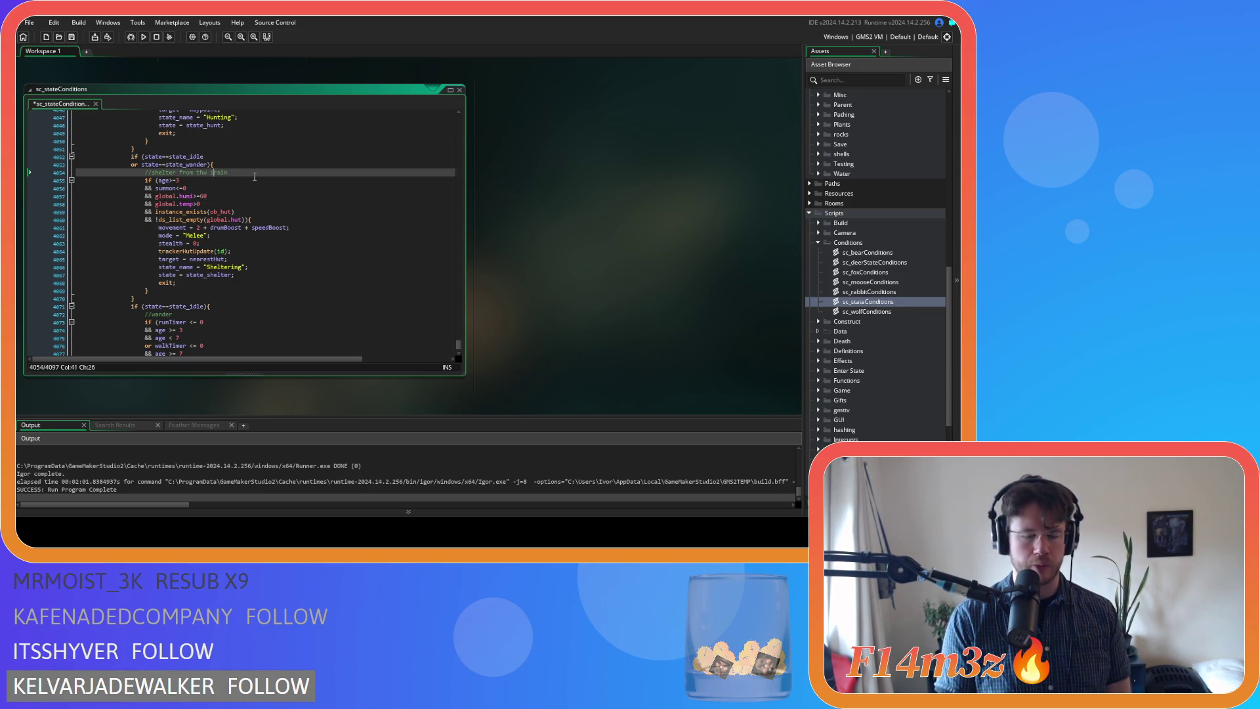
{"action": "key", "text": "BackSpace"}
{"action": "key", "text": "BackSpace"}
{"action": "key", "text": "BackSpace"}
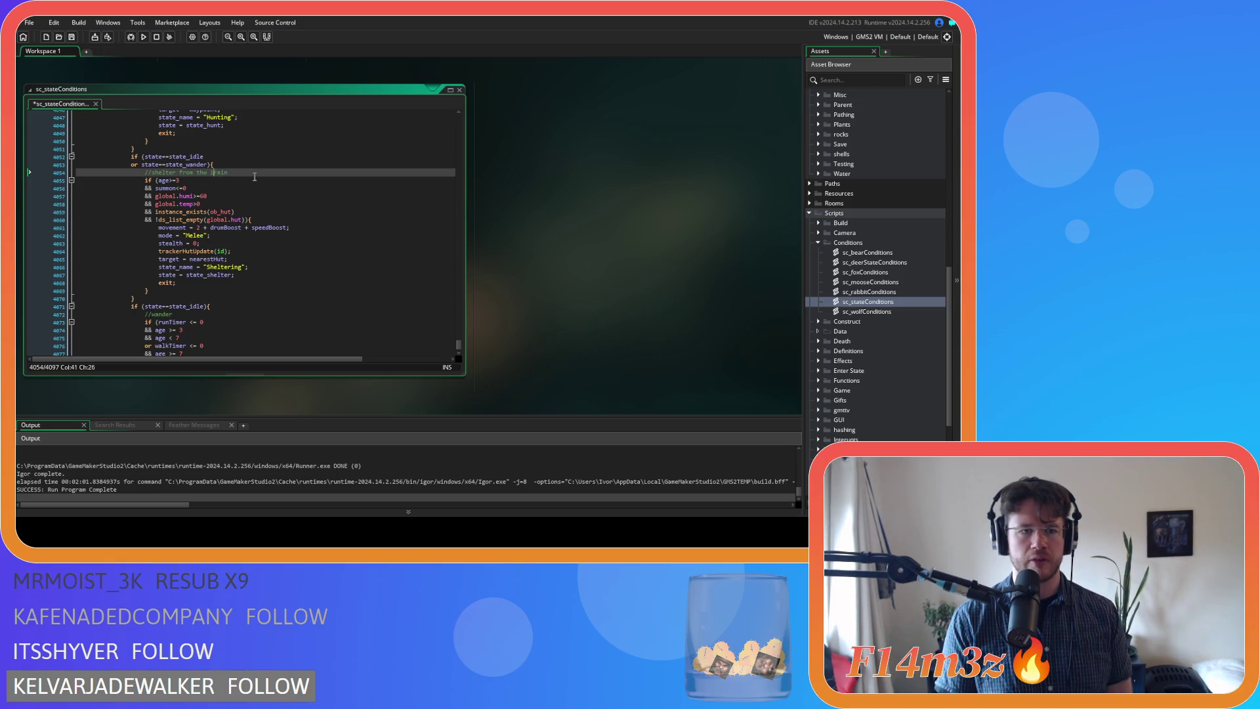
{"action": "type", "text": "e wind and"}
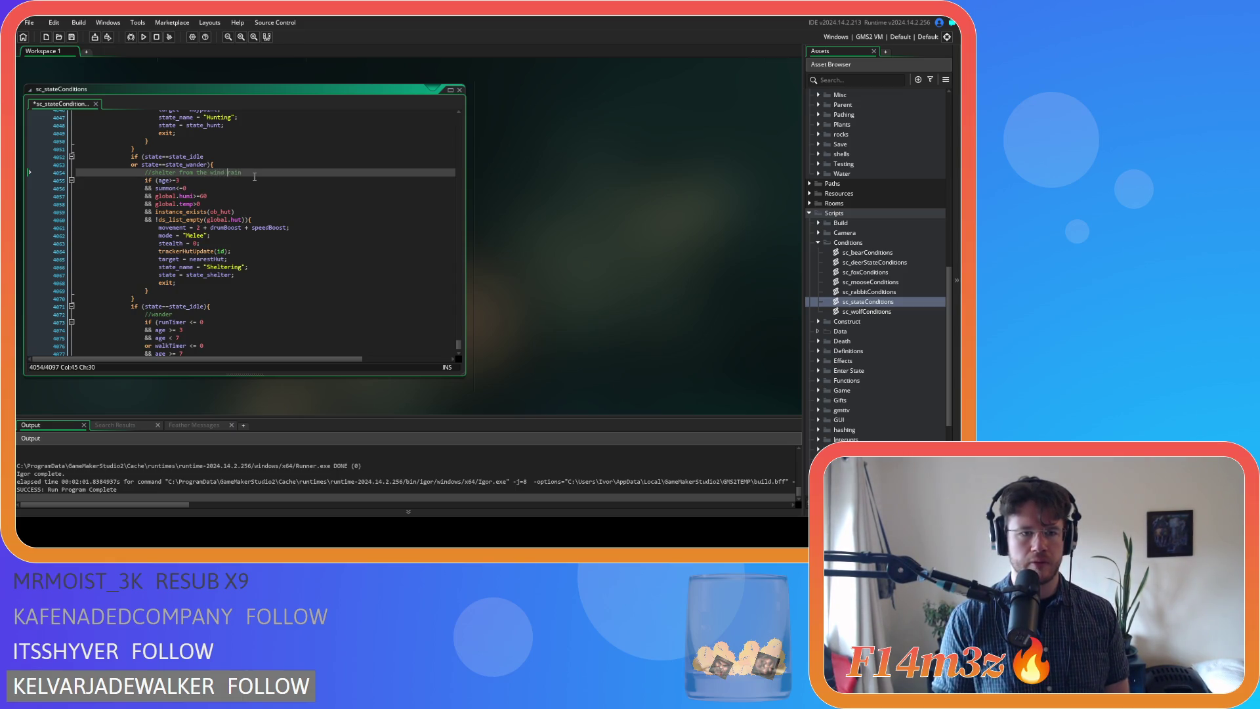
Wrap the humidity and temperature checks together in parentheses
{"action": "left_click", "coordinate": [279, 197]}
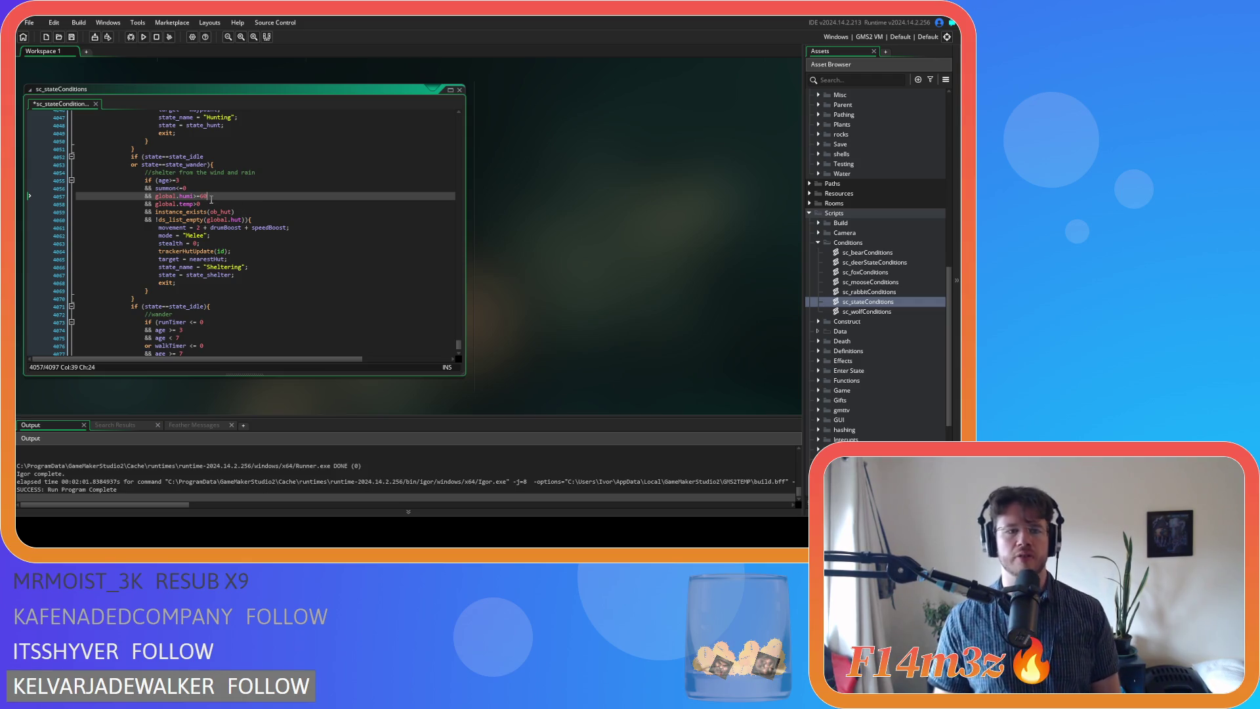
{"action": "left_click", "coordinate": [156, 197]}
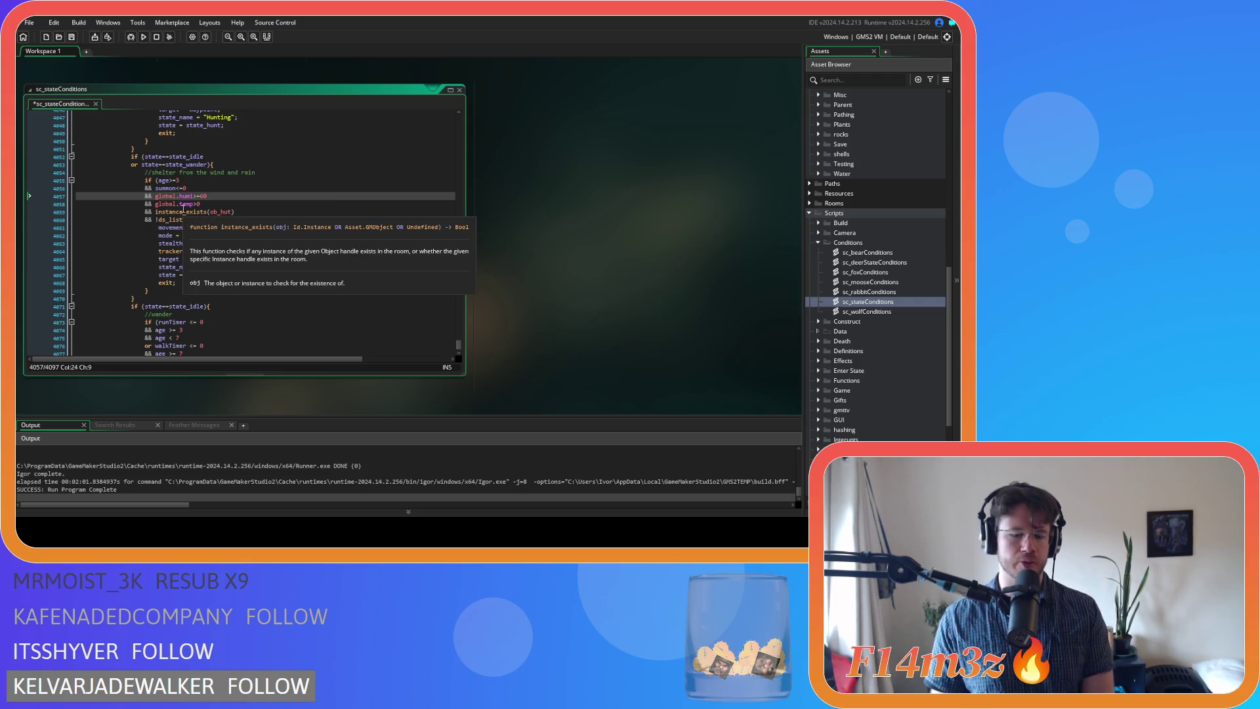
{"action": "type", "text": "("}
{"action": "left_click", "coordinate": [211, 206]}
{"action": "type", "text": ")"}
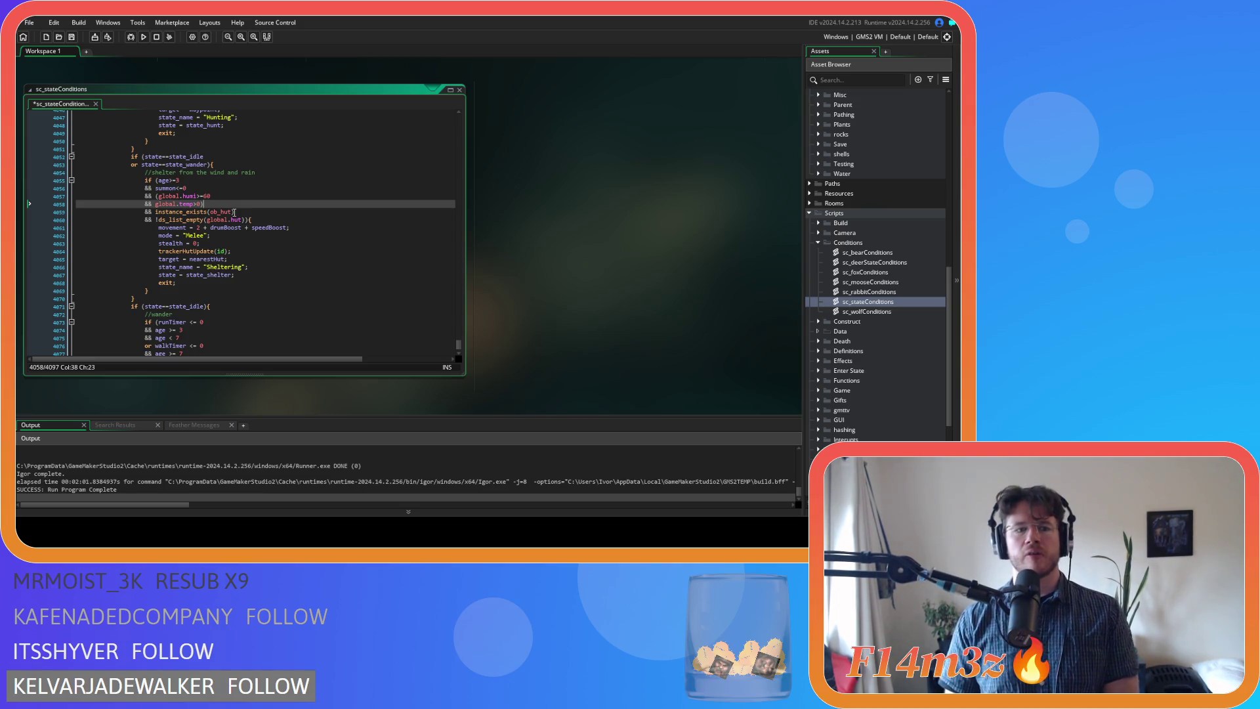
Add a new line with 'or global.windSpd>=' before the closing parenthesis
{"action": "key", "text": "Left"}
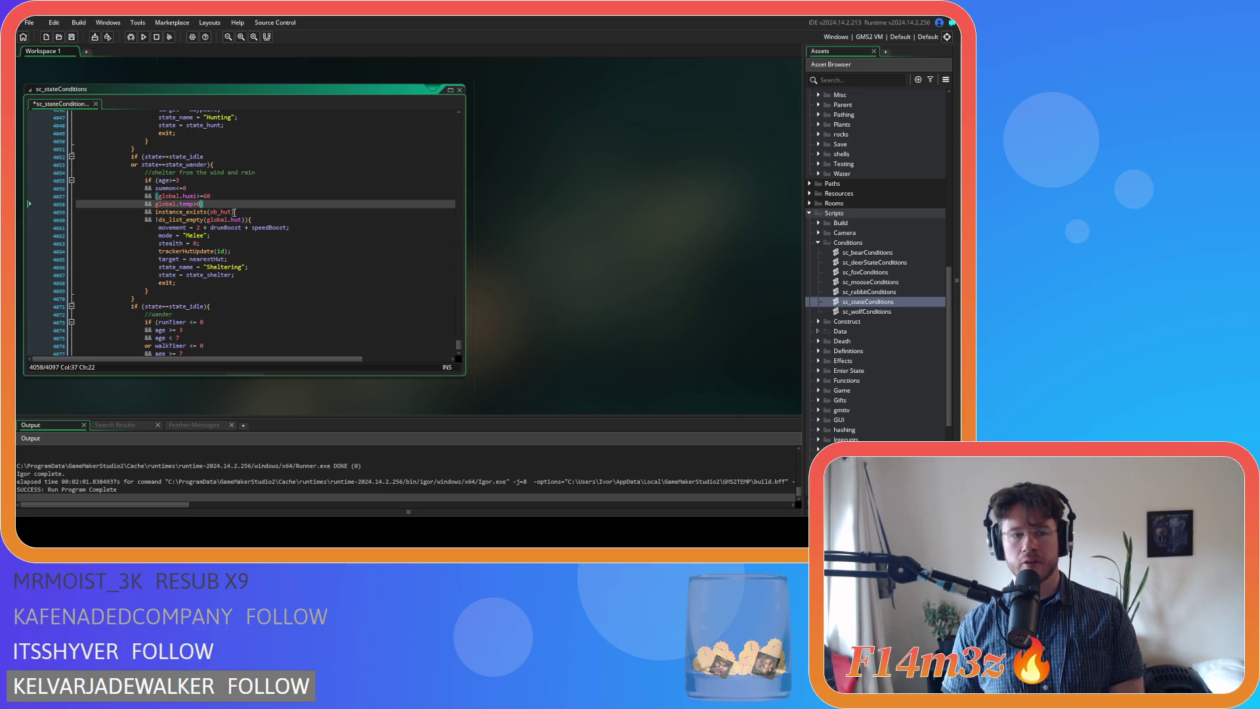
{"action": "key", "text": "Return"}
{"action": "type", "text": "or "}
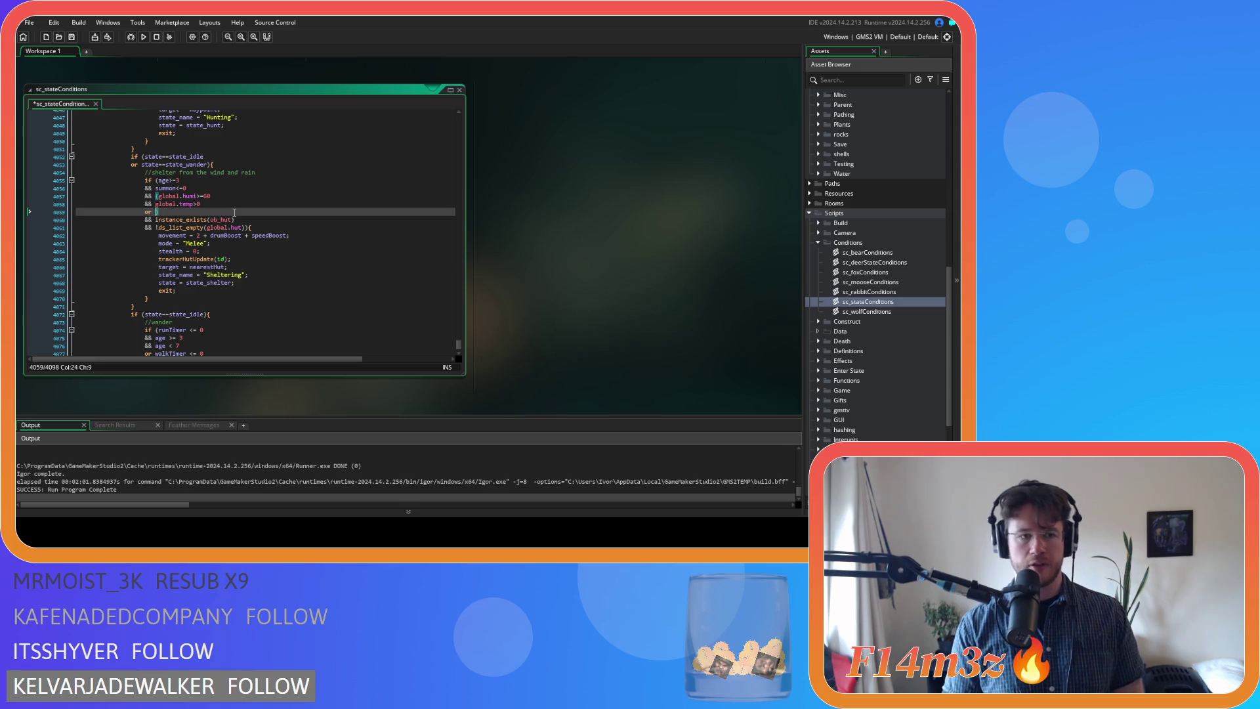
{"action": "type", "text": "wind"}
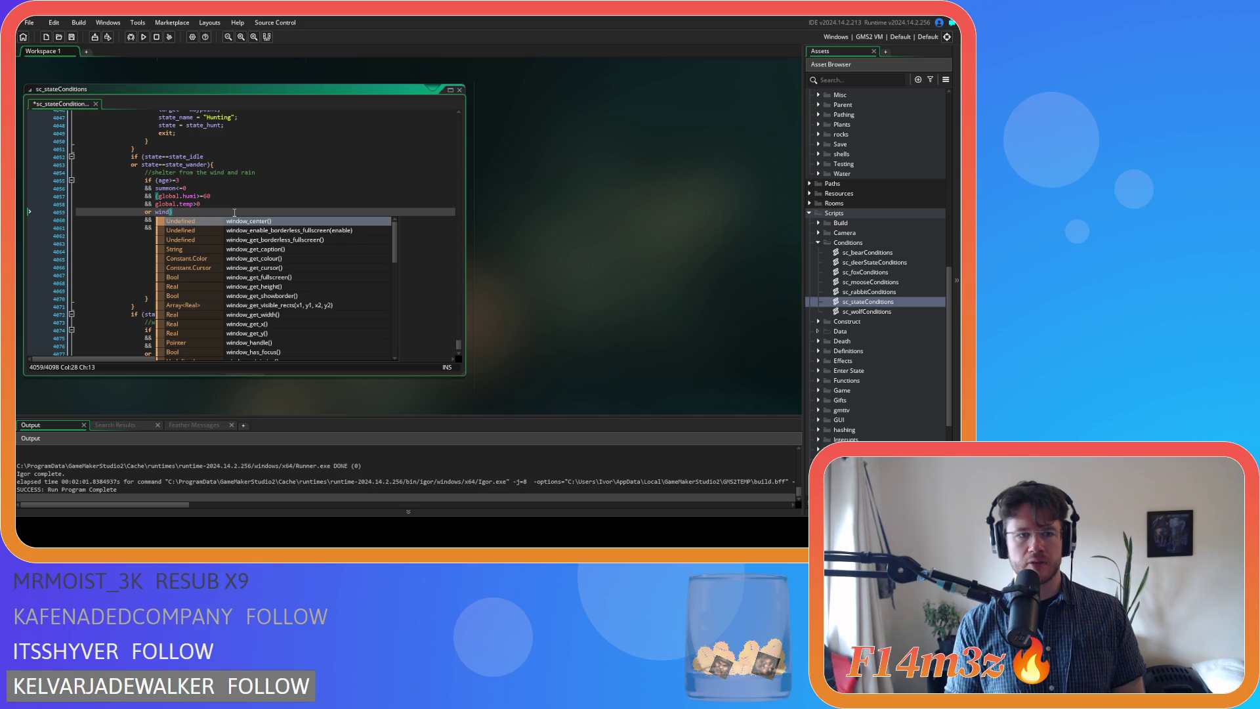
{"action": "key", "text": "BackSpace"}
{"action": "key", "text": "BackSpace"}
{"action": "key", "text": "BackSpace"}
{"action": "type", "text": "globalwin"}
{"action": "key", "text": "BackSpace"}
{"action": "key", "text": "BackSpace"}
{"action": "key", "text": "BackSpace"}
{"action": "type", "text": ".wi"}
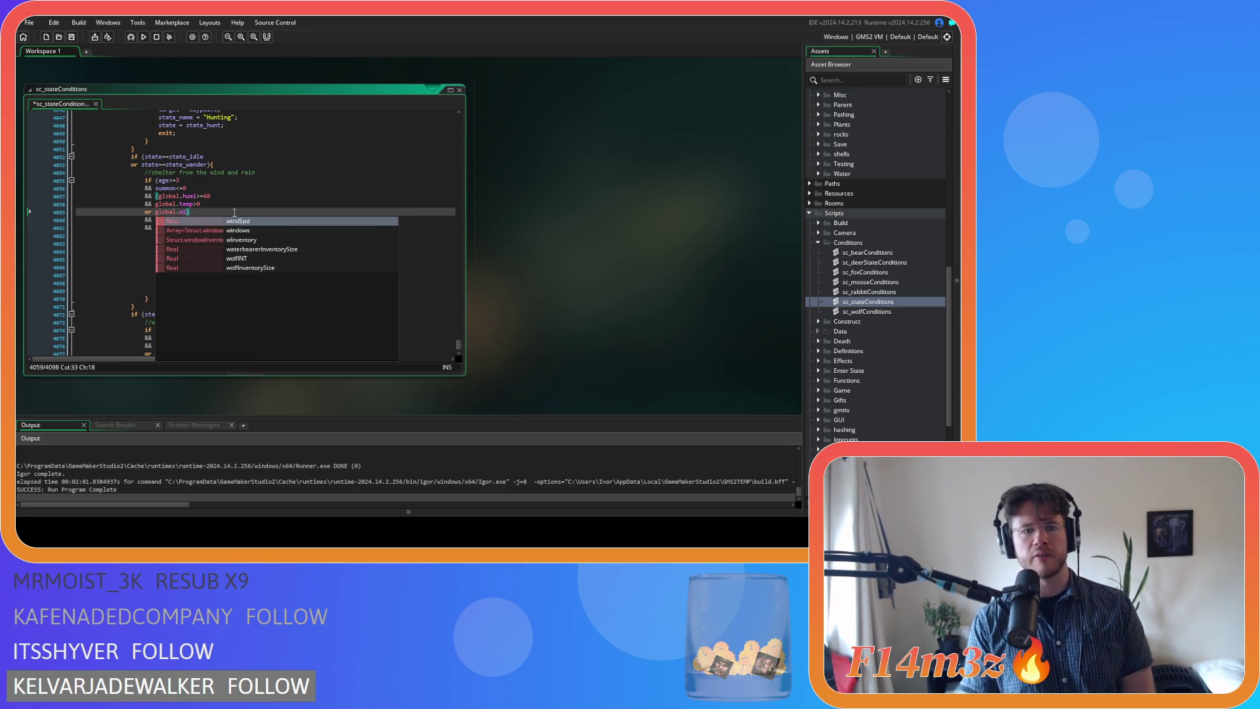
{"action": "key", "text": "Return"}
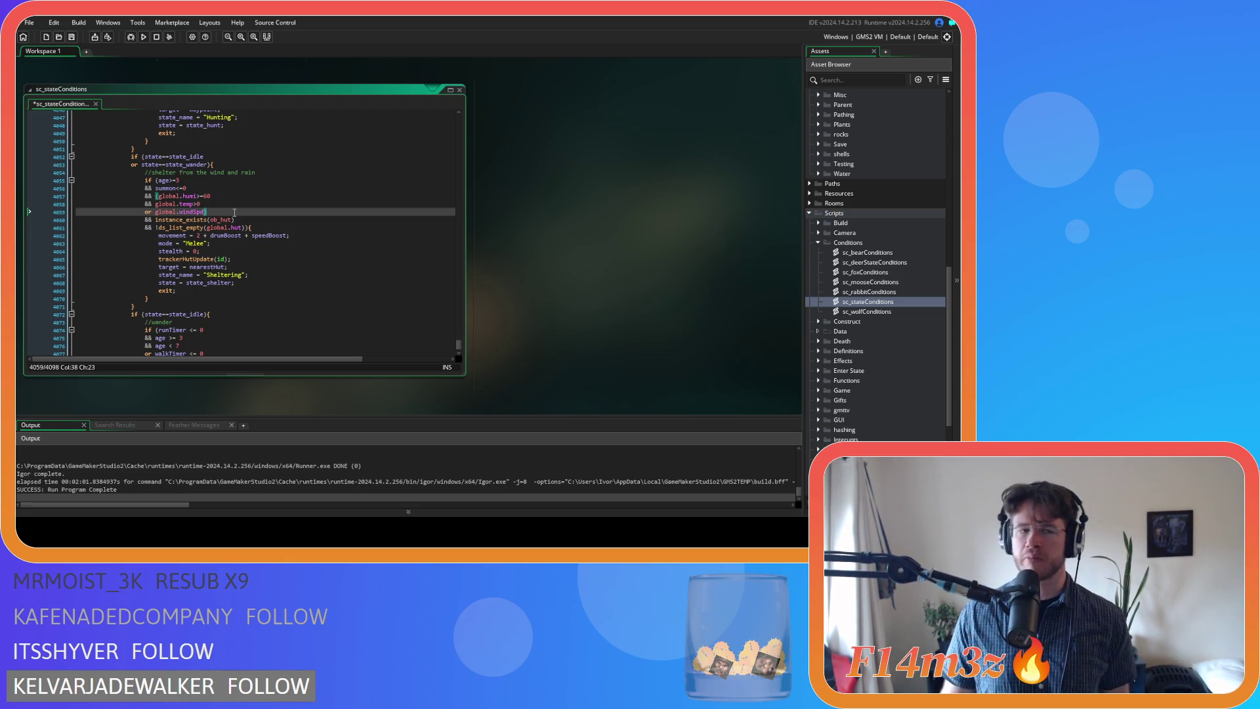
{"action": "type", "text": "=="}
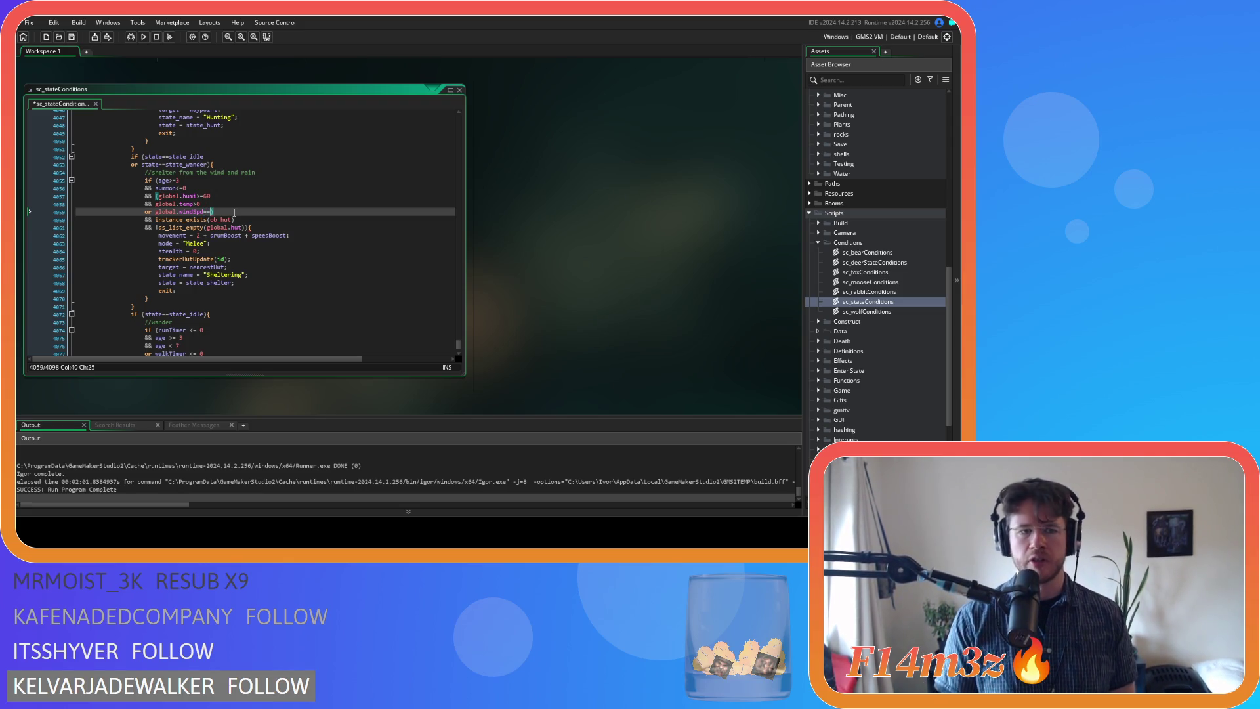
{"action": "key", "text": "BackSpace"}
{"action": "key", "text": "BackSpace"}
{"action": "type", "text": ">"}
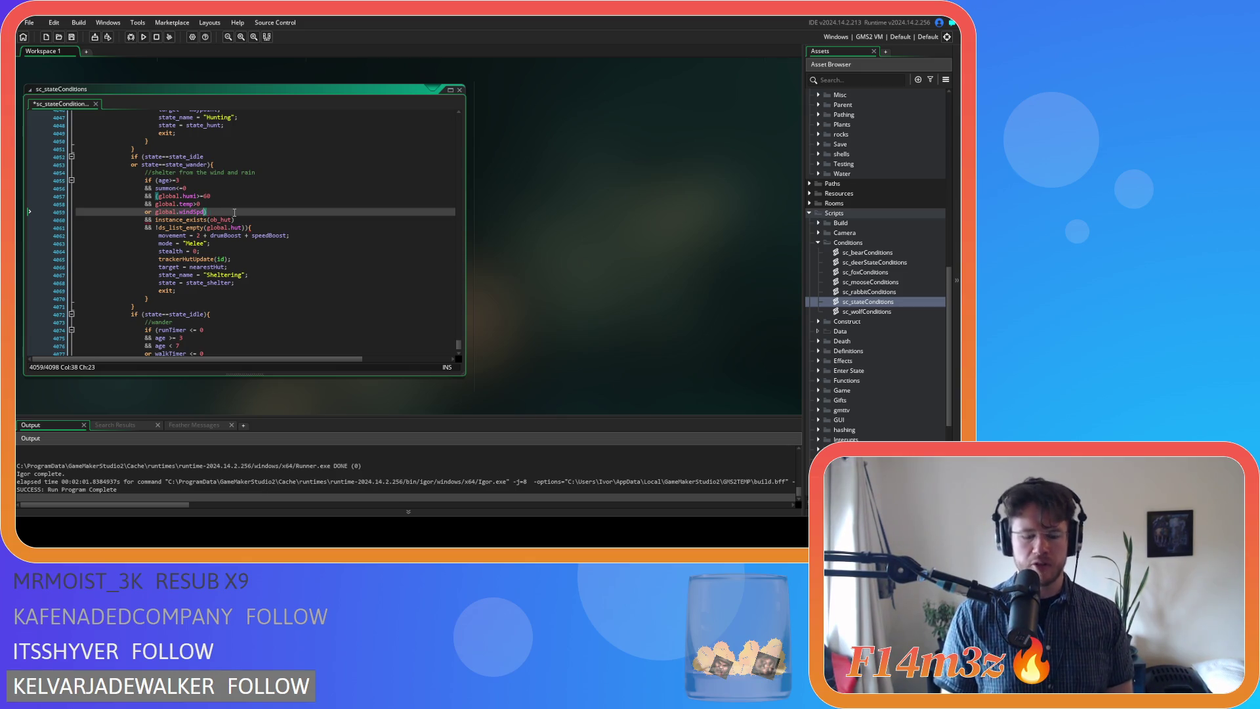
{"action": "type", "text": "="}
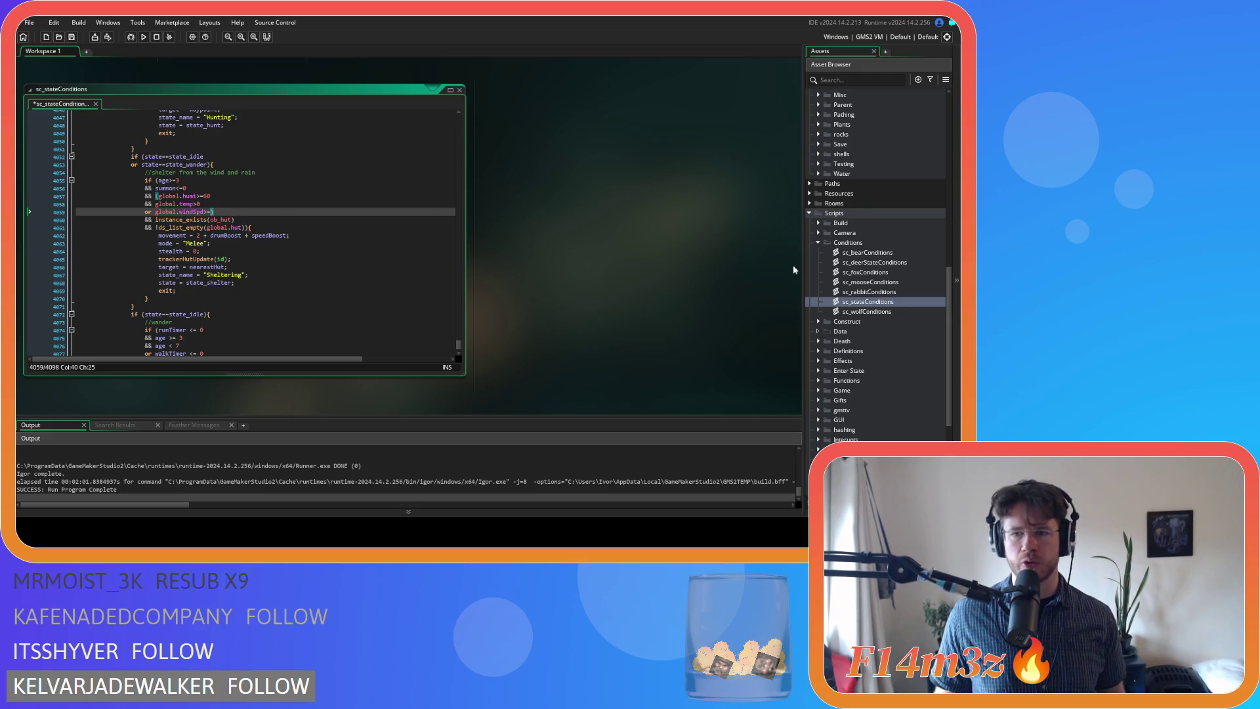
{"action": "scroll", "coordinate": [853, 275], "scroll_direction": "up", "scroll_amount": 10}
Scroll the Asset Browser and expand the Game folder to list ob_controller through ob_weather
{"action": "scroll", "coordinate": [829, 295], "scroll_direction": "down", "scroll_amount": 3}
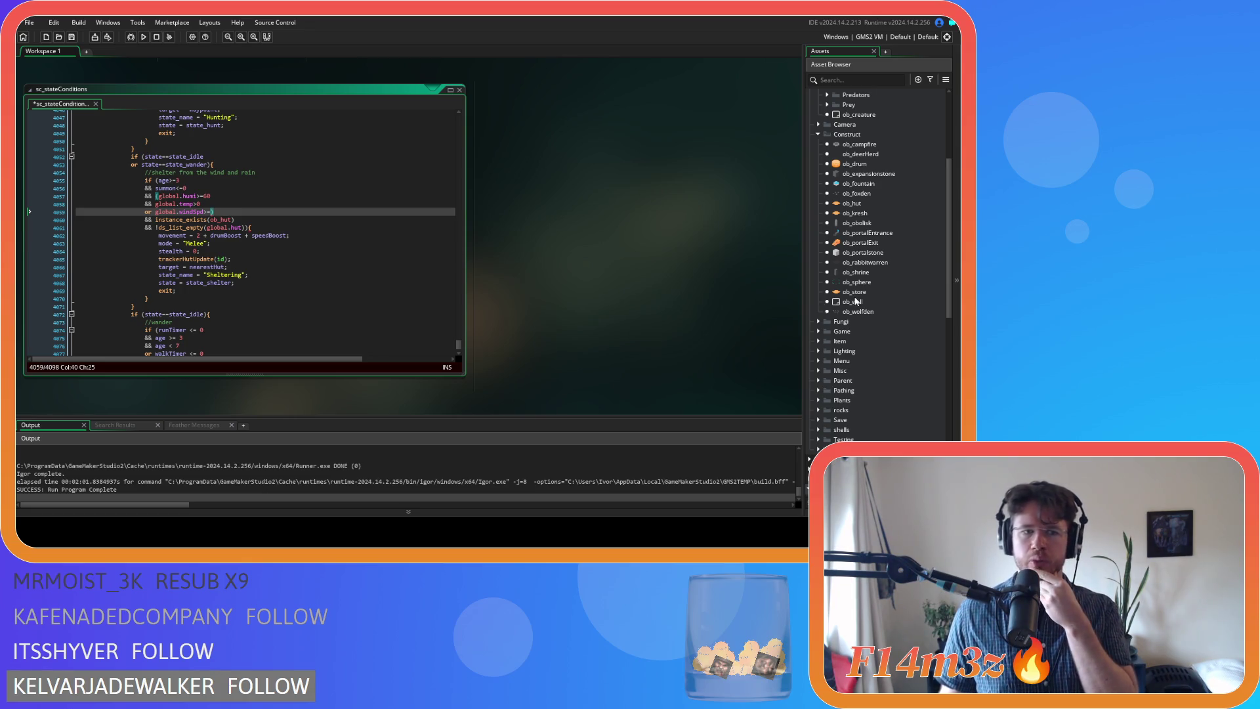
{"action": "scroll", "coordinate": [856, 301], "scroll_direction": "up", "scroll_amount": 4}
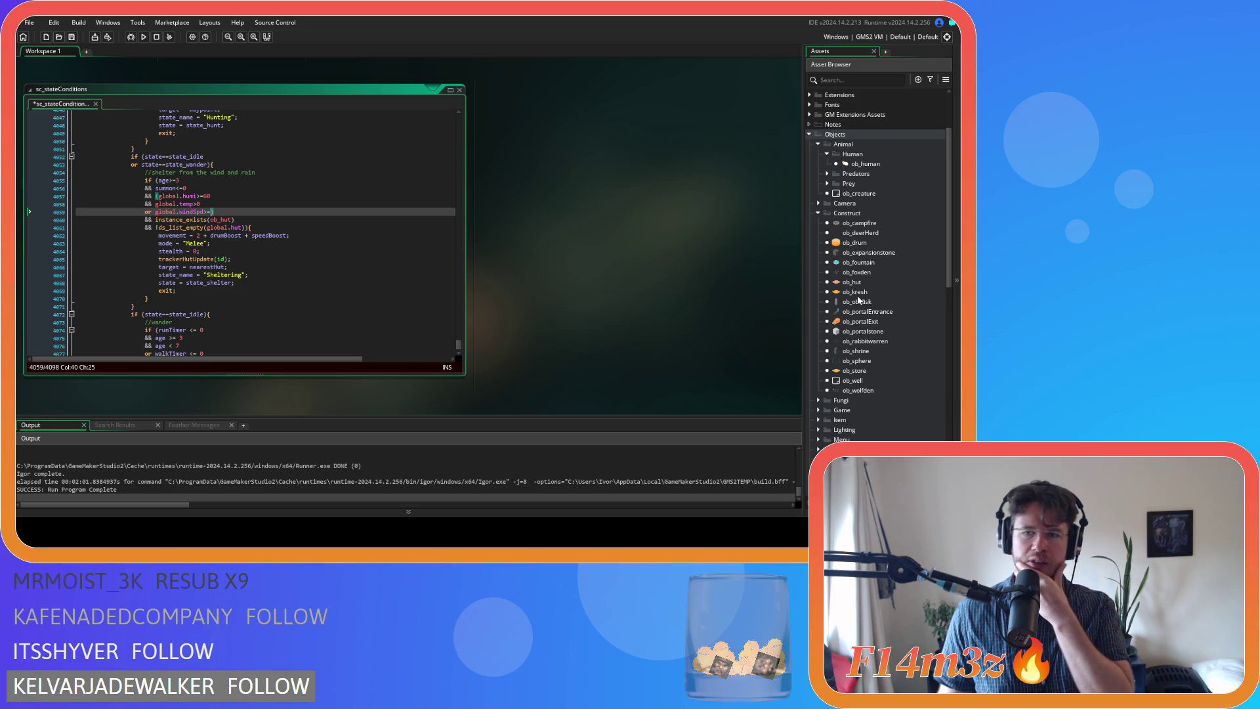
{"action": "scroll", "coordinate": [858, 300], "scroll_direction": "up", "scroll_amount": 1}
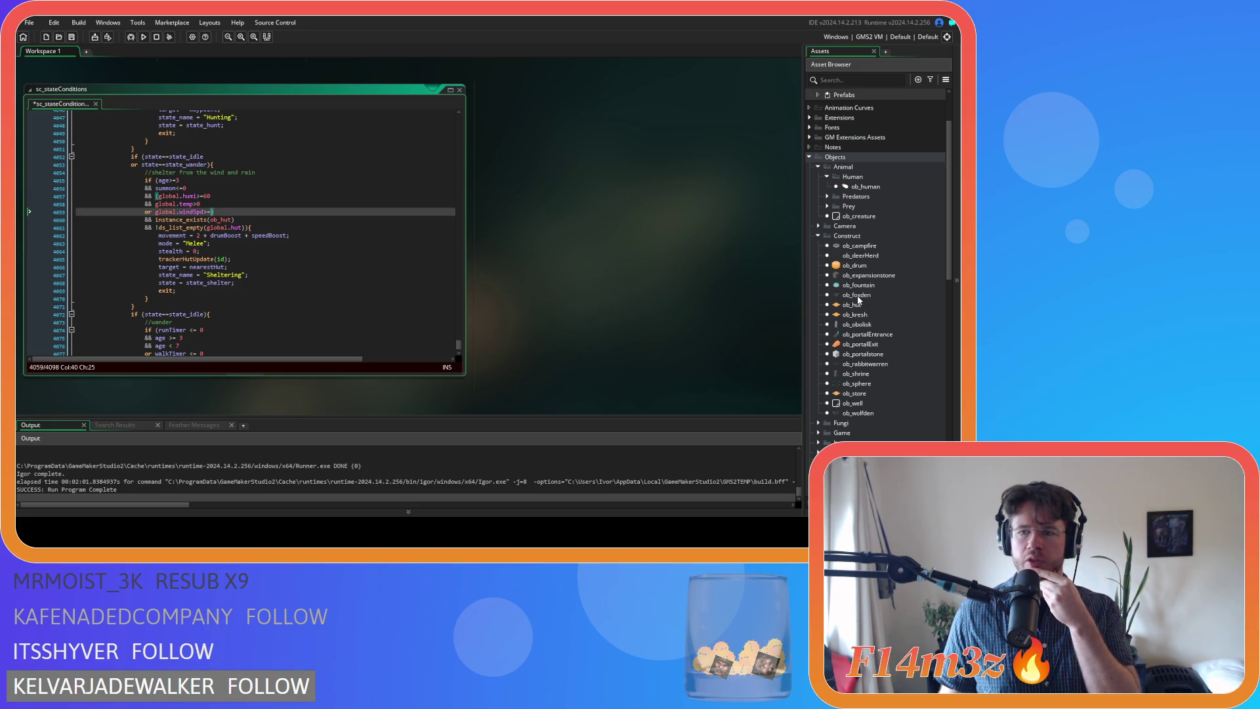
{"action": "scroll", "coordinate": [859, 300], "scroll_direction": "down", "scroll_amount": 4}
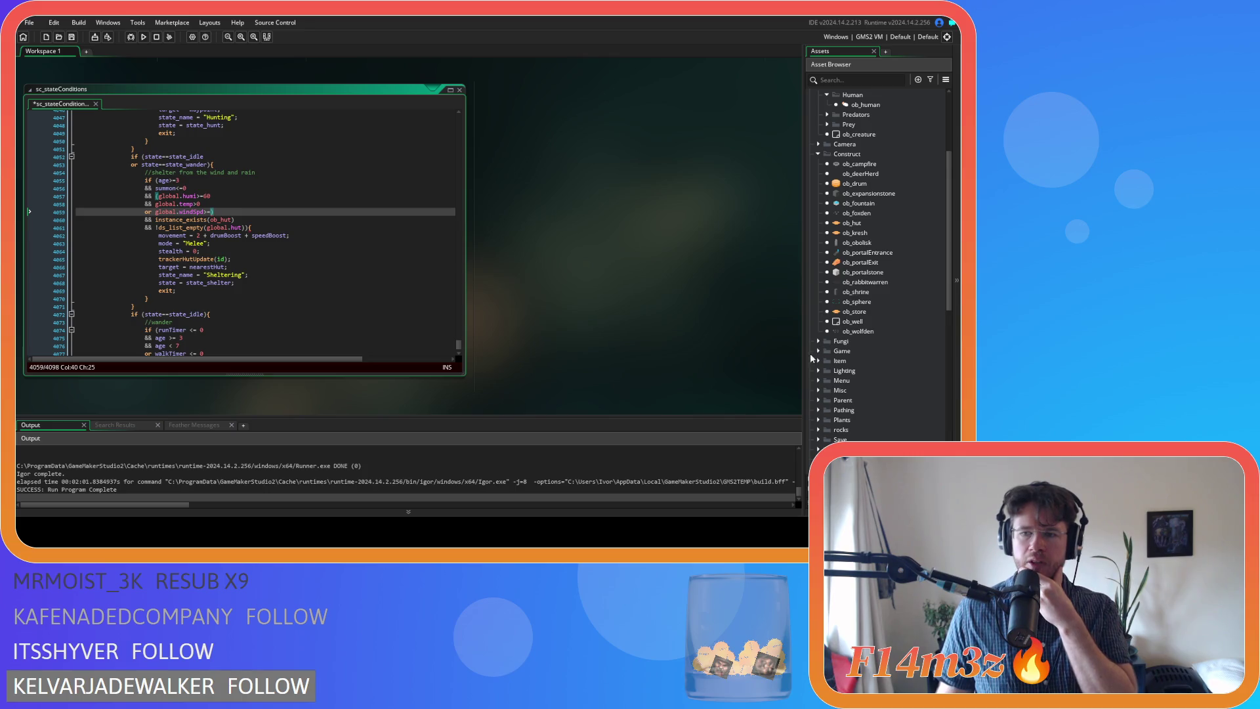
{"action": "left_click", "coordinate": [818, 350]}
{"action": "scroll", "coordinate": [834, 349], "scroll_direction": "down", "scroll_amount": 4}
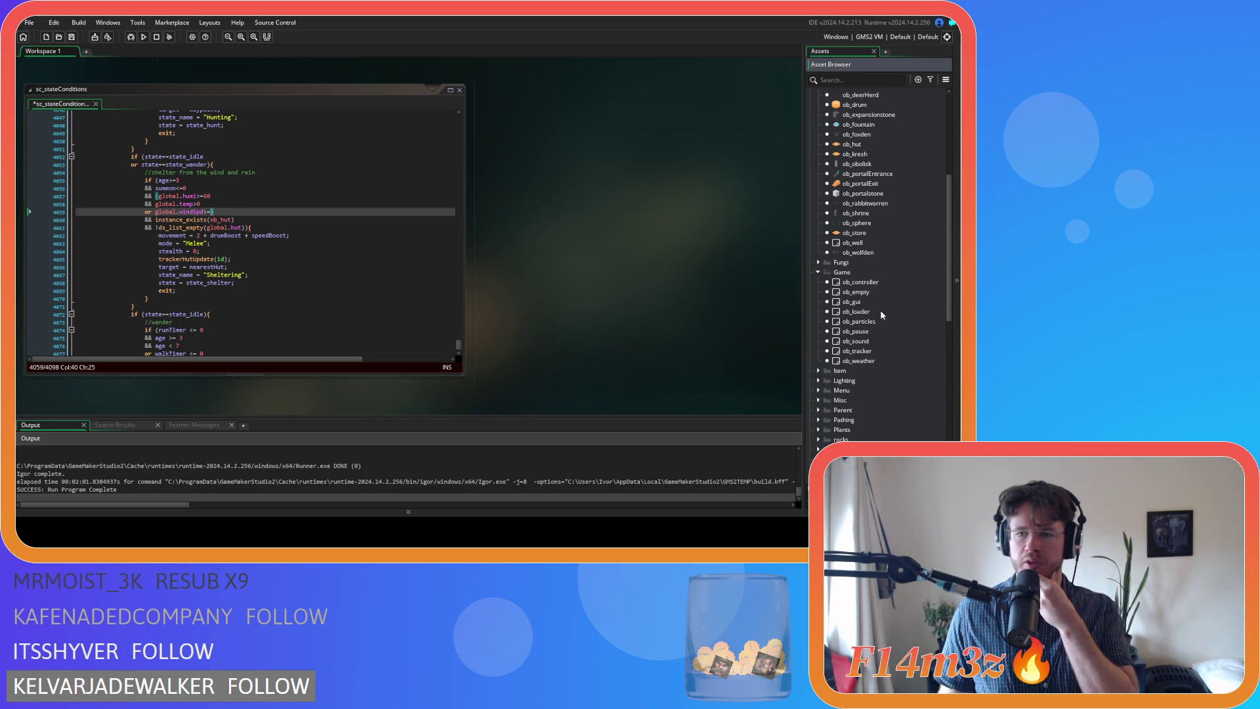
Open the ob_sound object and its Create and Step event code
{"action": "double_click", "coordinate": [857, 342]}
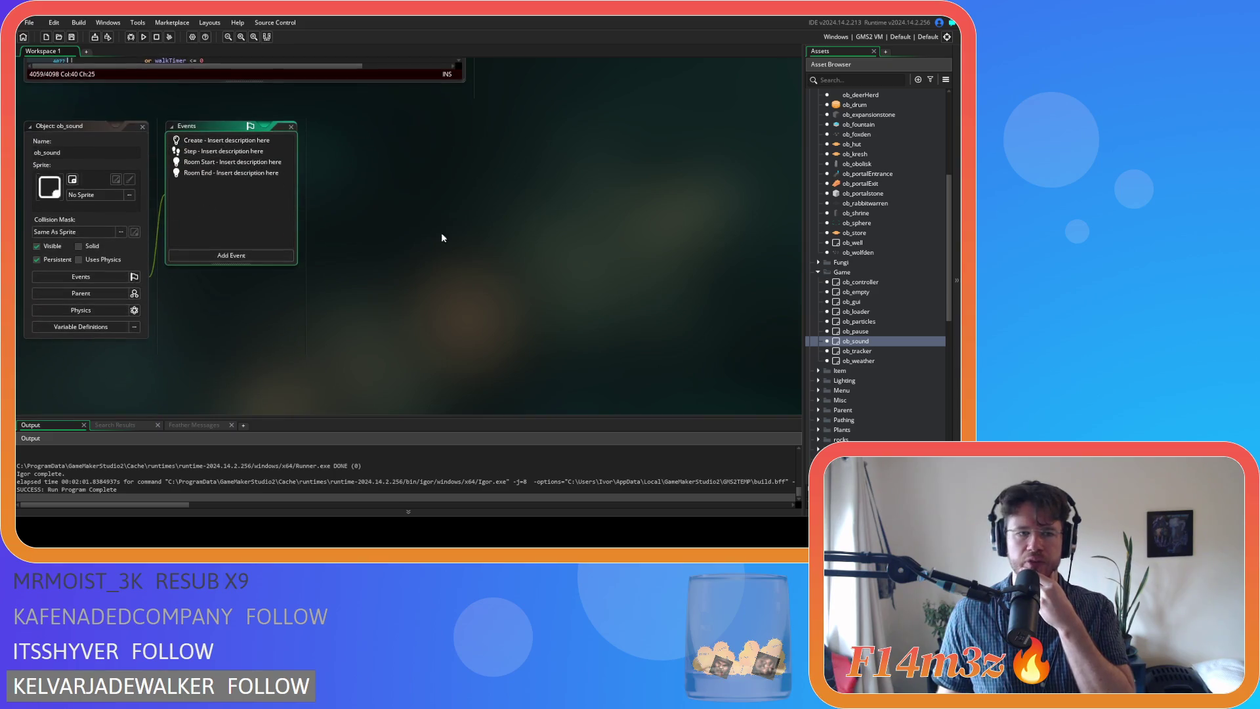
{"action": "double_click", "coordinate": [218, 141]}
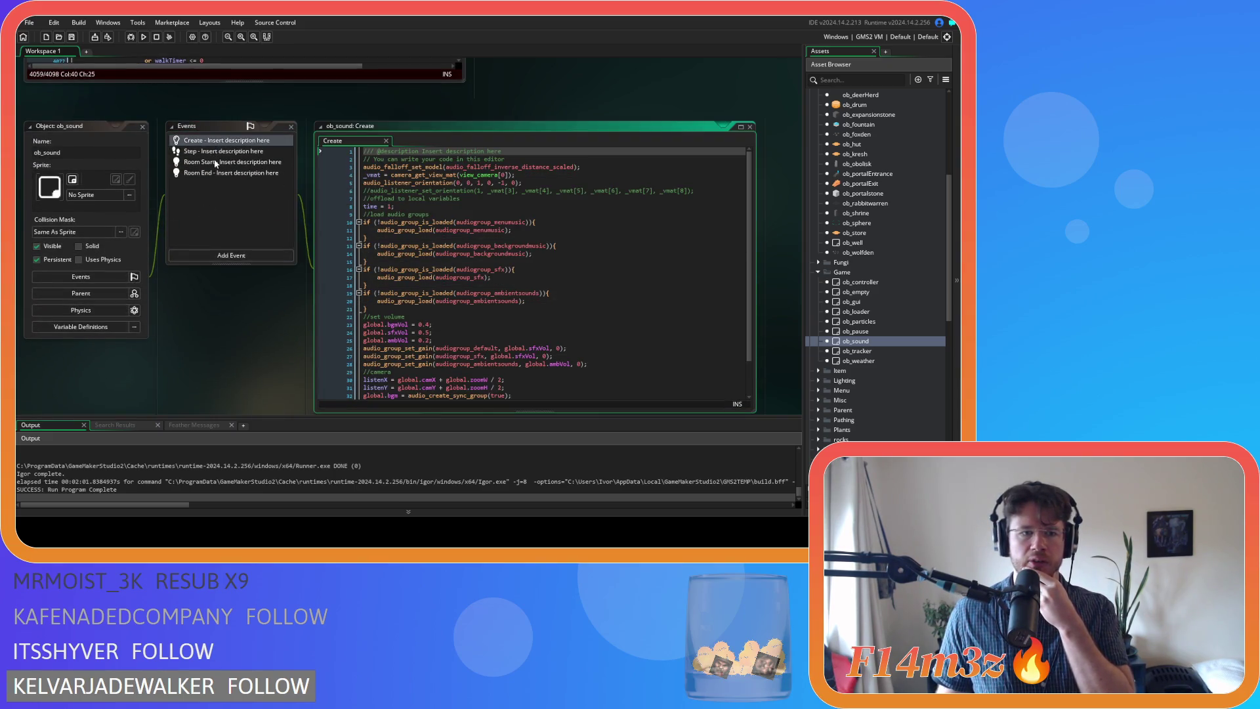
{"action": "double_click", "coordinate": [217, 153]}
{"action": "mouse_move", "coordinate": [749, 165]}
{"action": "left_mouse_down"}
{"action": "mouse_move", "coordinate": [745, 361]}
{"action": "mouse_move", "coordinate": [726, 296]}
{"action": "left_mouse_up"}
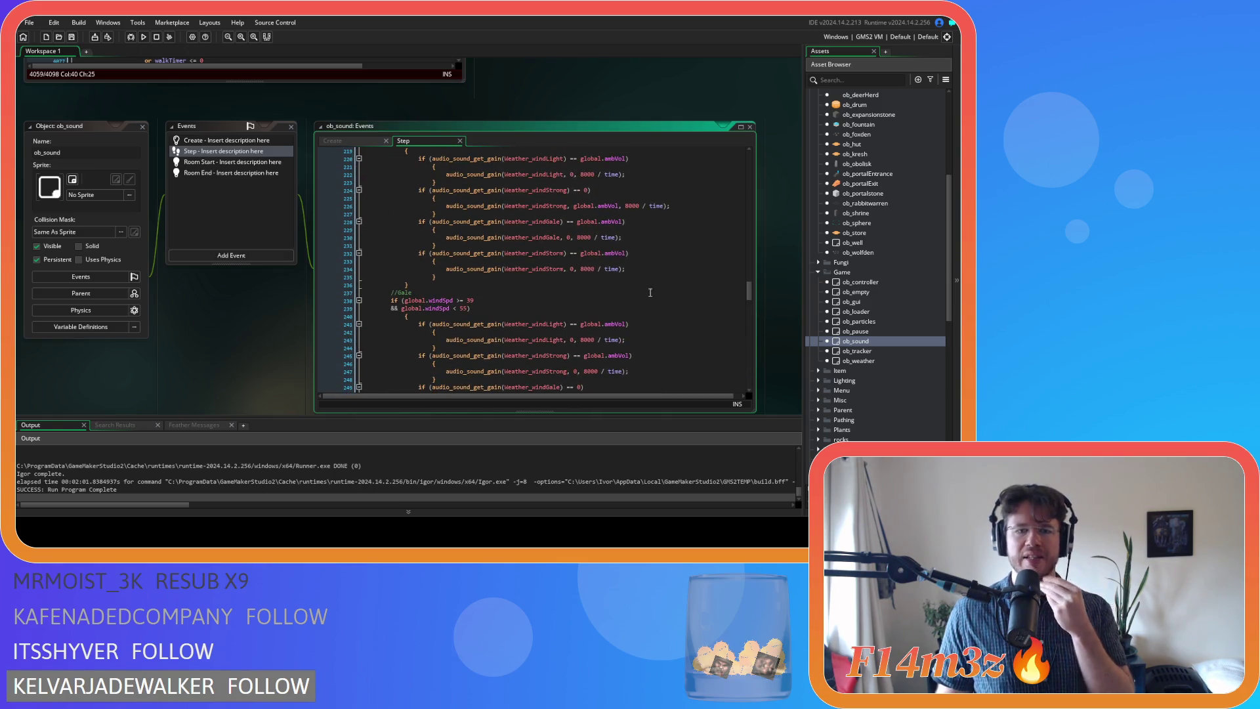
Review the Step event's wind-speed thresholds, including 39 and the strong breeze condition
{"action": "double_click", "coordinate": [471, 300]}
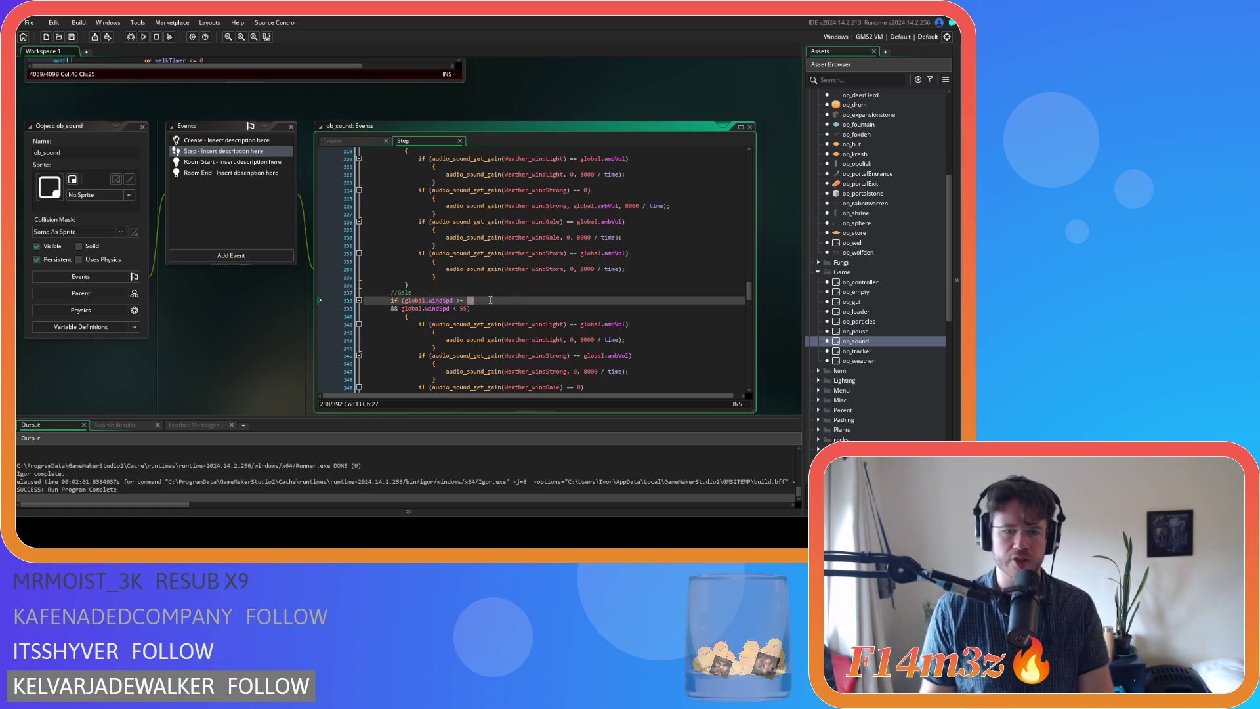
{"action": "scroll", "coordinate": [418, 325], "scroll_direction": "down", "scroll_amount": 9}
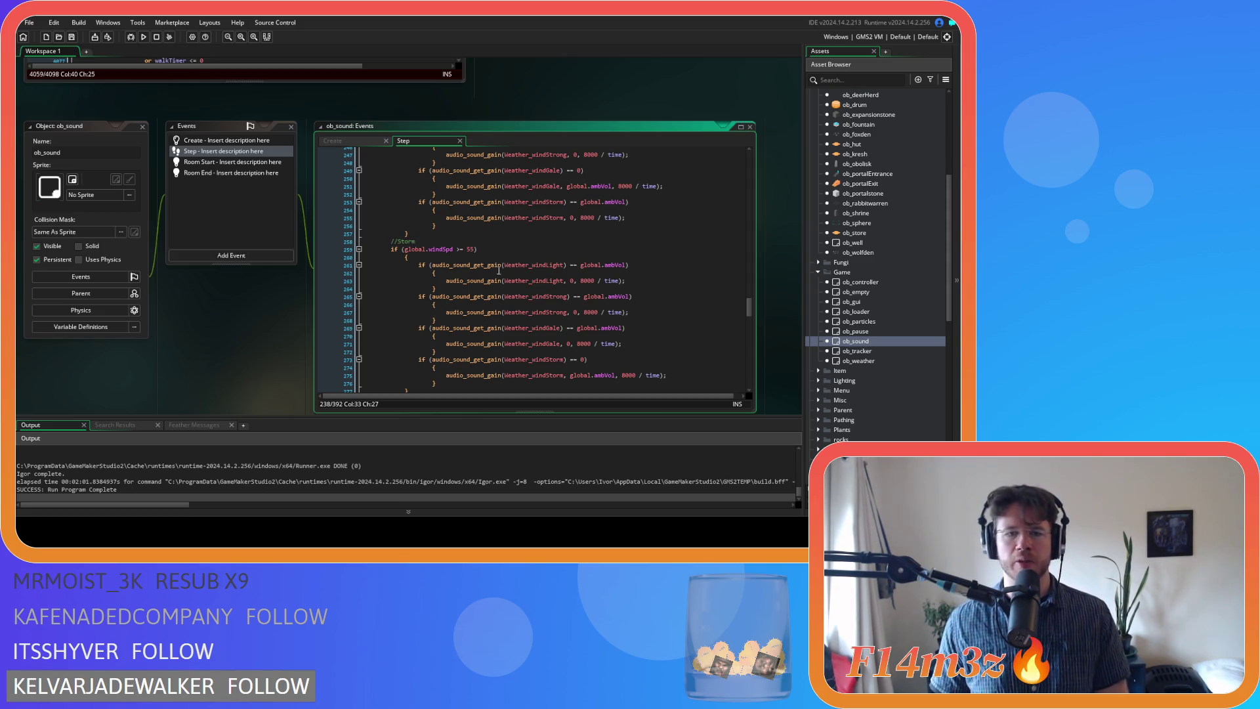
{"action": "scroll", "coordinate": [622, 296], "scroll_direction": "up", "scroll_amount": 10}
{"action": "scroll", "coordinate": [622, 297], "scroll_direction": "up", "scroll_amount": 4}
{"action": "left_click", "coordinate": [599, 269]}
{"action": "scroll", "coordinate": [598, 272], "scroll_direction": "down", "scroll_amount": 4}
{"action": "scroll", "coordinate": [597, 273], "scroll_direction": "up", "scroll_amount": 3}
{"action": "scroll", "coordinate": [597, 273], "scroll_direction": "up", "scroll_amount": 12}
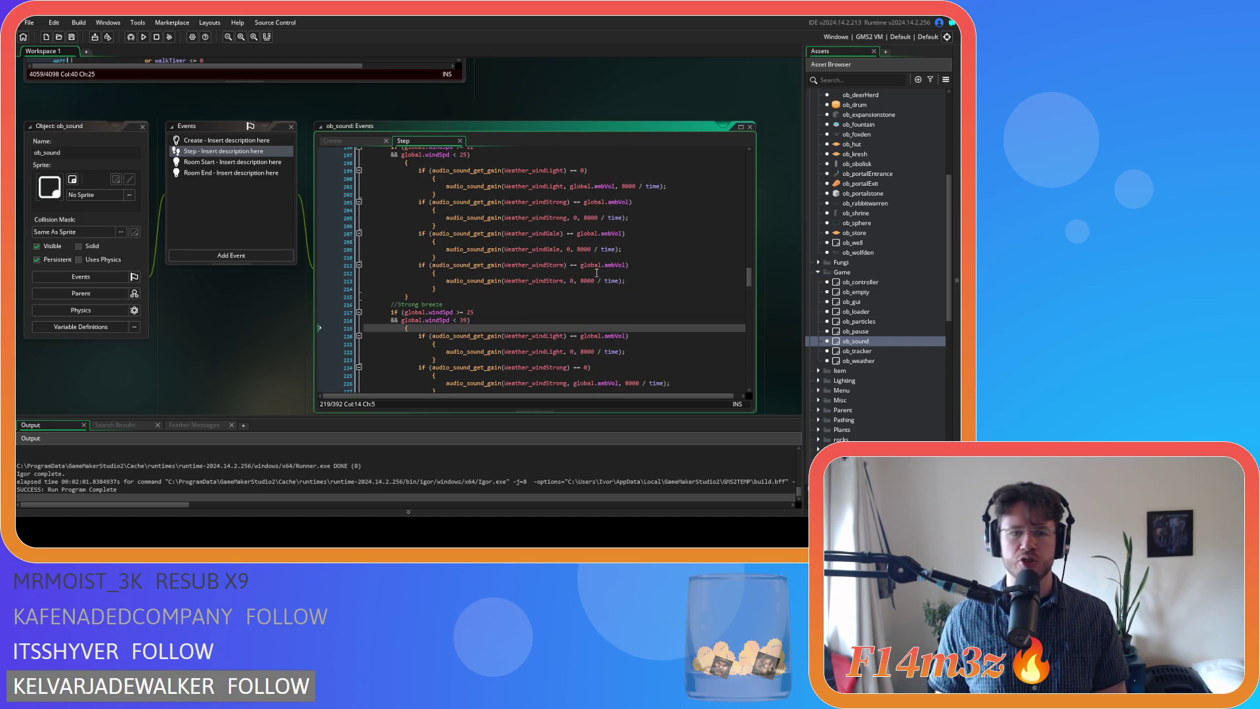
{"action": "scroll", "coordinate": [579, 294], "scroll_direction": "up", "scroll_amount": 6}
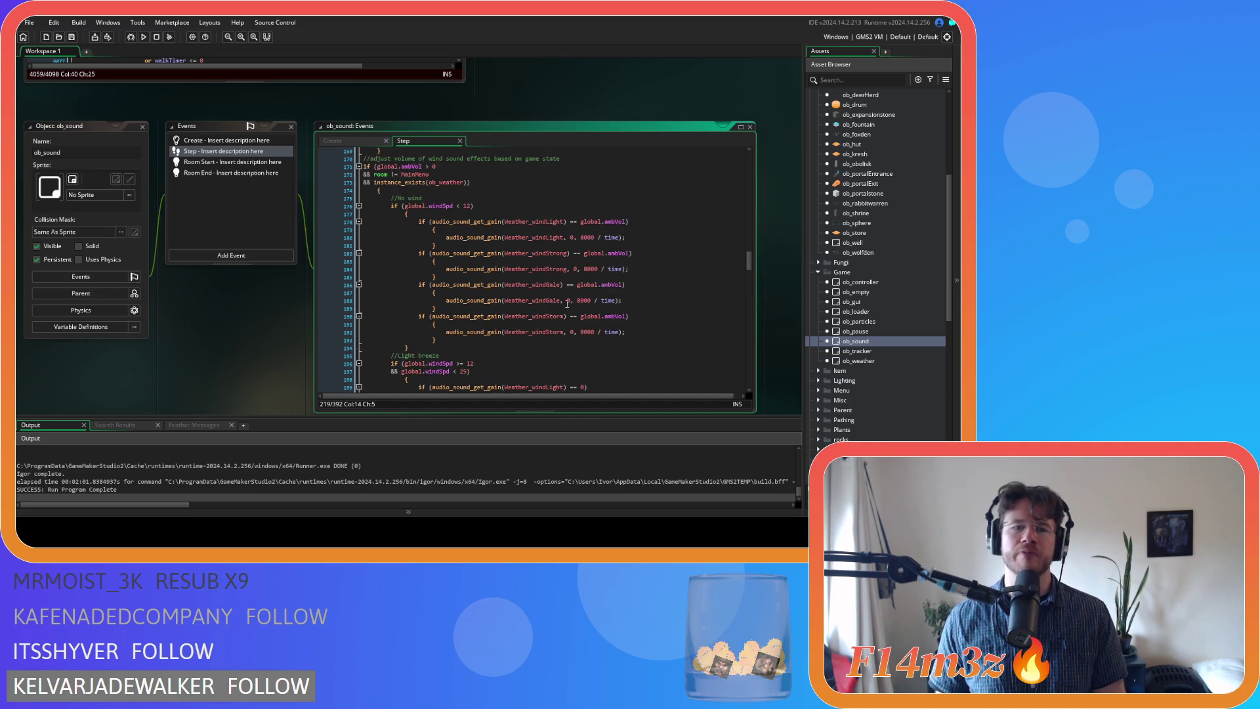
{"action": "scroll", "coordinate": [168, 347], "scroll_direction": "up", "scroll_amount": 5}
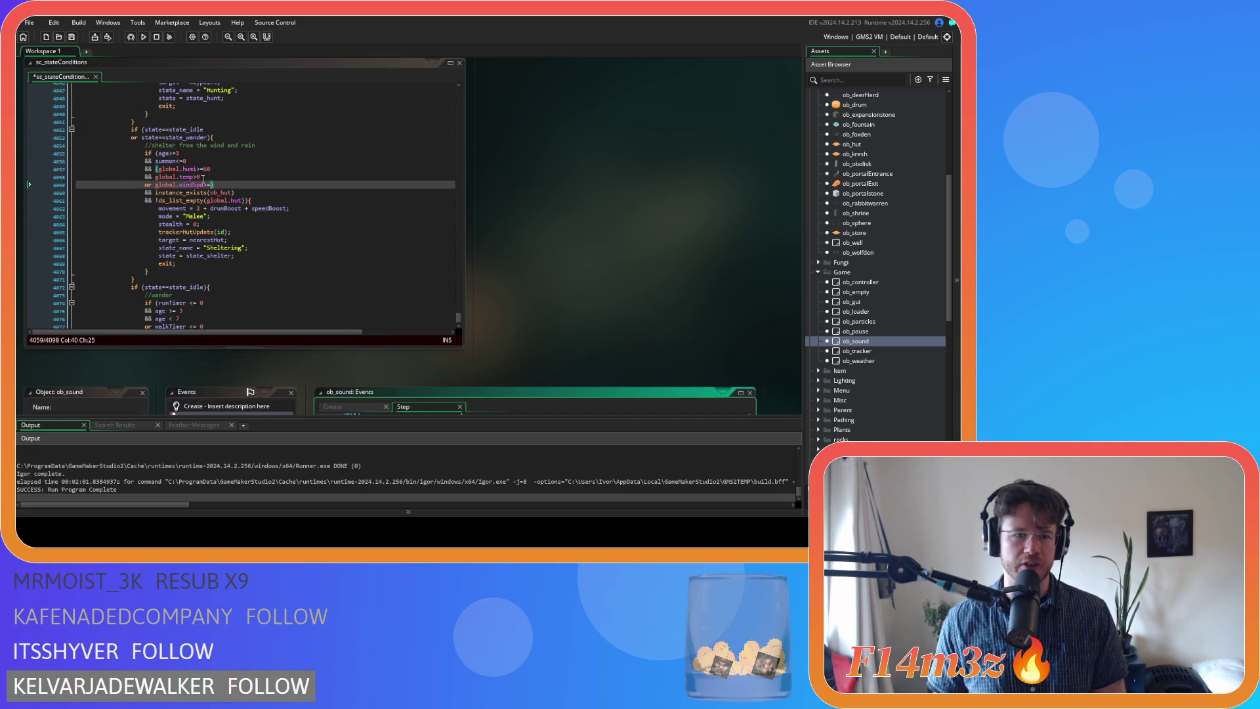
Complete the sheltering condition as global.windSpd>=39 with its closing parenthesis
{"action": "left_click", "coordinate": [211, 185]}
{"action": "type", "text": "39)"}
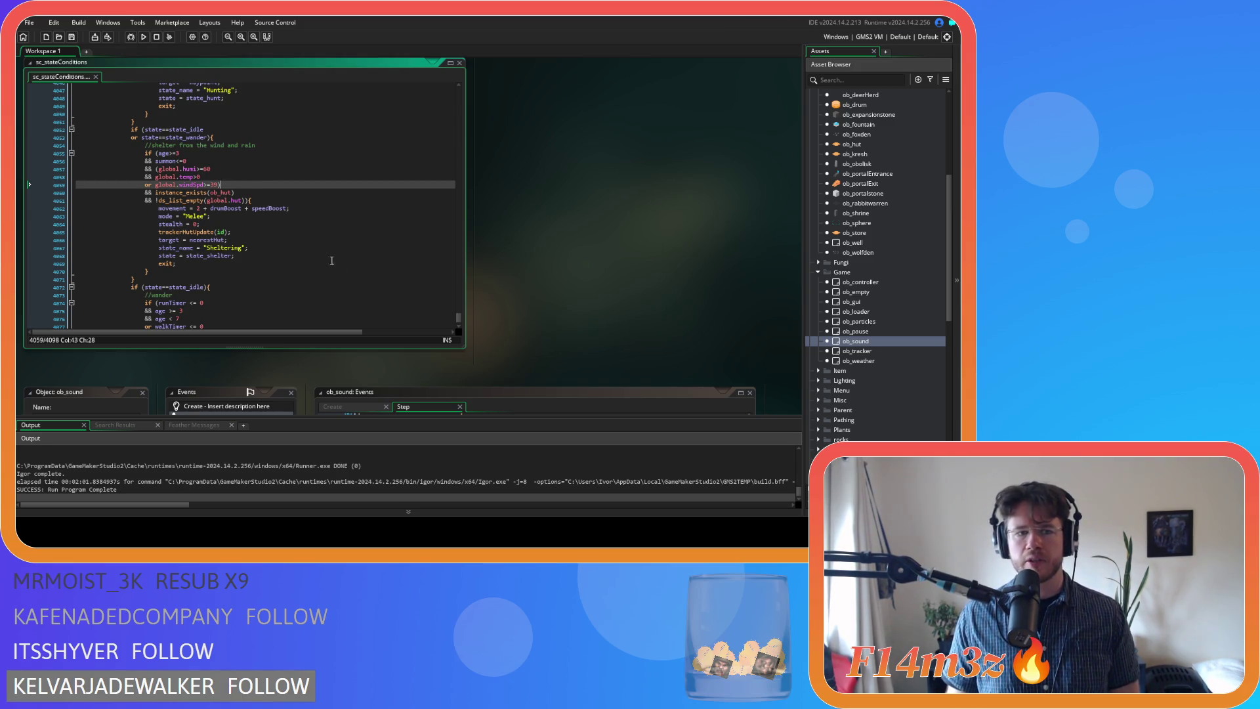
{"action": "scroll", "coordinate": [641, 276], "scroll_direction": "up", "scroll_amount": 5}
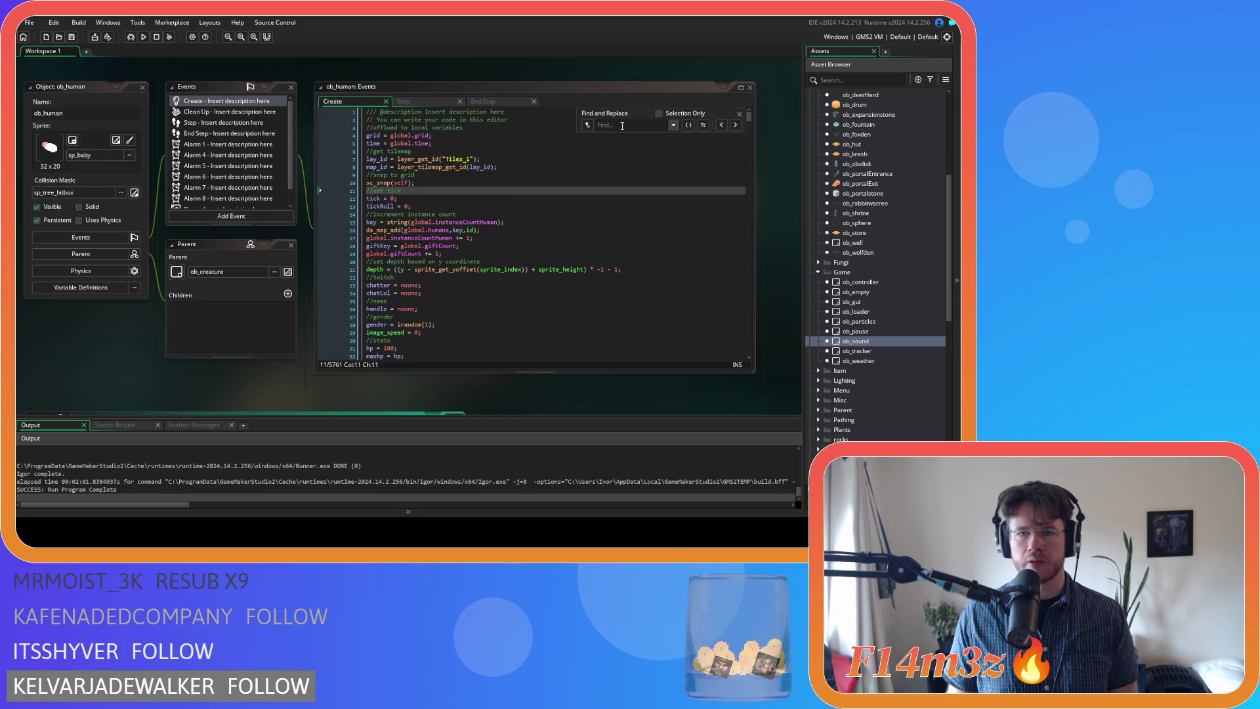
Search the ob_human code for 'shelter' to locate the shelter state's exit check
{"action": "left_click", "coordinate": [611, 125]}
{"action": "type", "text": "sha"}
{"action": "key", "text": "BackSpace"}
{"action": "type", "text": "elter"}
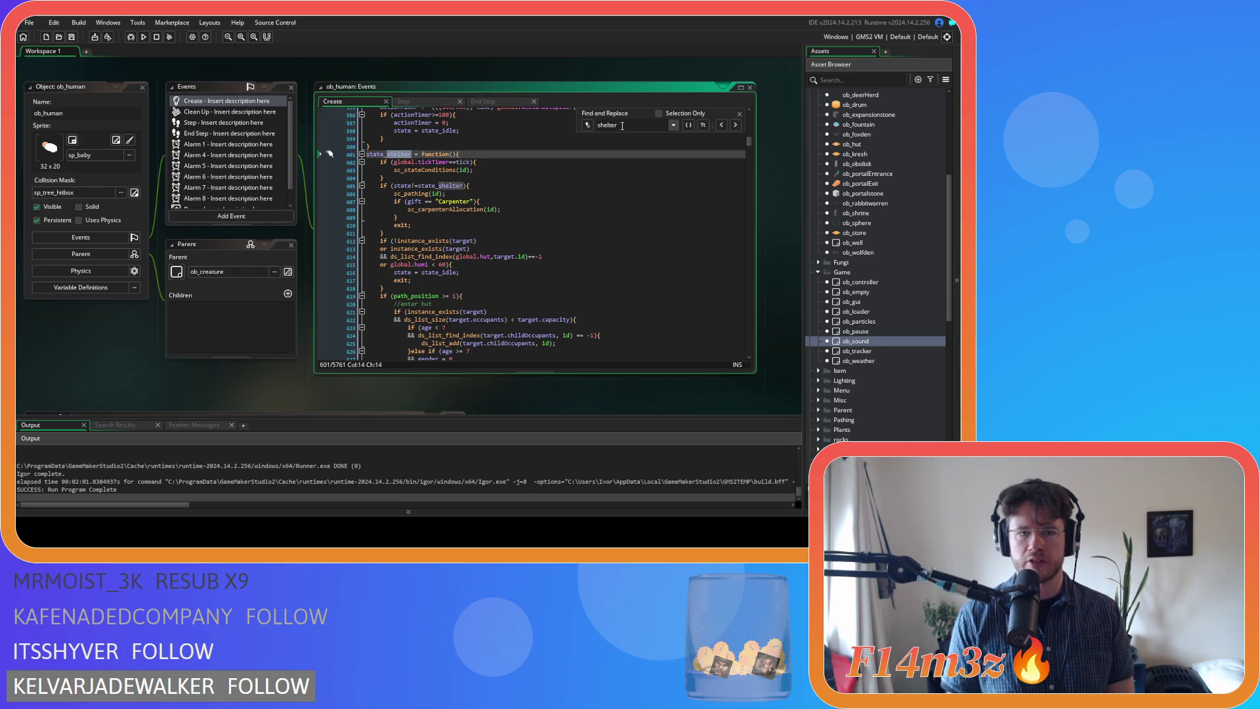
{"action": "left_click", "coordinate": [740, 114]}
{"action": "left_click", "coordinate": [630, 217]}
{"action": "scroll", "coordinate": [630, 215], "scroll_direction": "down", "scroll_amount": 3}
{"action": "left_click", "coordinate": [521, 222]}
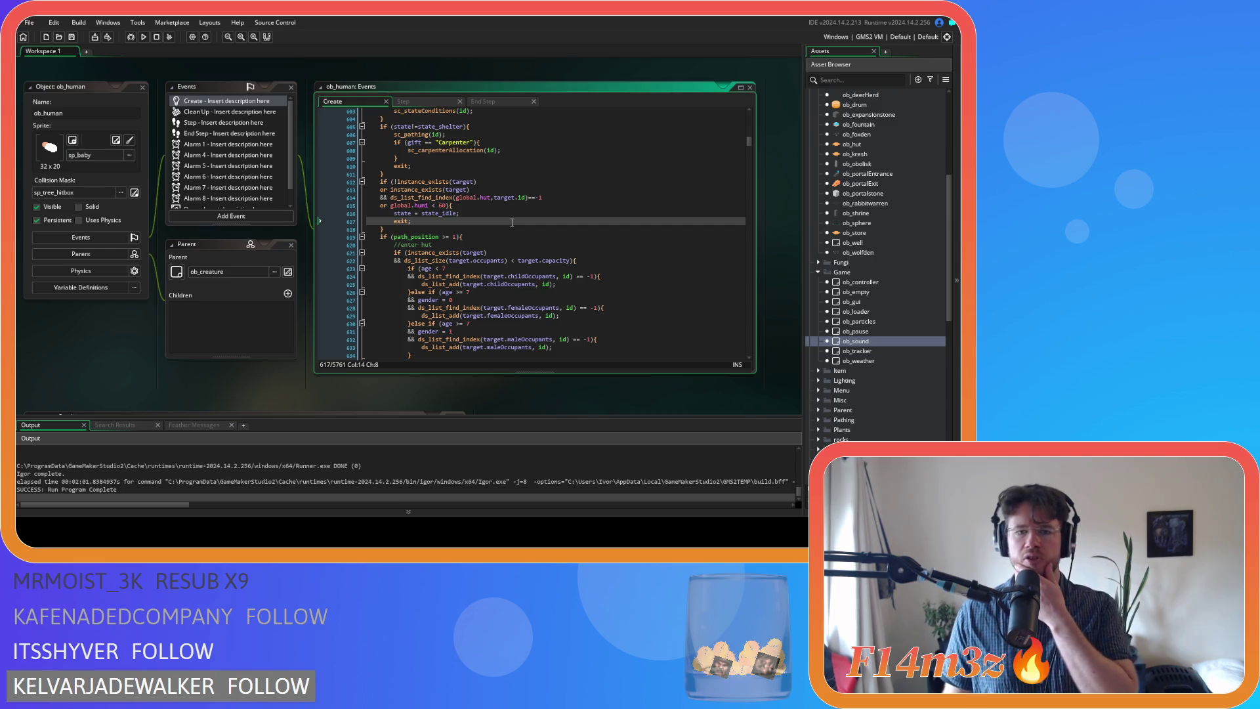
{"action": "scroll", "coordinate": [512, 222], "scroll_direction": "down", "scroll_amount": 6}
{"action": "scroll", "coordinate": [512, 223], "scroll_direction": "up", "scroll_amount": 5}
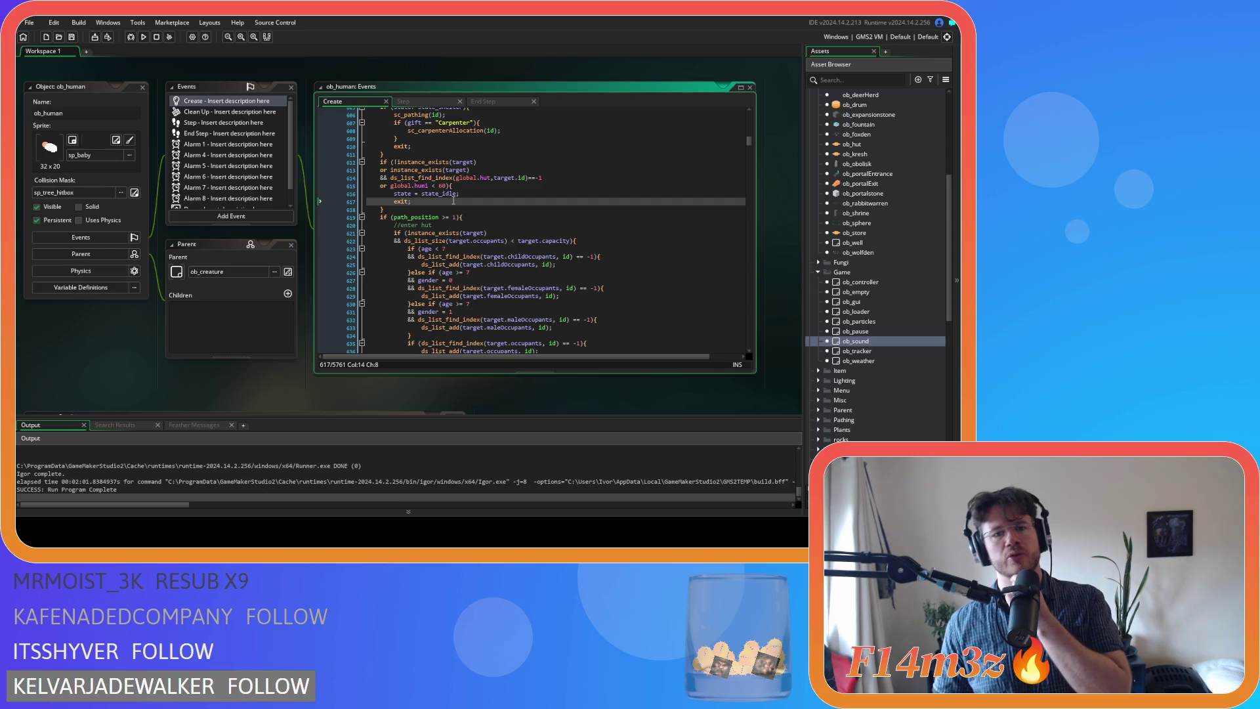
Wrap global.humi<60 in brackets and add 'or global.temp<100' on a new line
{"action": "left_click", "coordinate": [418, 187]}
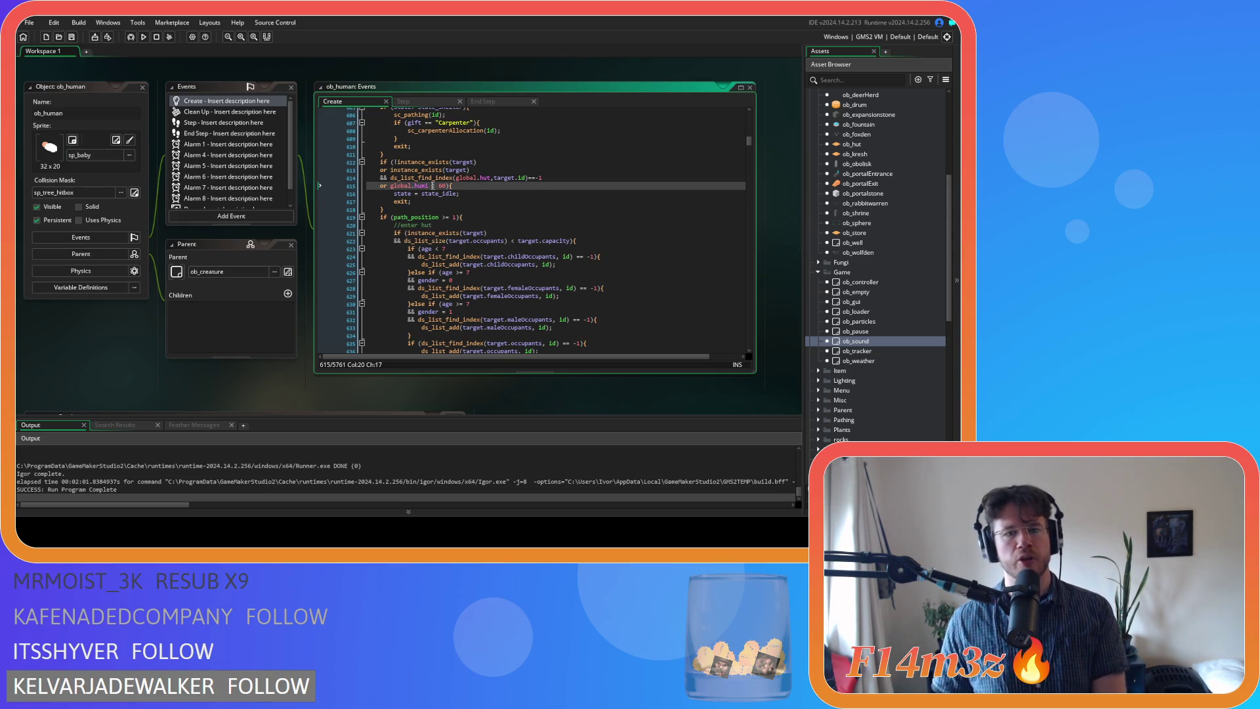
{"action": "key", "text": "BackSpace"}
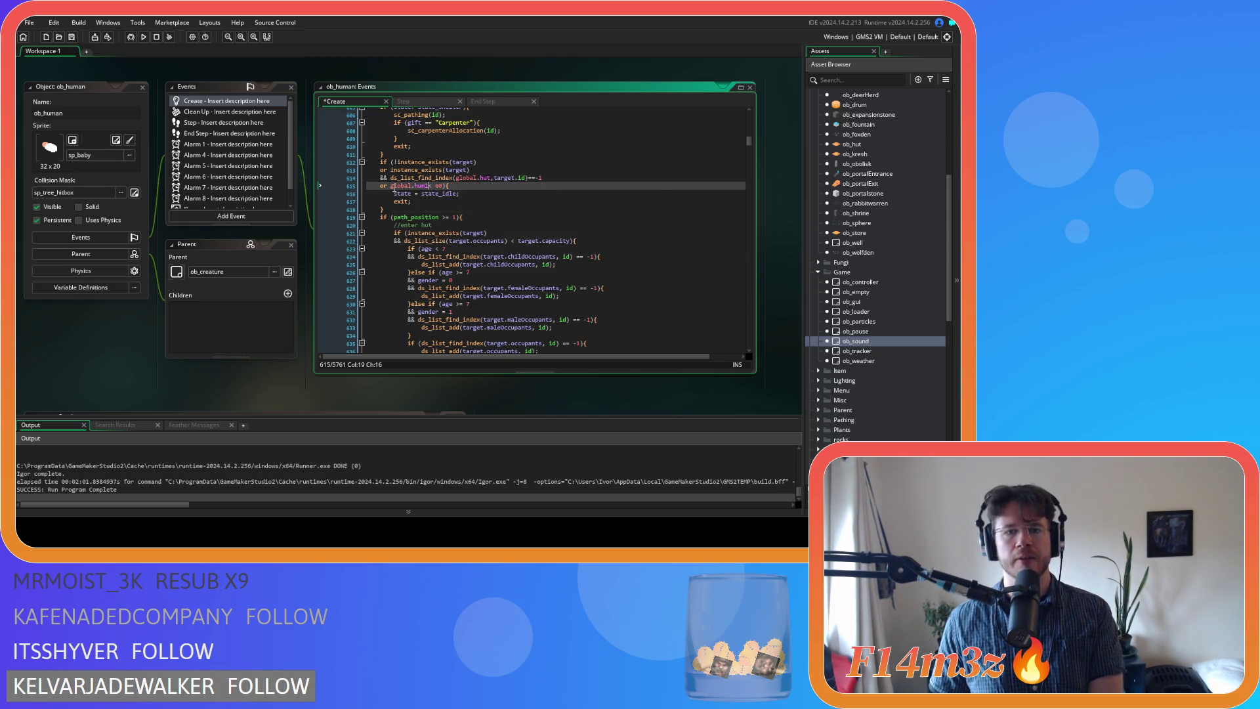
{"action": "key", "text": "ctrl+Left"}
{"action": "key", "text": "ctrl+Left"}
{"action": "type", "text": "("}
{"action": "left_click", "coordinate": [444, 186]}
{"action": "type", "text": ")"}
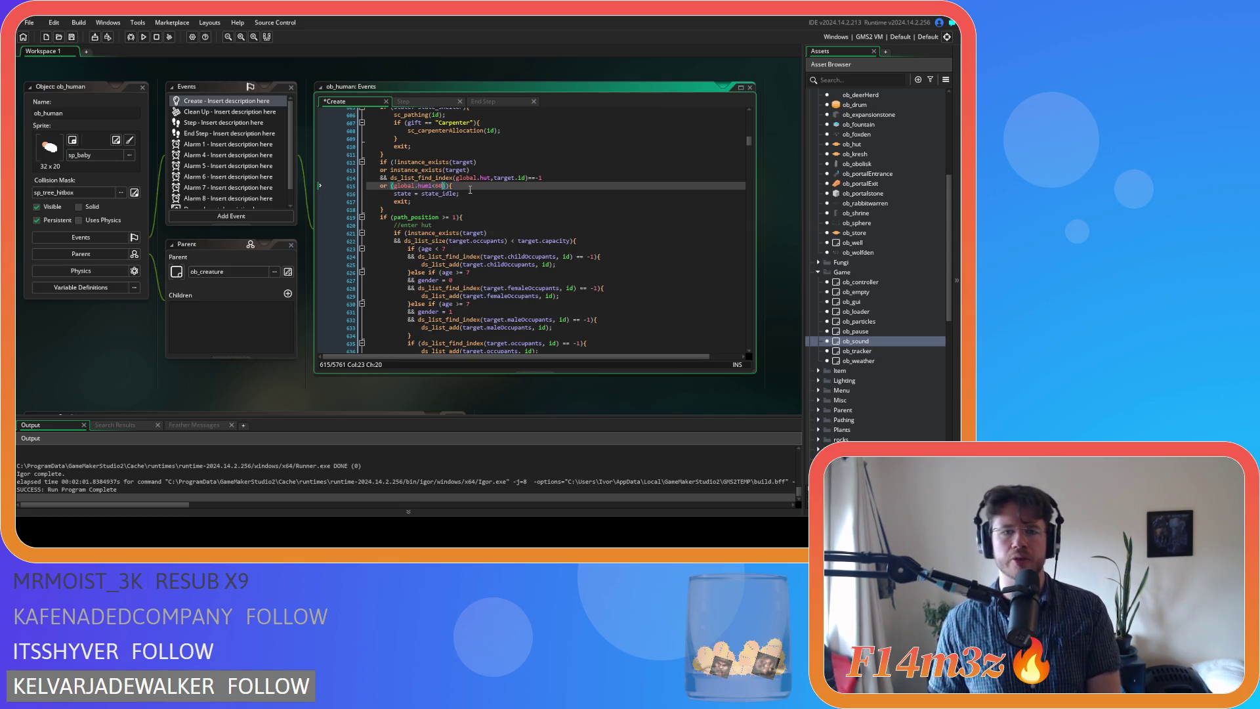
{"action": "left_click", "coordinate": [395, 186]}
{"action": "key", "text": "BackSpace"}
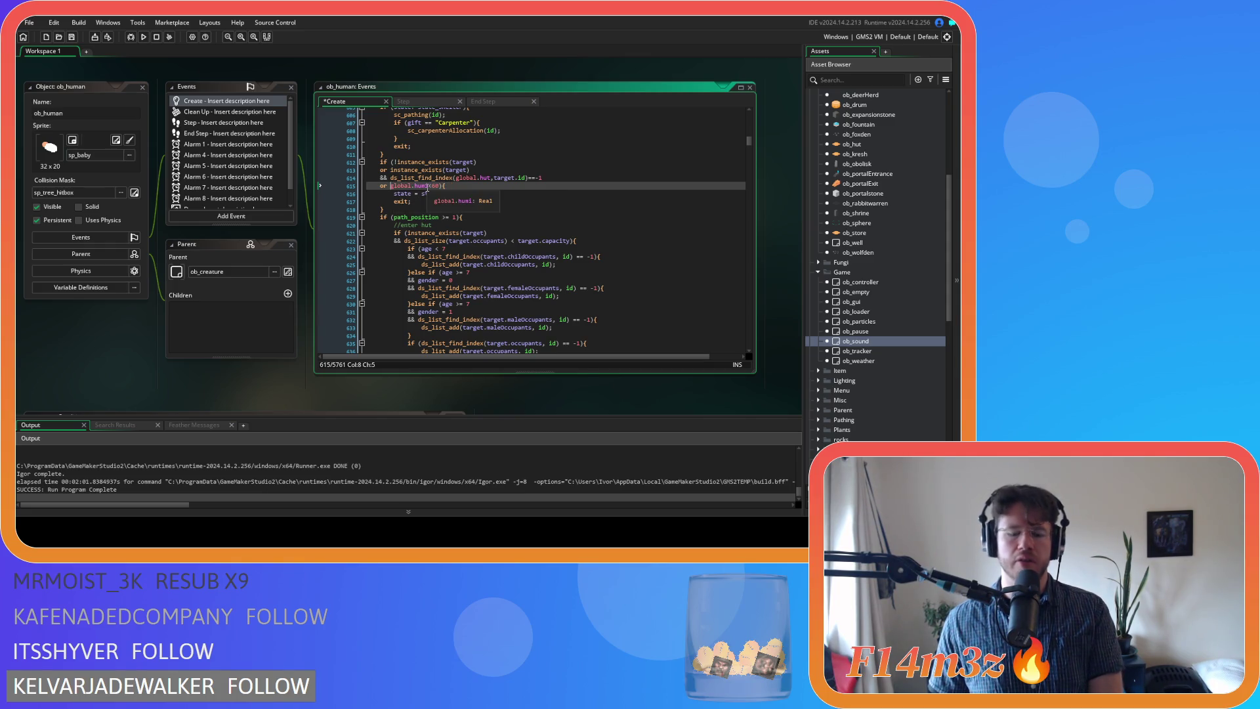
{"action": "type", "text": "("}
{"action": "left_click", "coordinate": [443, 185]}
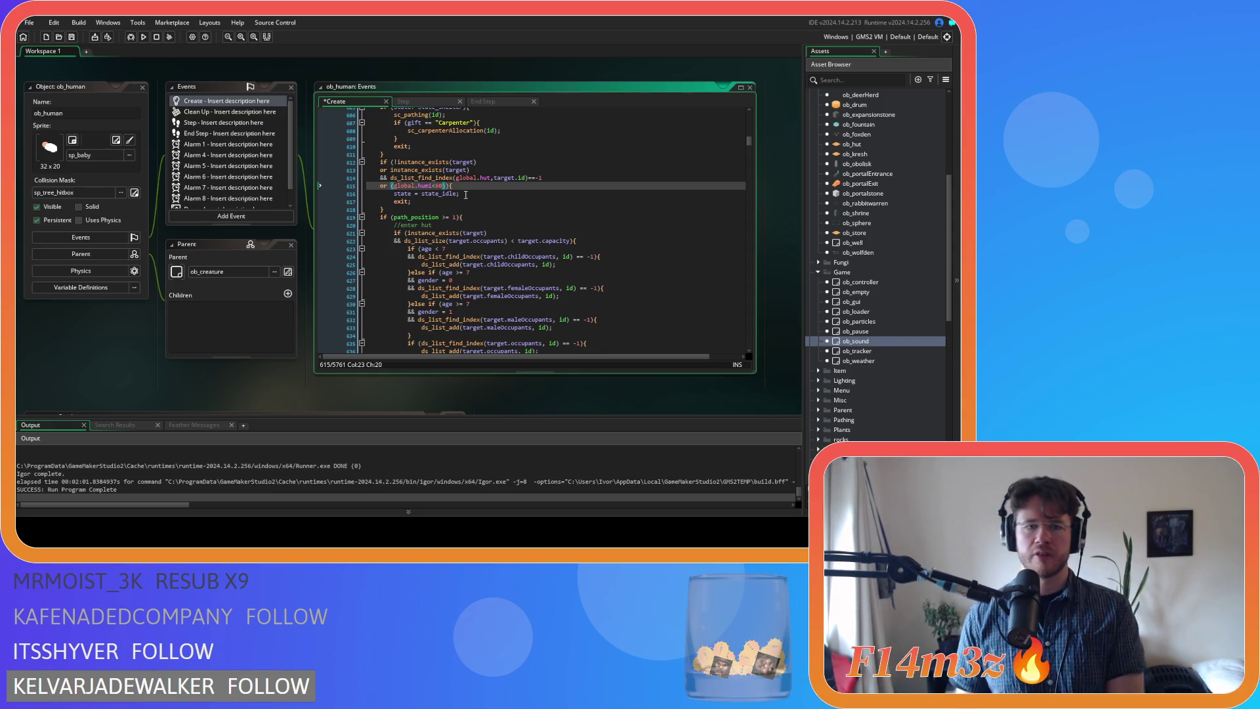
{"action": "key", "text": "Return"}
{"action": "type", "text": "or ){"}
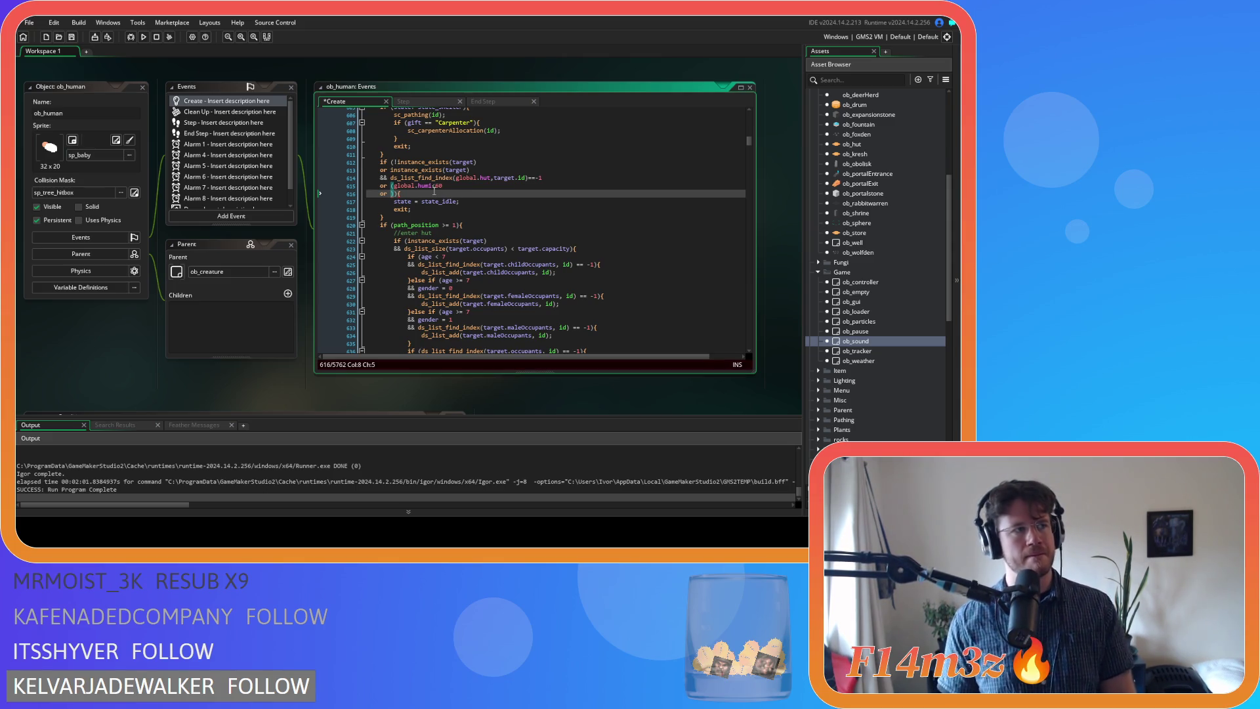
{"action": "type", "text": "global.temp"}
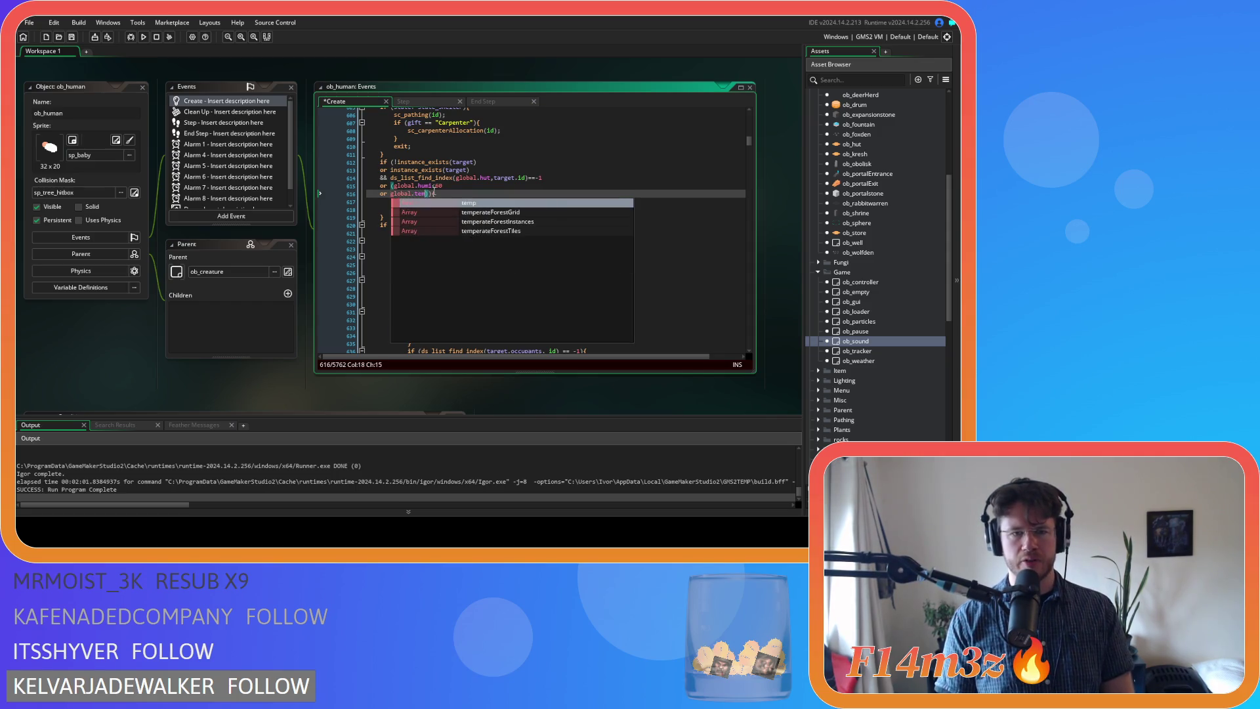
{"action": "type", "text": "<"}
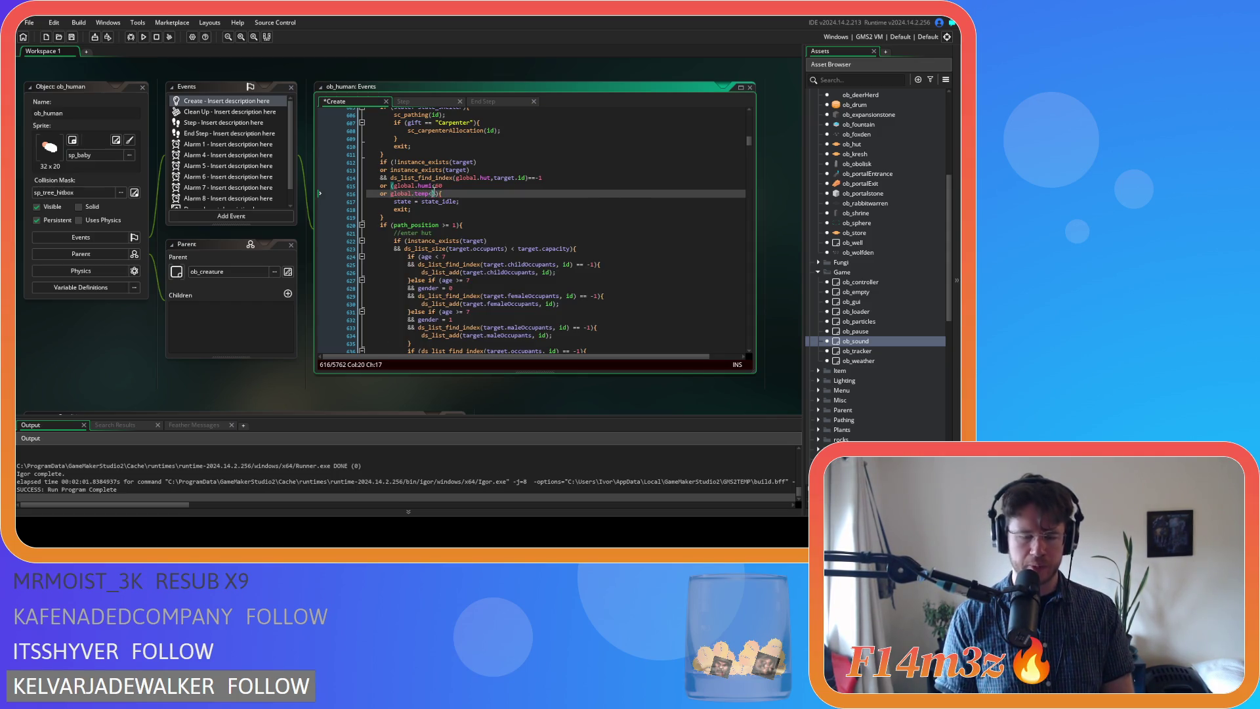
{"action": "type", "text": "10"}
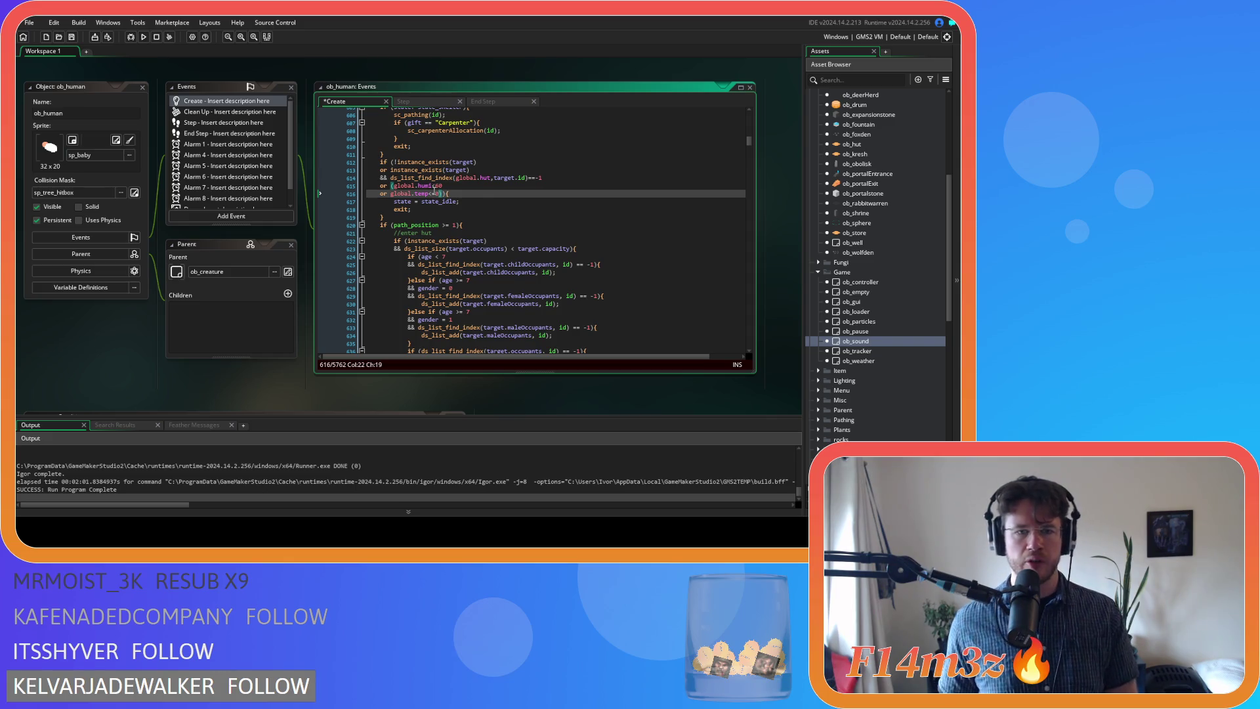
{"action": "type", "text": "0"}
{"action": "left_click", "coordinate": [499, 199]}
Delete the extra brackets around the humidity and temperature checks
{"action": "left_click", "coordinate": [491, 193]}
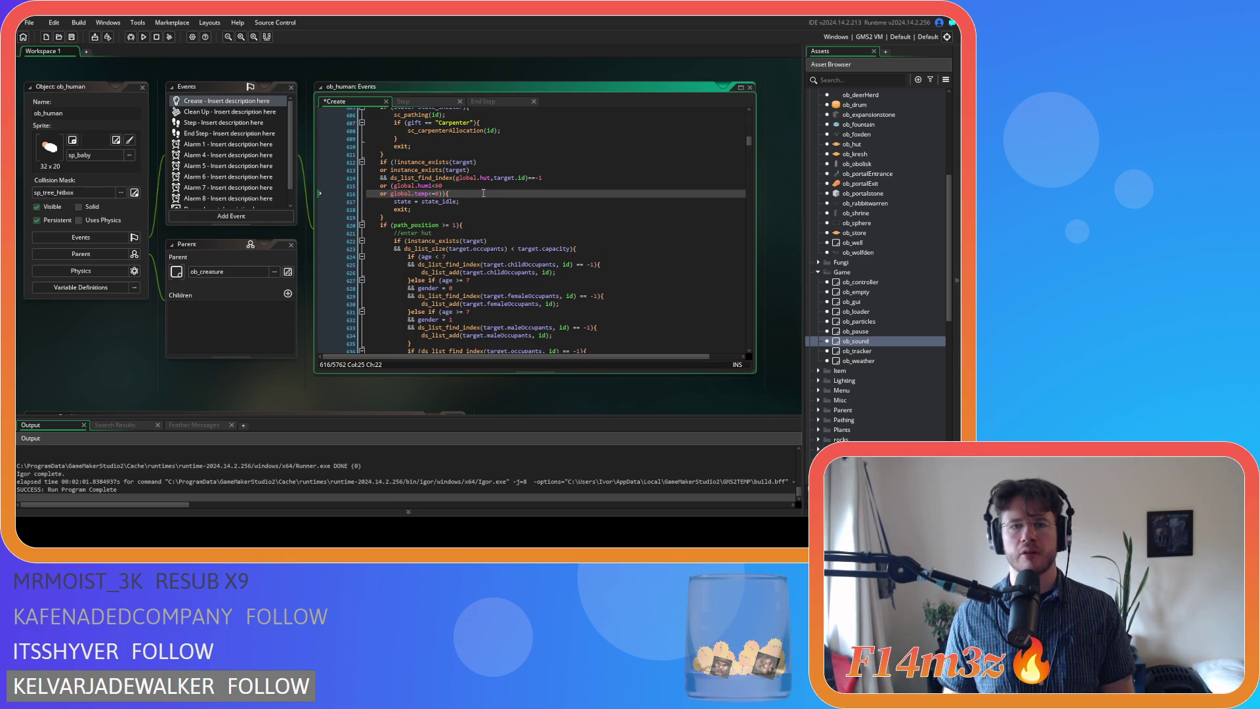
{"action": "left_click", "coordinate": [392, 186]}
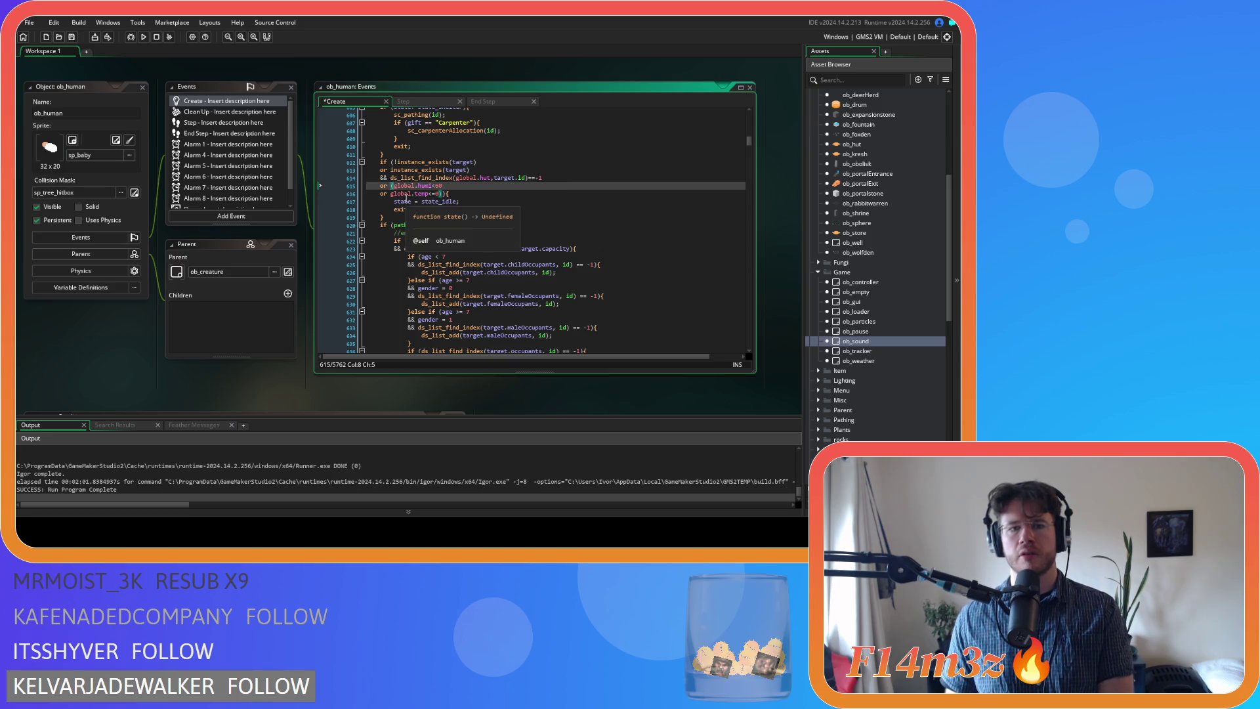
{"action": "key", "text": "Delete"}
{"action": "left_click", "coordinate": [446, 194]}
{"action": "key", "text": "BackSpace"}
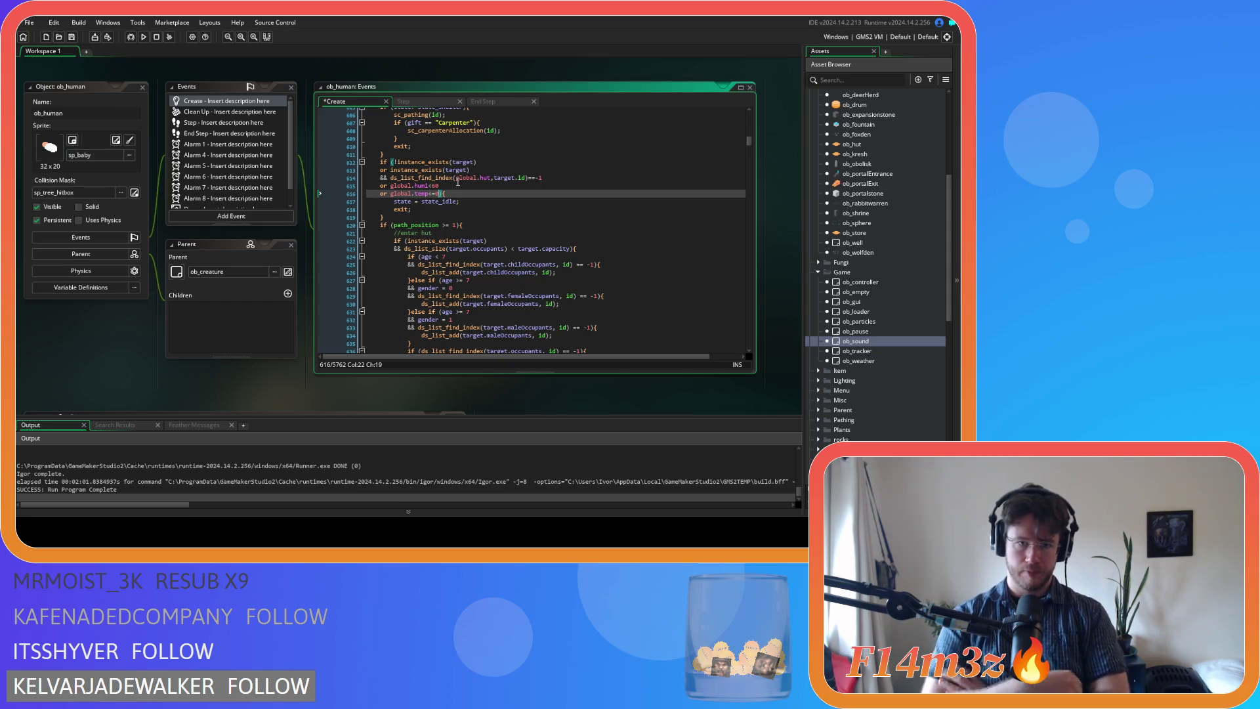
Move the temperature check to its own line, paste global.humi<60 after 'or', and save
{"action": "key", "text": "shift+Left"}
{"action": "key", "text": "shift+Left"}
{"action": "key", "text": "shift+Left"}
{"action": "left_click_drag", "start_coordinate": [439, 185], "coordinate": [391, 186]}
{"action": "key", "text": "ctrl+c"}
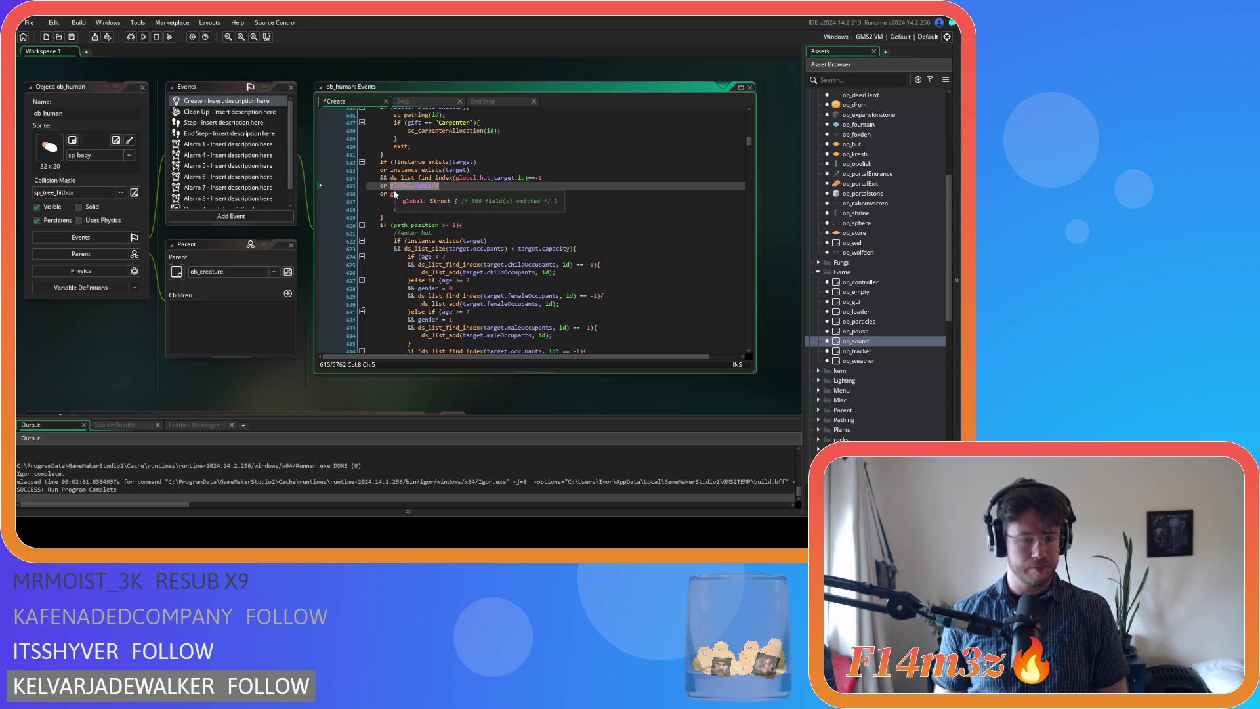
{"action": "left_click", "coordinate": [391, 193]}
{"action": "key", "text": "Return"}
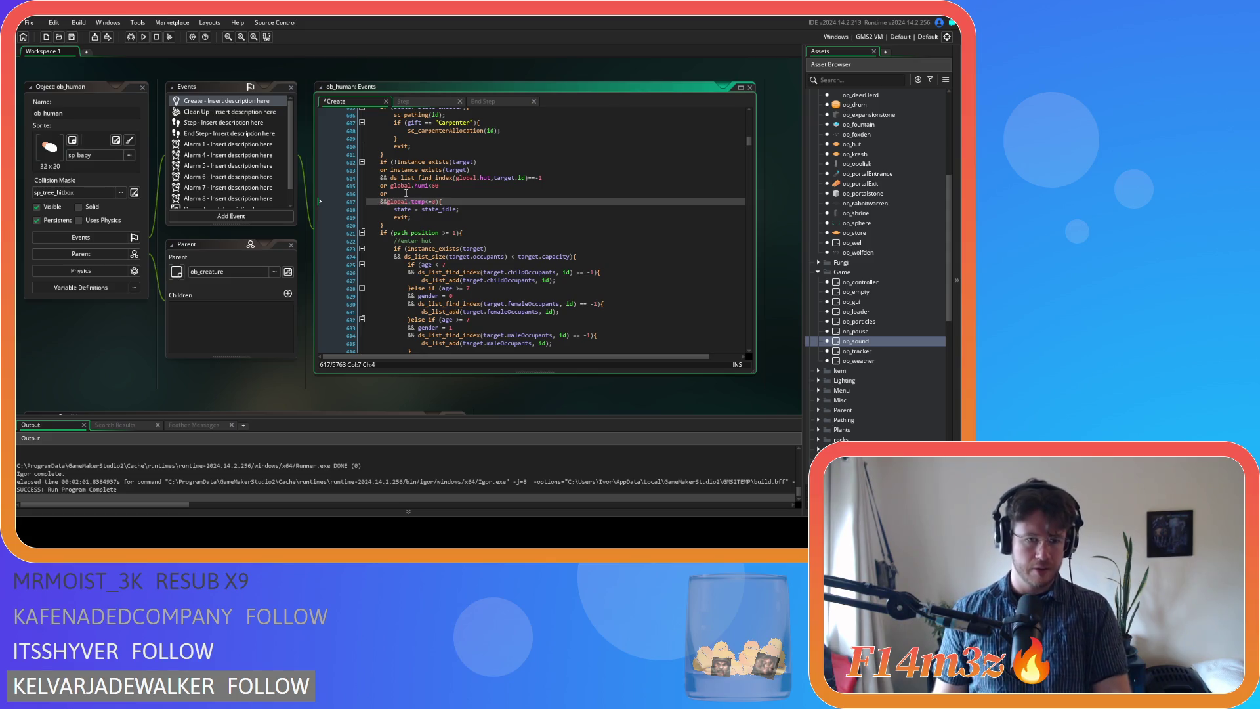
{"action": "left_click", "coordinate": [406, 193]}
{"action": "key", "text": "ctrl+v"}
{"action": "left_click", "coordinate": [431, 194]}
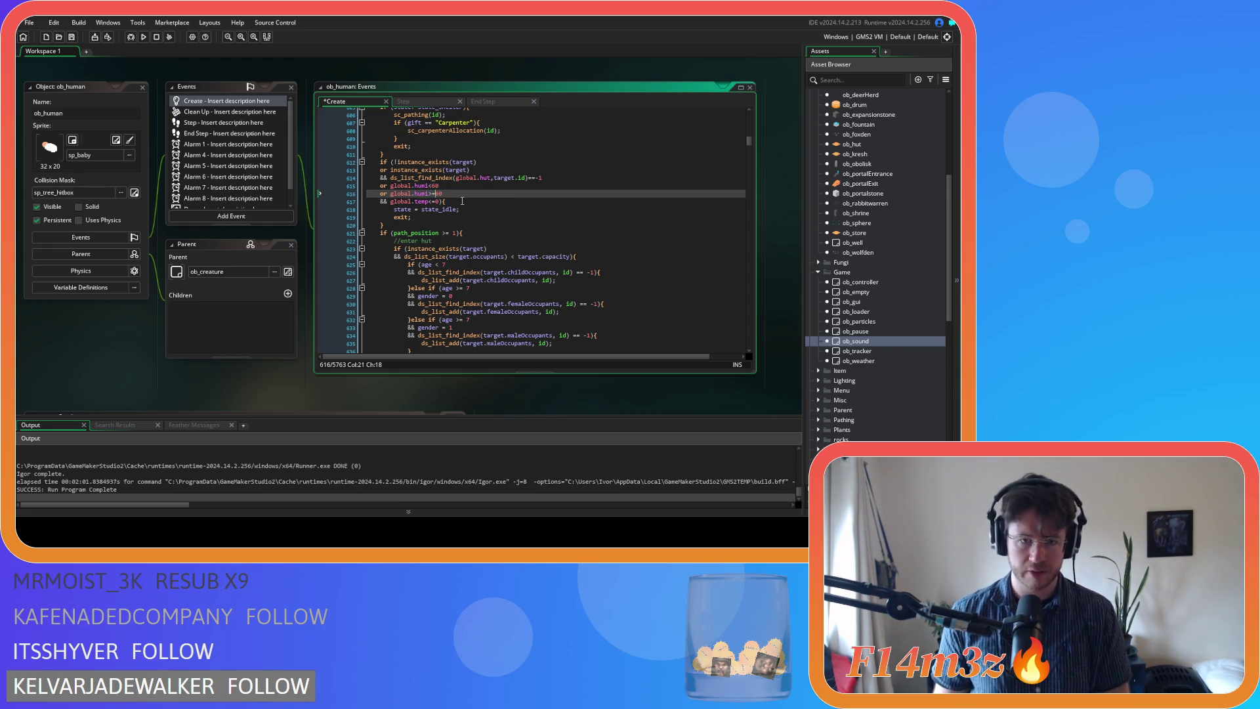
{"action": "left_click", "coordinate": [463, 200]}
{"action": "key", "text": "ctrl+s"}
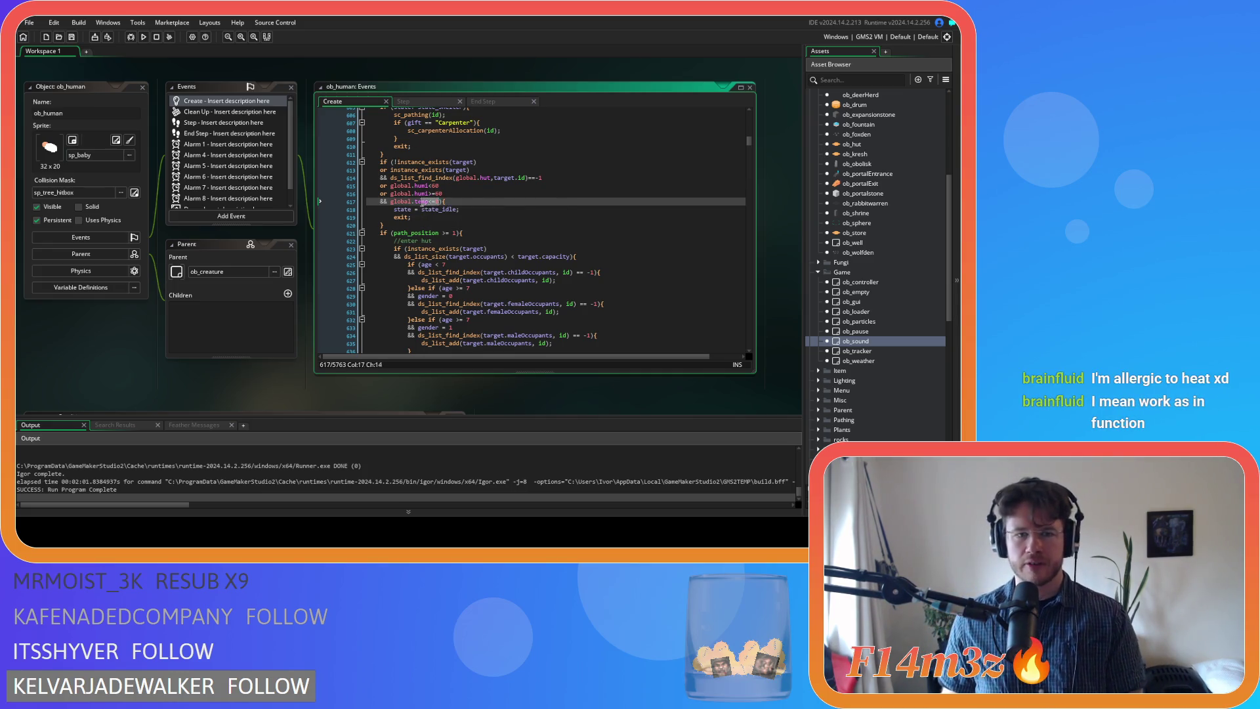
Delete the extra humidity and temperature lines 616–617 from the Create event's idle condition
{"action": "left_click", "coordinate": [366, 195], "text": "shift"}
{"action": "key", "text": "BackSpace"}
{"action": "left_click", "coordinate": [537, 178]}
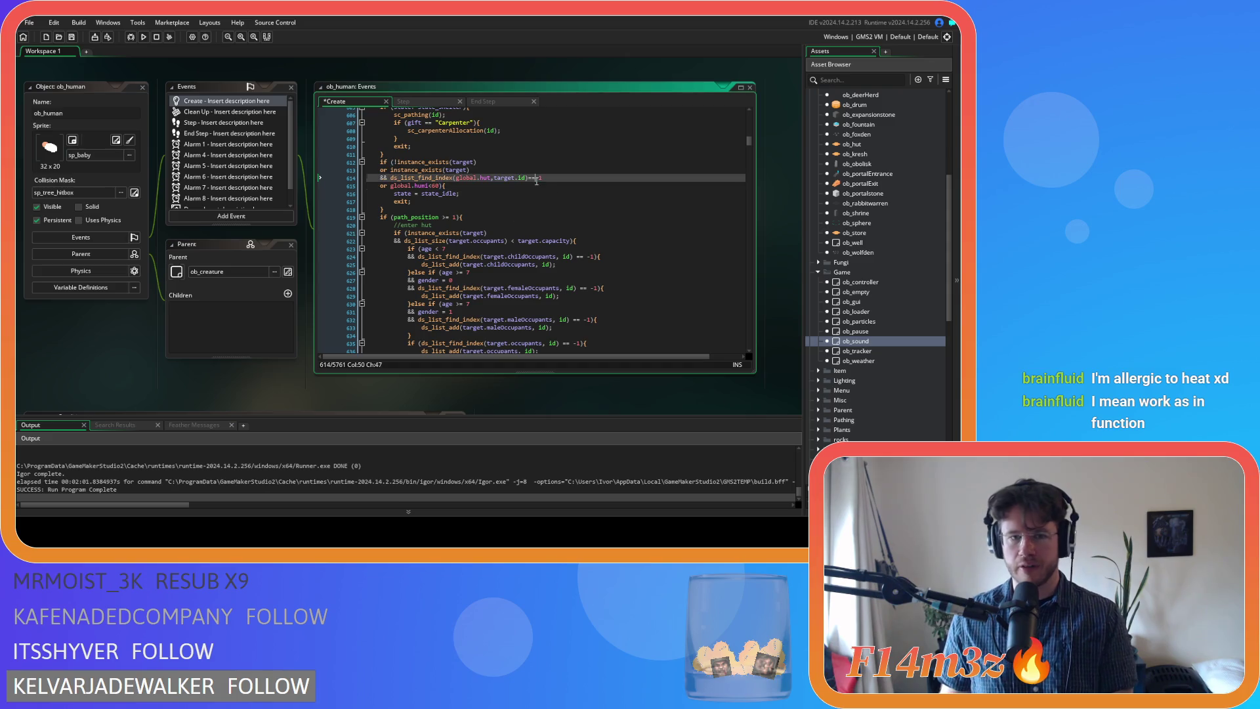
{"action": "scroll", "coordinate": [879, 175], "scroll_direction": "up", "scroll_amount": 5}
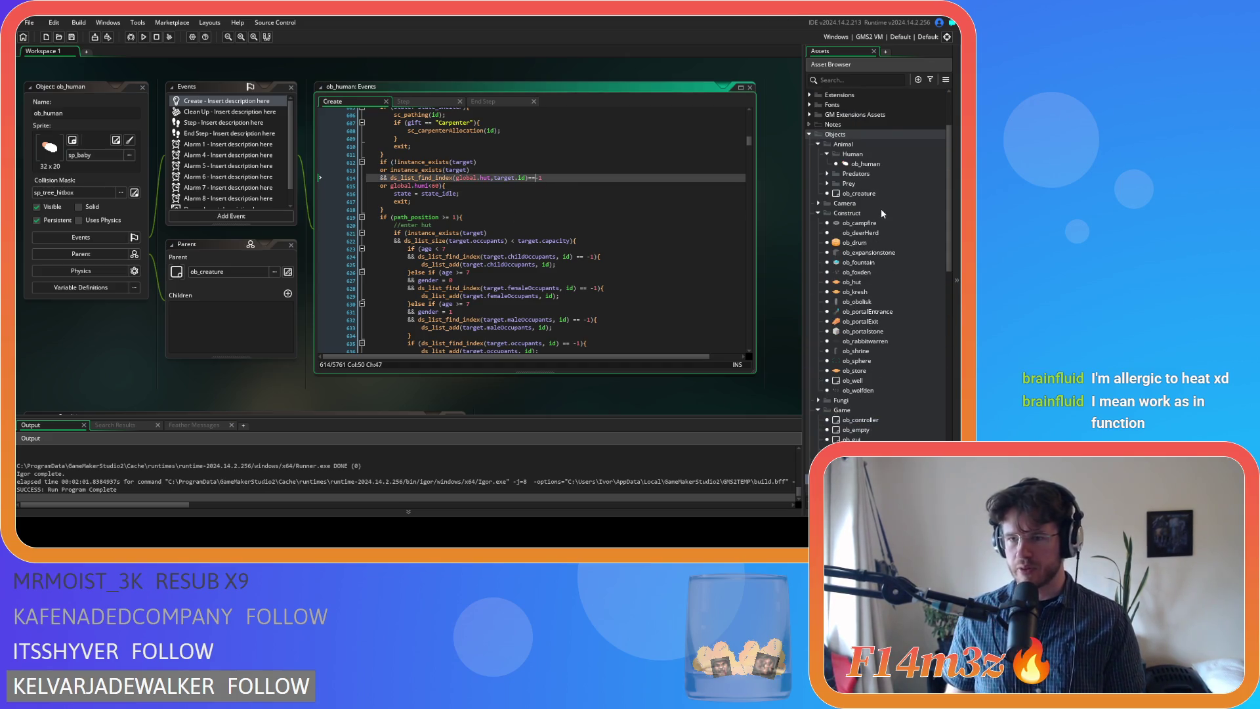
{"action": "scroll", "coordinate": [879, 175], "scroll_direction": "down", "scroll_amount": 10}
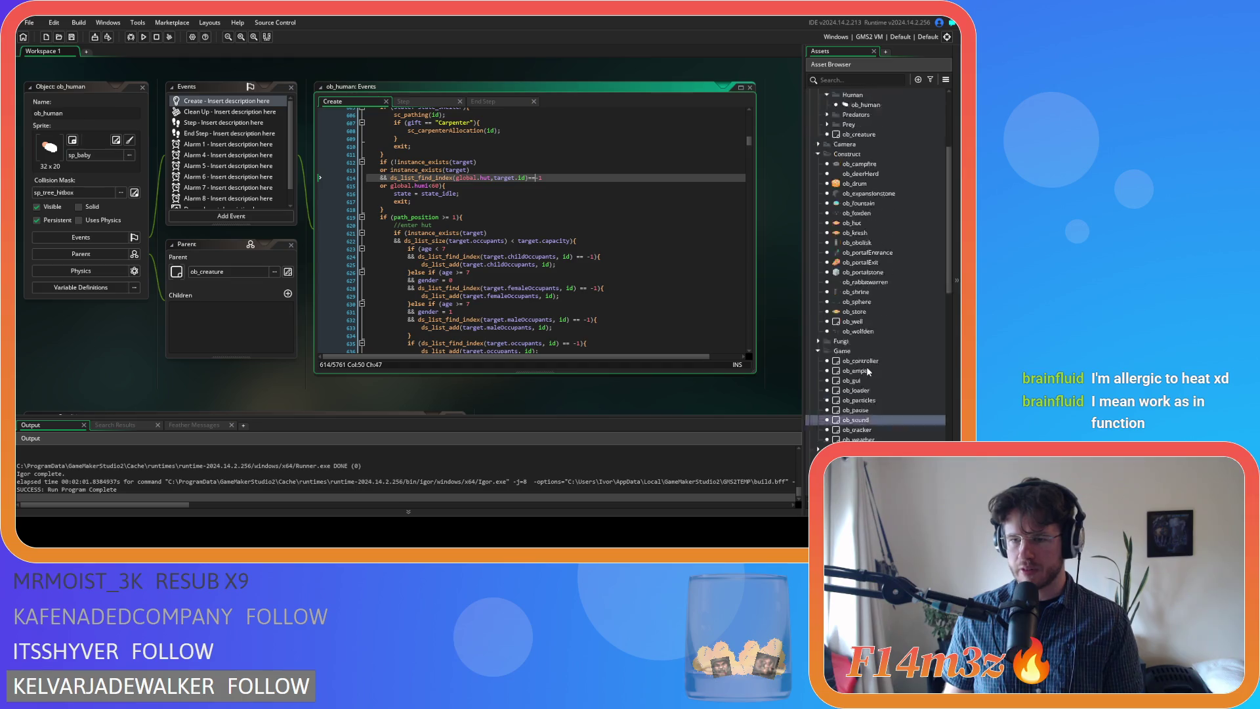
{"action": "scroll", "coordinate": [879, 312], "scroll_direction": "down", "scroll_amount": 2}
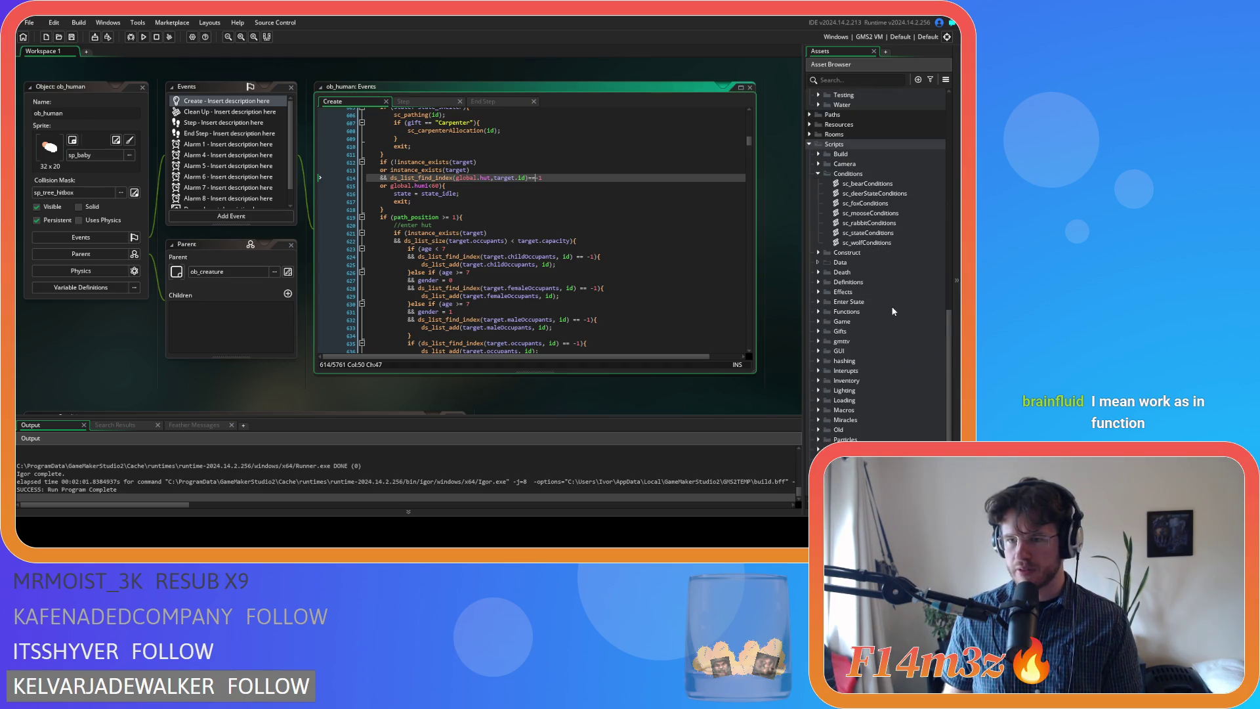
{"action": "scroll", "coordinate": [892, 311], "scroll_direction": "down", "scroll_amount": 2}
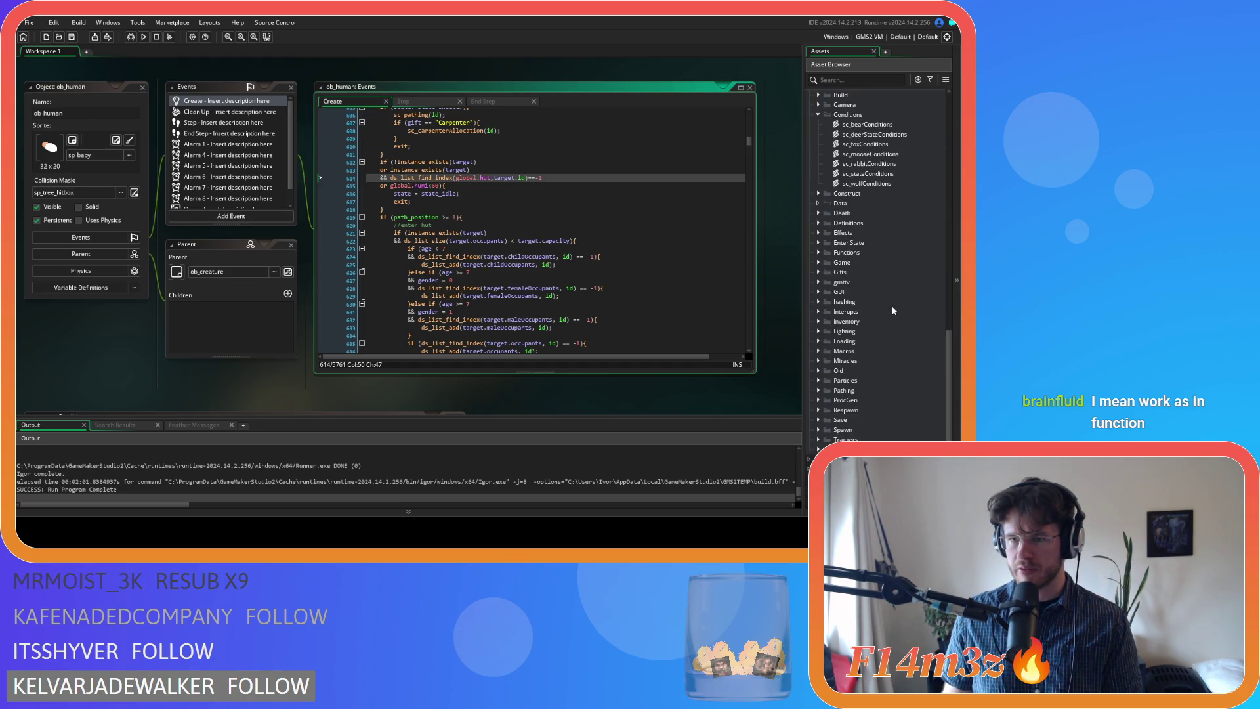
Remove the global.temp>0 line from sc_stateConditions' sheltering condition and save the script
{"action": "double_click", "coordinate": [881, 173]}
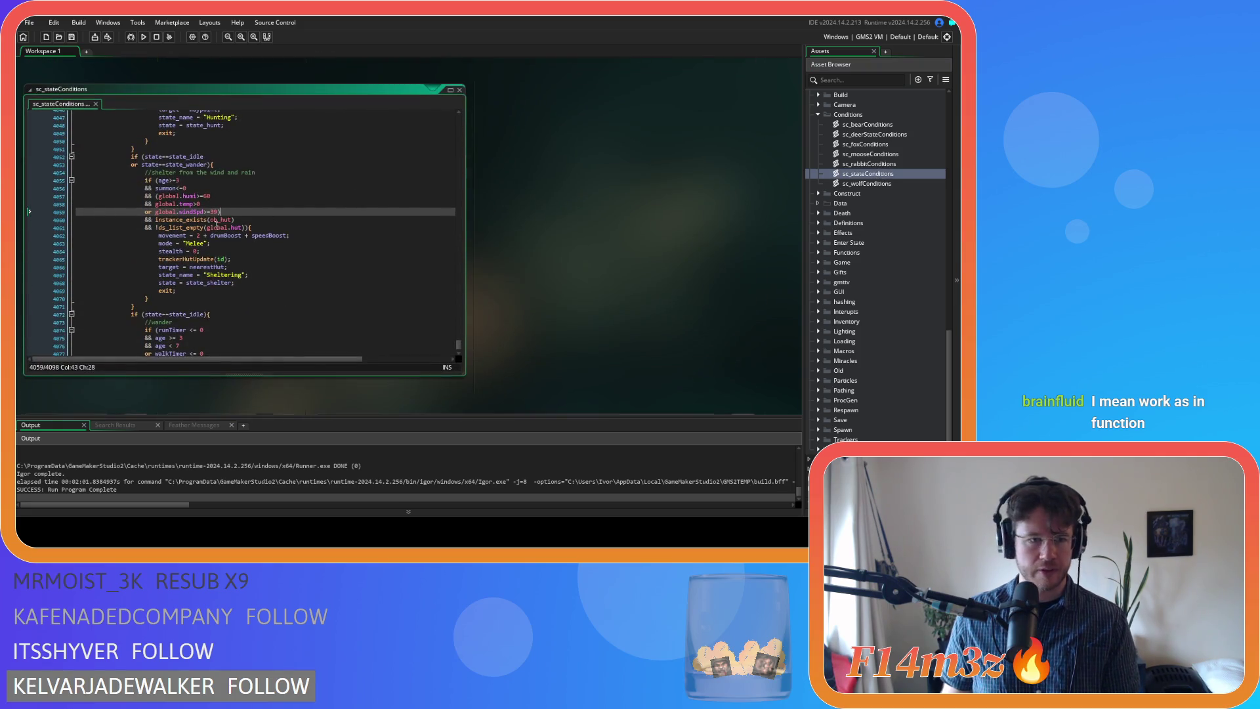
{"action": "left_click_drag", "start_coordinate": [200, 204], "coordinate": [70, 203]}
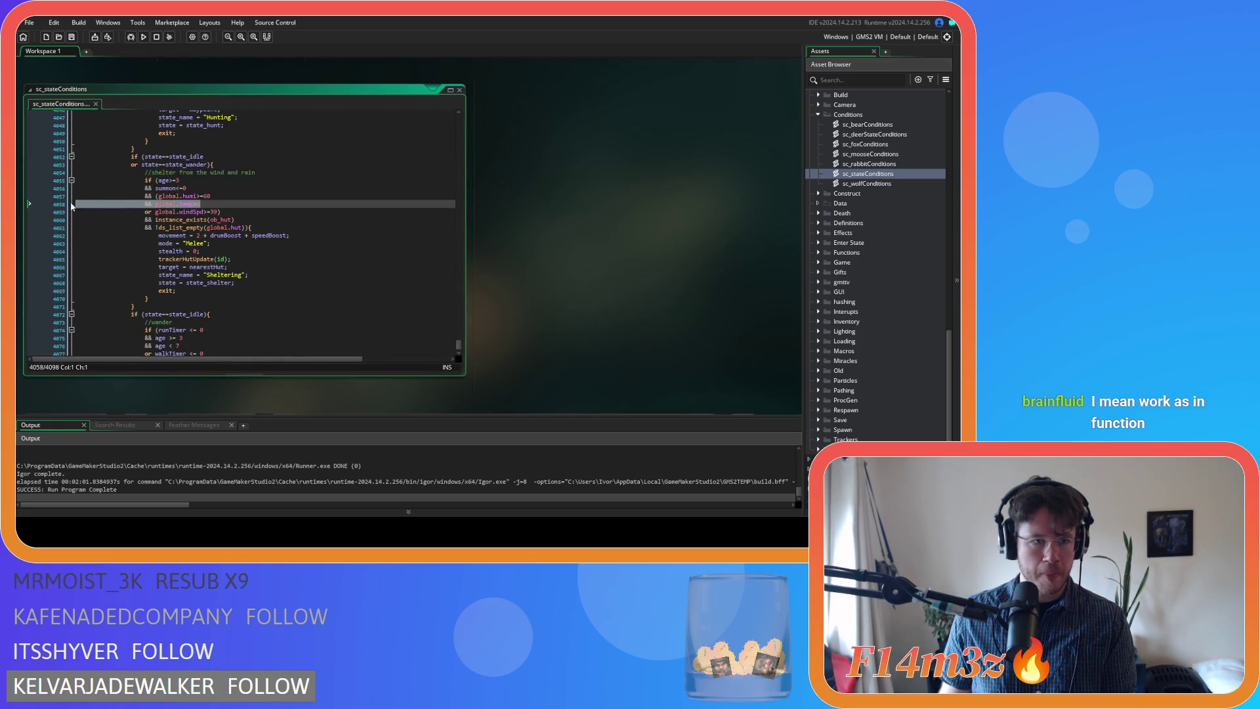
{"action": "key", "text": "BackSpace"}
{"action": "key", "text": "BackSpace"}
{"action": "left_click", "coordinate": [243, 204]}
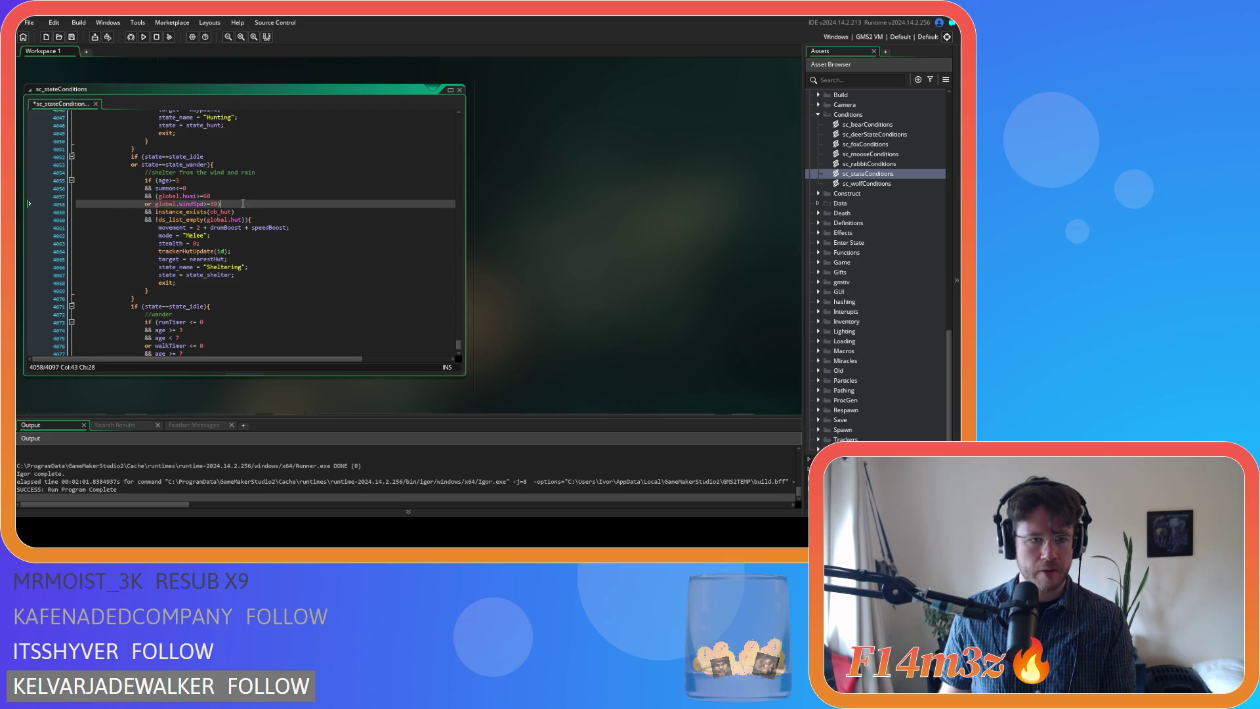
{"action": "key", "text": "ctrl+s"}
Select the global.windSpd>=30 check, then return to the humidity check in the Create event
{"action": "scroll", "coordinate": [524, 263], "scroll_direction": "up", "scroll_amount": 5}
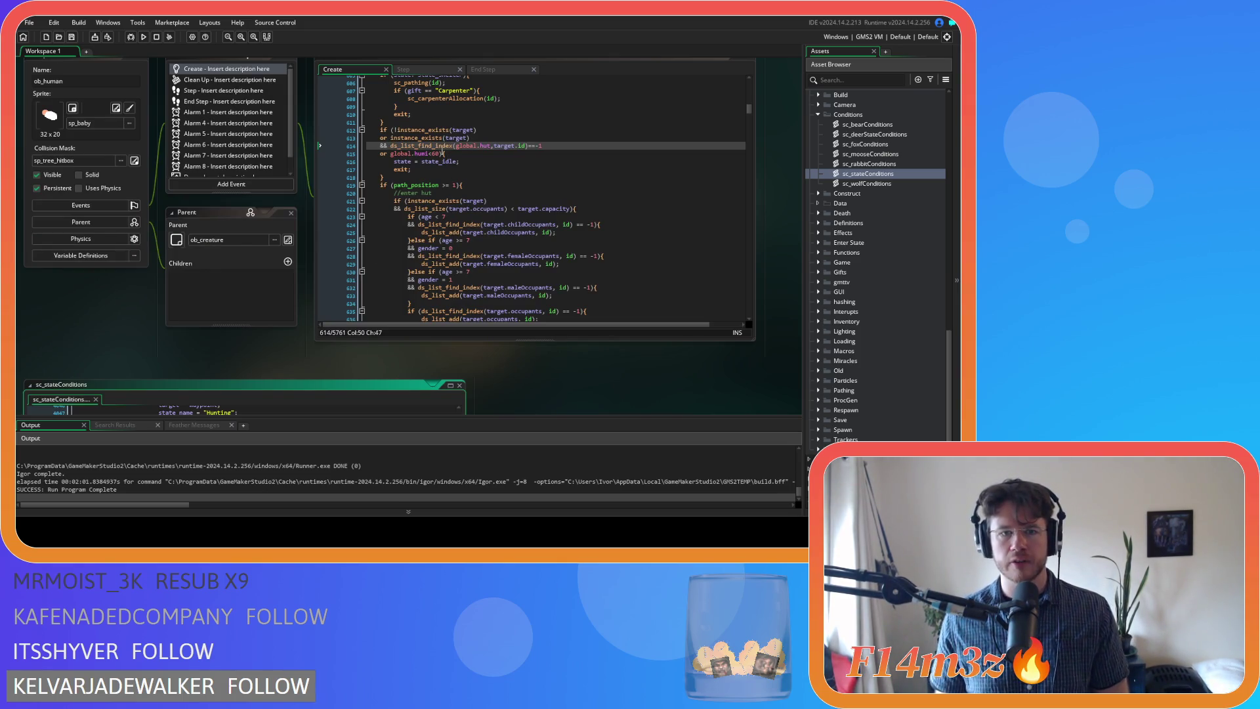
{"action": "scroll", "coordinate": [205, 346], "scroll_direction": "down", "scroll_amount": 3}
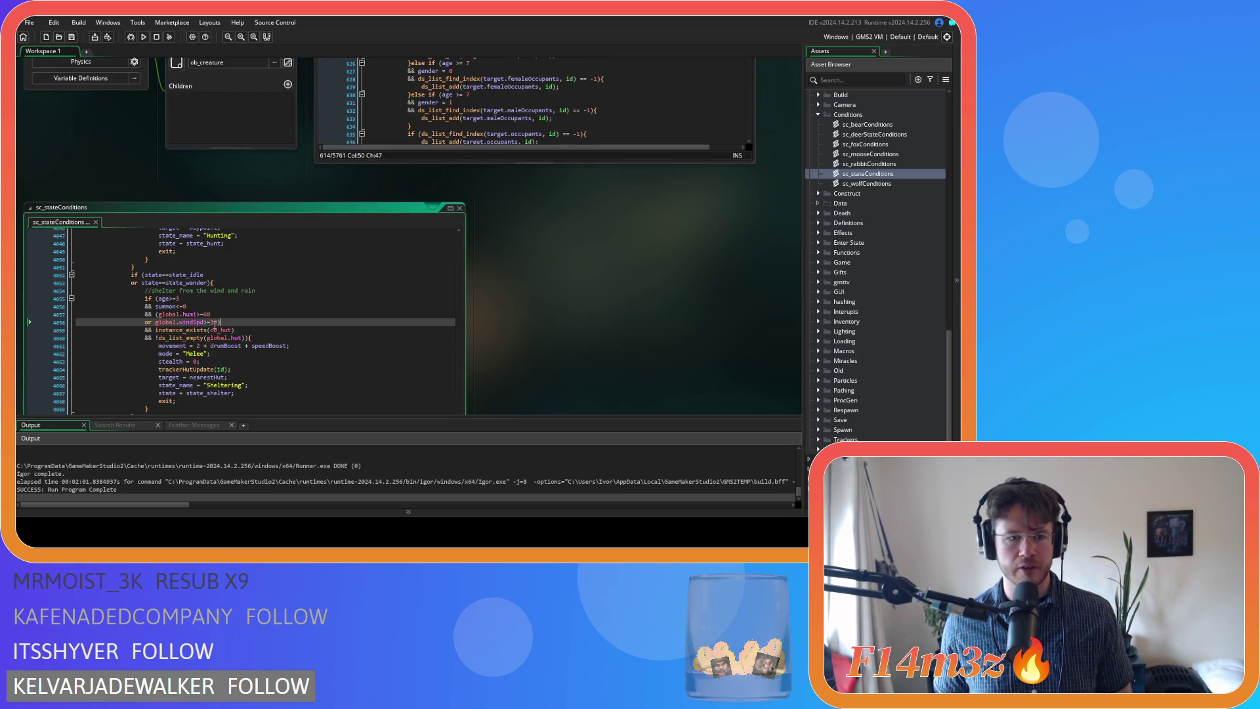
{"action": "left_click_drag", "start_coordinate": [218, 322], "coordinate": [155, 323]}
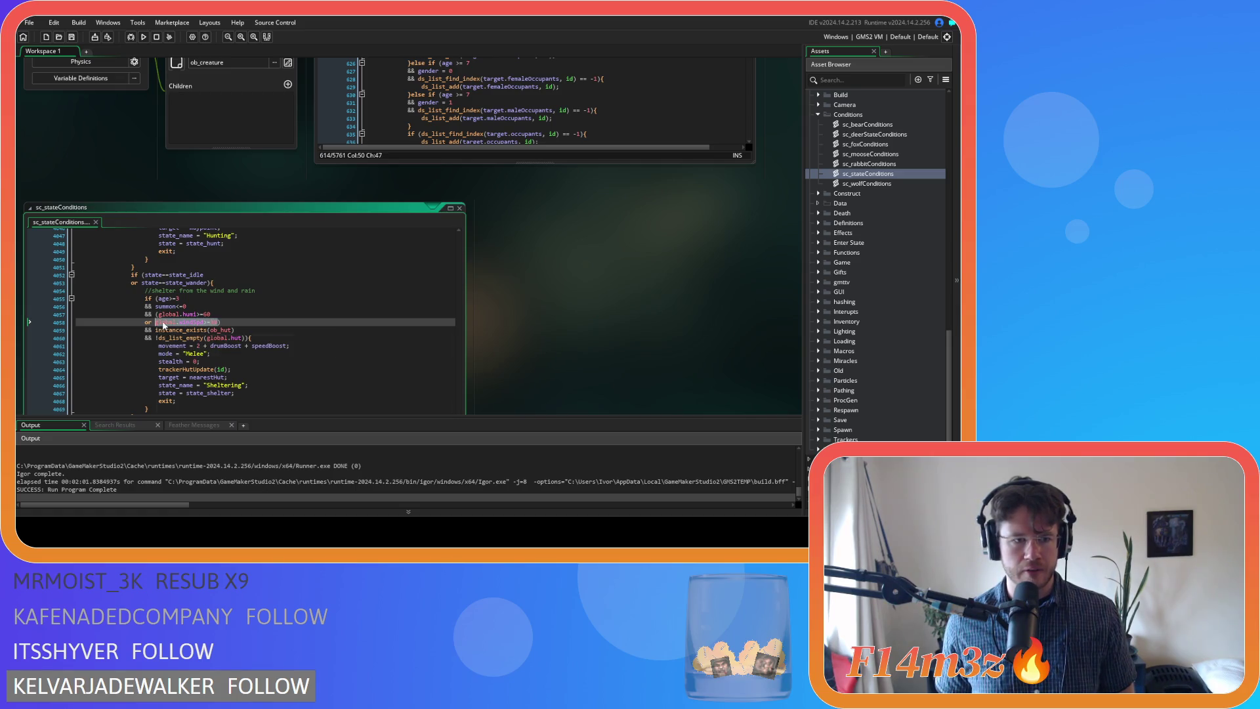
{"action": "scroll", "coordinate": [581, 341], "scroll_direction": "up", "scroll_amount": 3}
{"action": "left_click", "coordinate": [440, 154]}
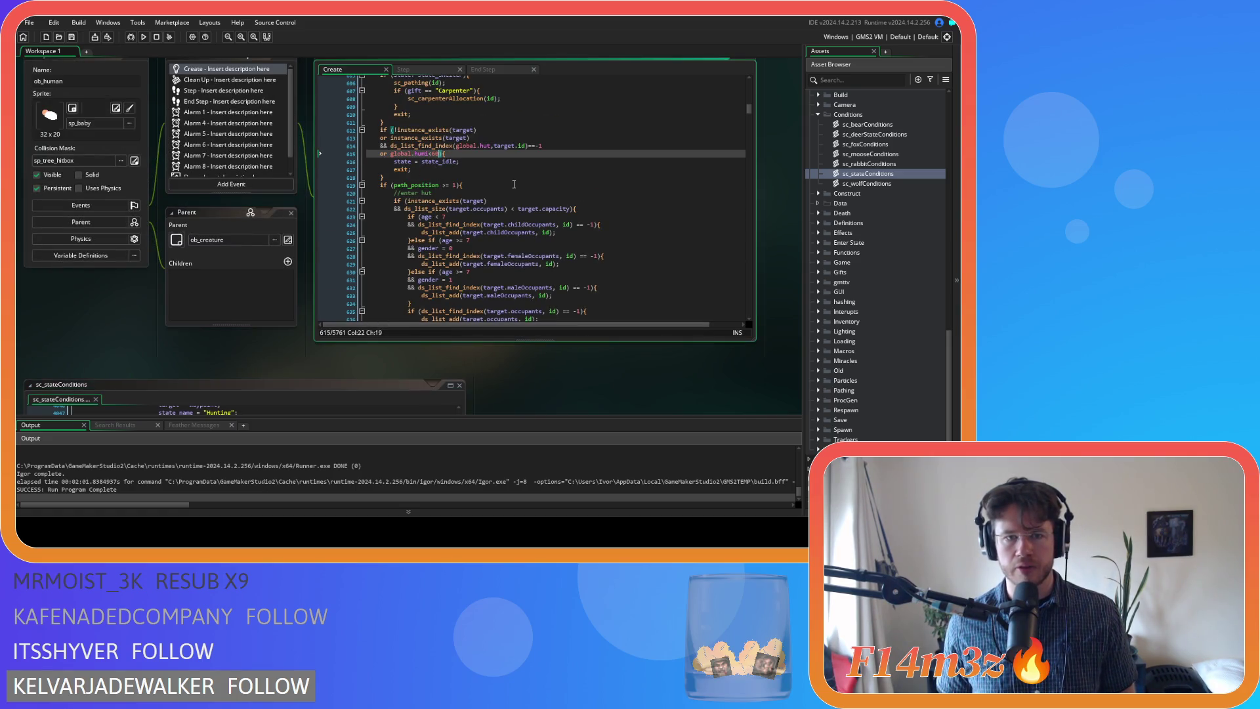
Add a wind-speed clause with threshold 39 on a new line and save the Create event
{"action": "key", "text": "Return"}
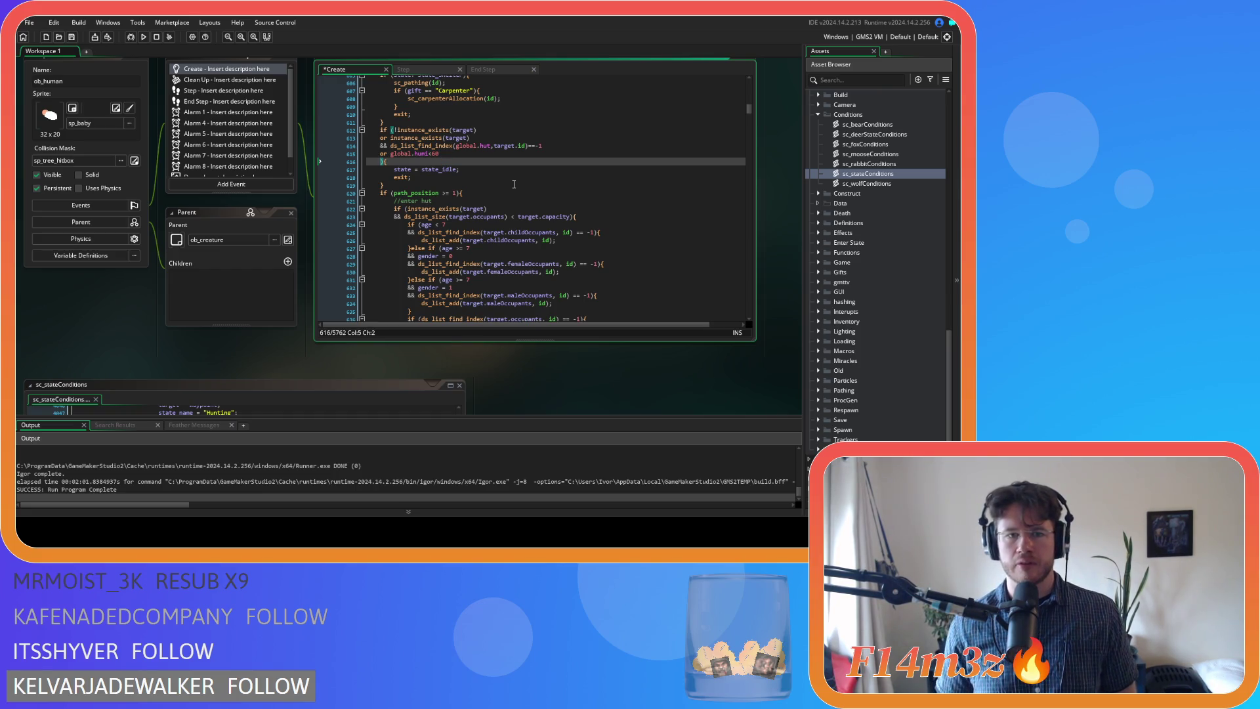
{"action": "type", "text": "global.windSpd>=39"}
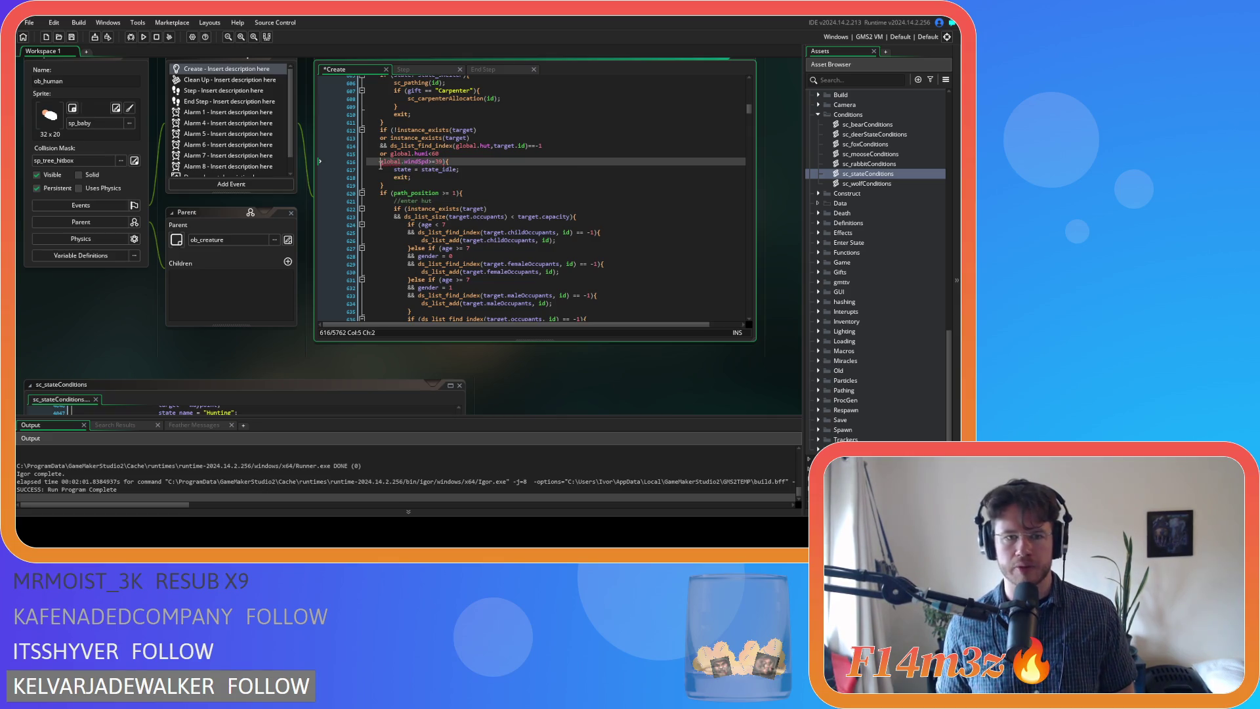
{"action": "type", "text": "or"}
{"action": "left_click", "coordinate": [440, 162]}
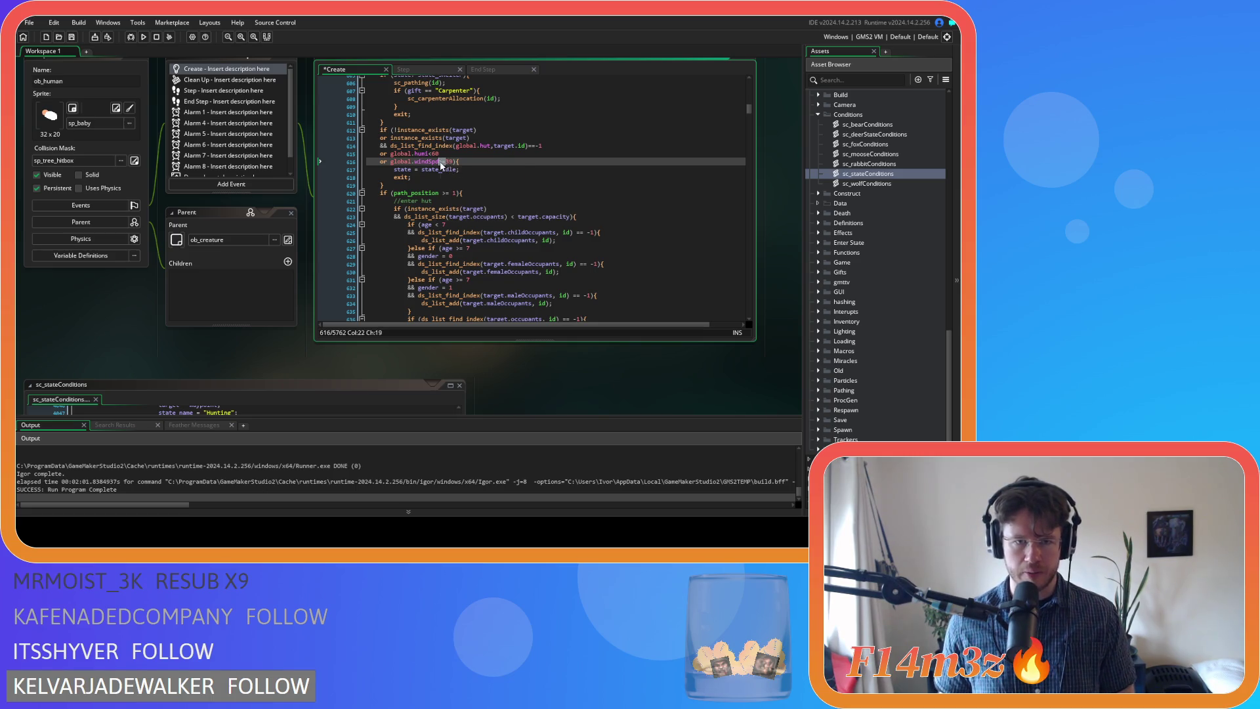
{"action": "type", "text": "<"}
{"action": "key", "text": "ctrl+s"}
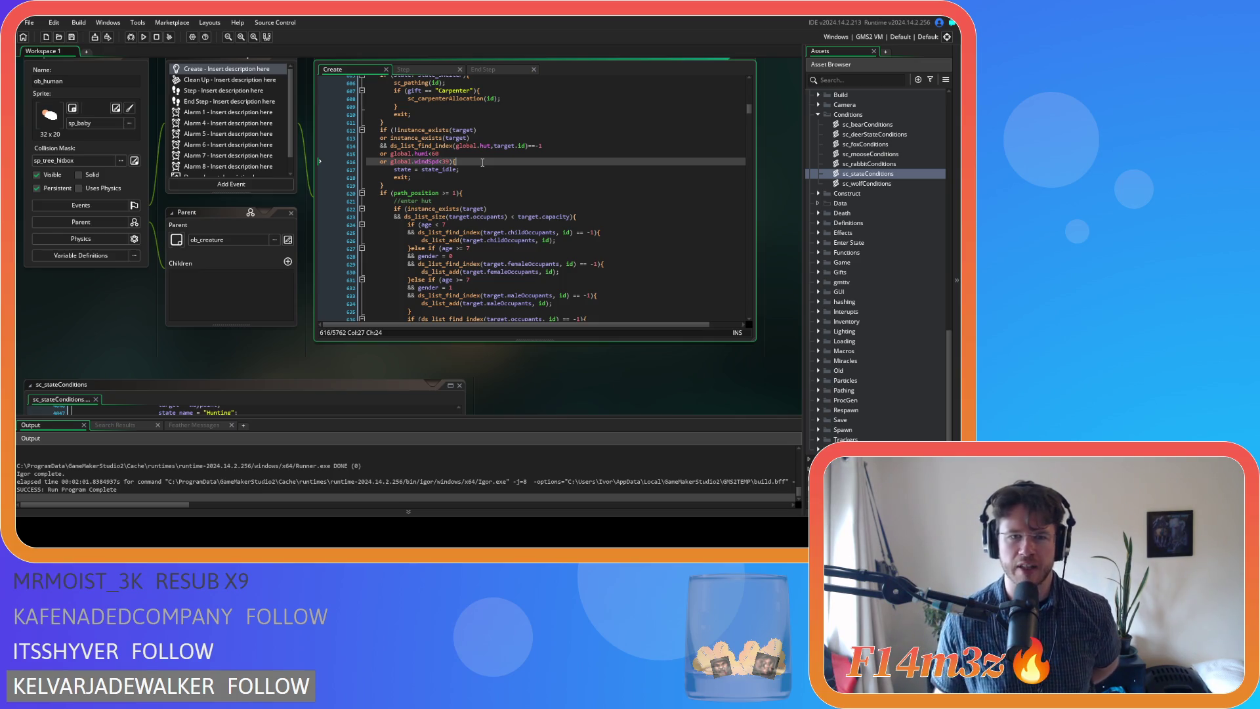
Put global.windSpd<39 on its own line below global.humi<60, delete the duplicate line, and save
{"action": "left_click", "coordinate": [446, 153]}
{"action": "key", "text": "Return"}
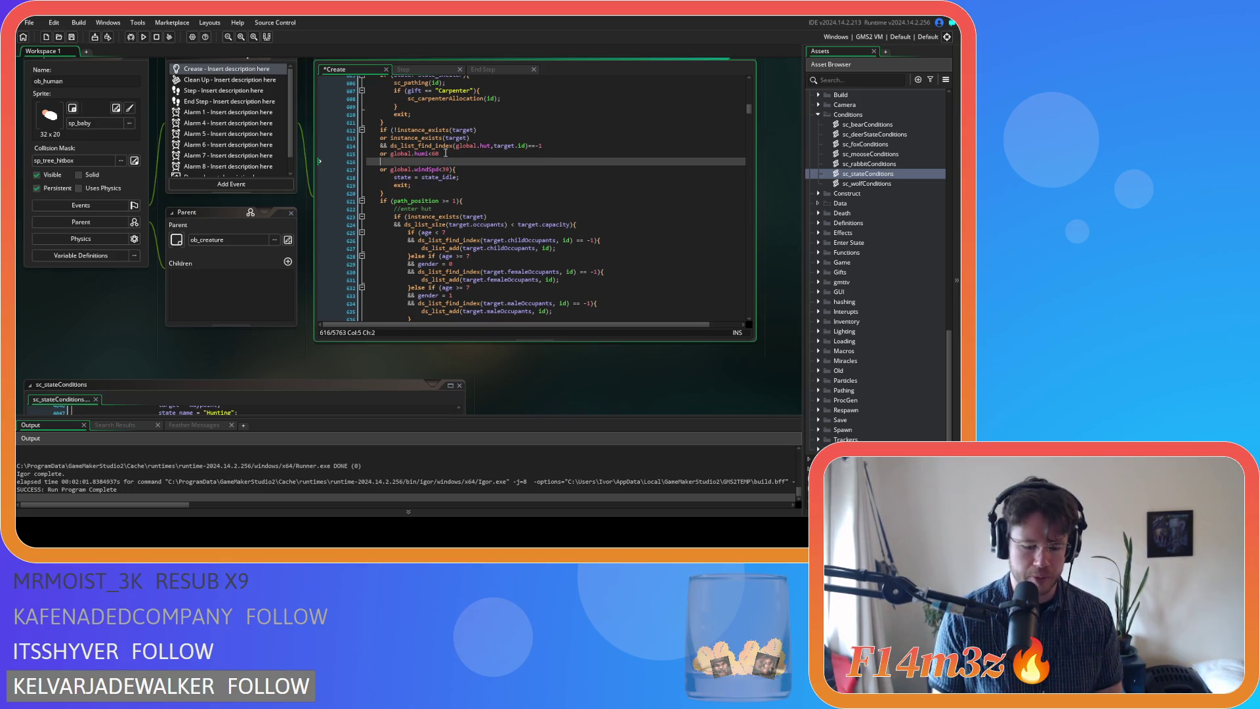
{"action": "type", "text": "&&global.windSpd<39"}
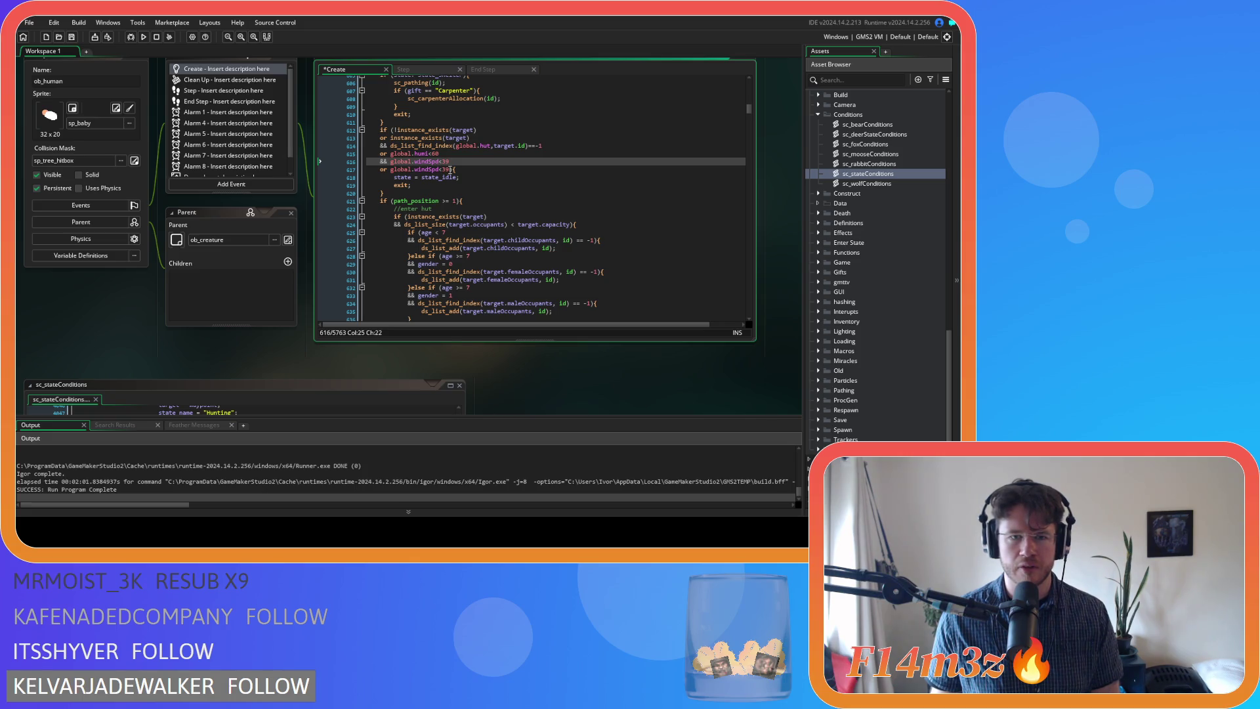
{"action": "left_click_drag", "start_coordinate": [438, 153], "coordinate": [391, 153]}
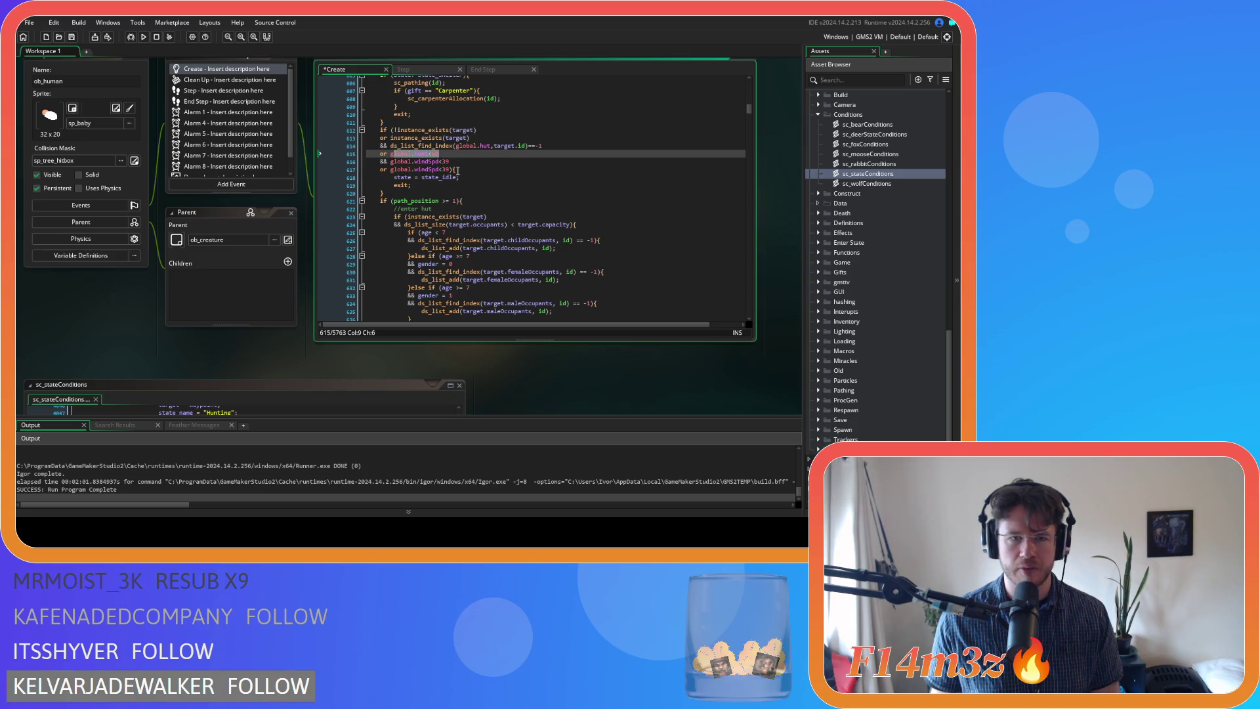
{"action": "left_click_drag", "start_coordinate": [451, 169], "coordinate": [380, 170]}
{"action": "key", "text": "BackSpace"}
{"action": "key", "text": "BackSpace"}
{"action": "key", "text": "BackSpace"}
{"action": "key", "text": "ctrl+s"}
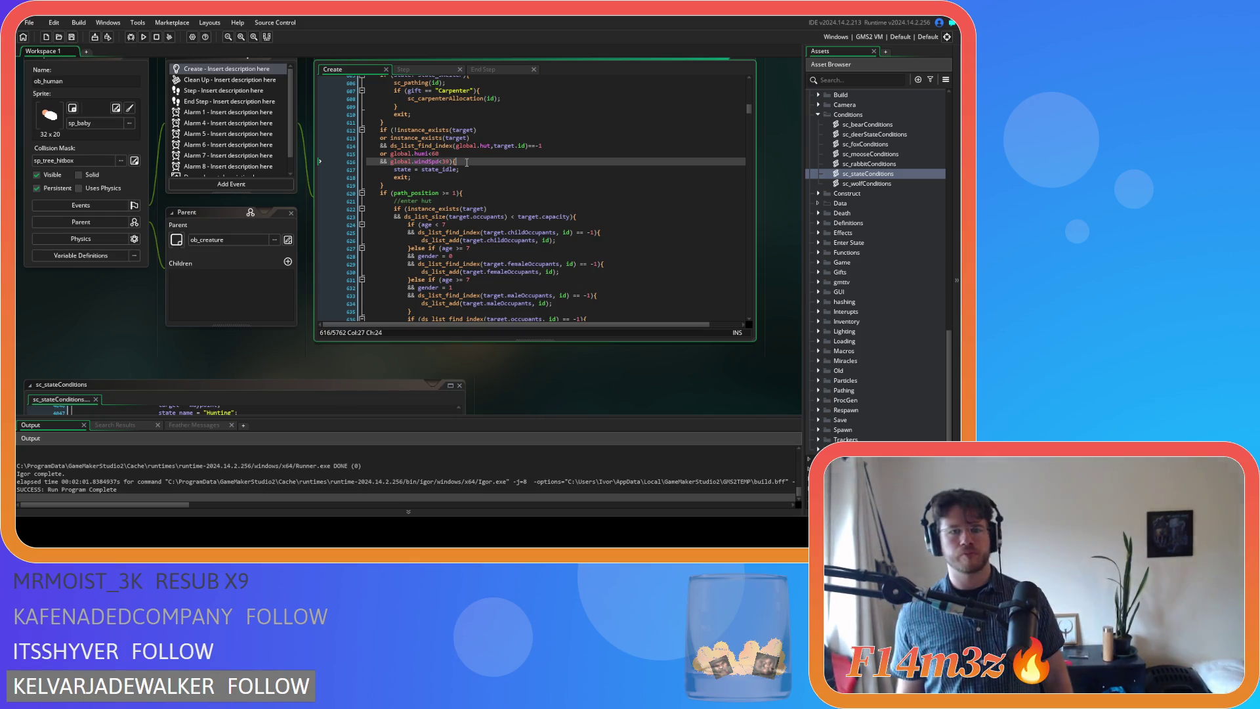
Place the caret at the end of the global.hum<=0 clause in the shelter exit condition
{"action": "left_click", "coordinate": [505, 151]}
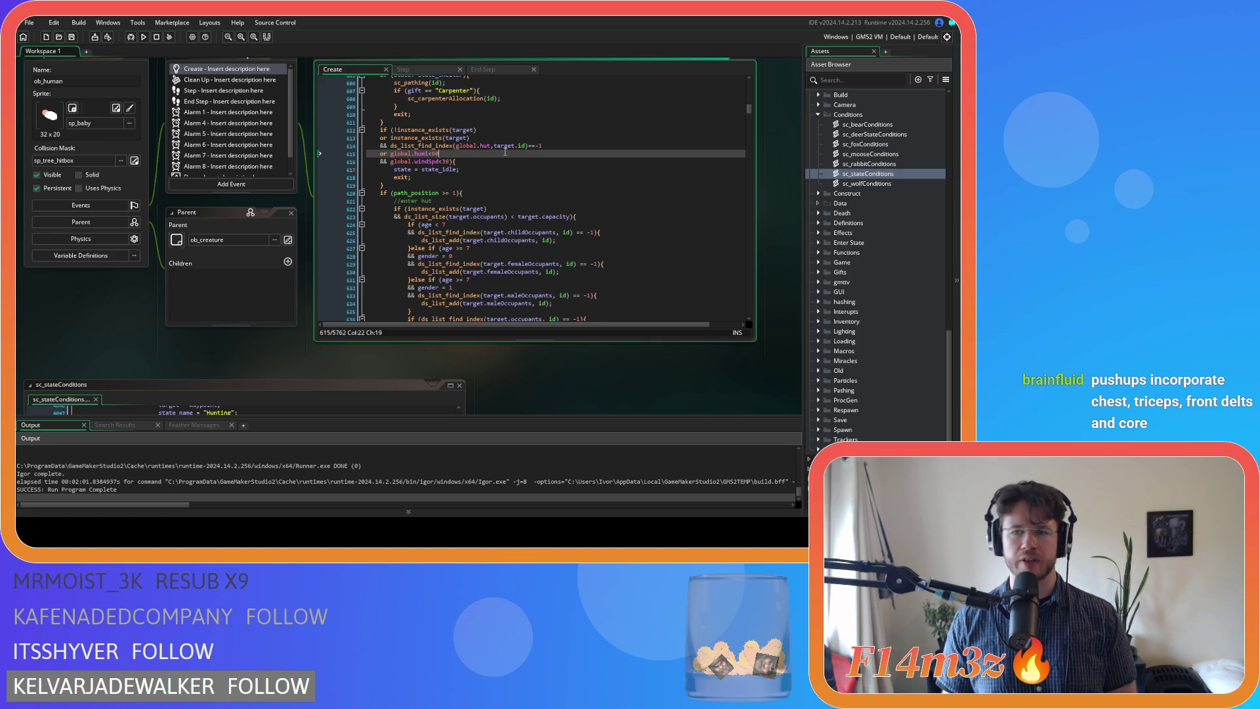
{"action": "key", "text": "Down"}
{"action": "key", "text": "Down"}
{"action": "key", "text": "Down"}
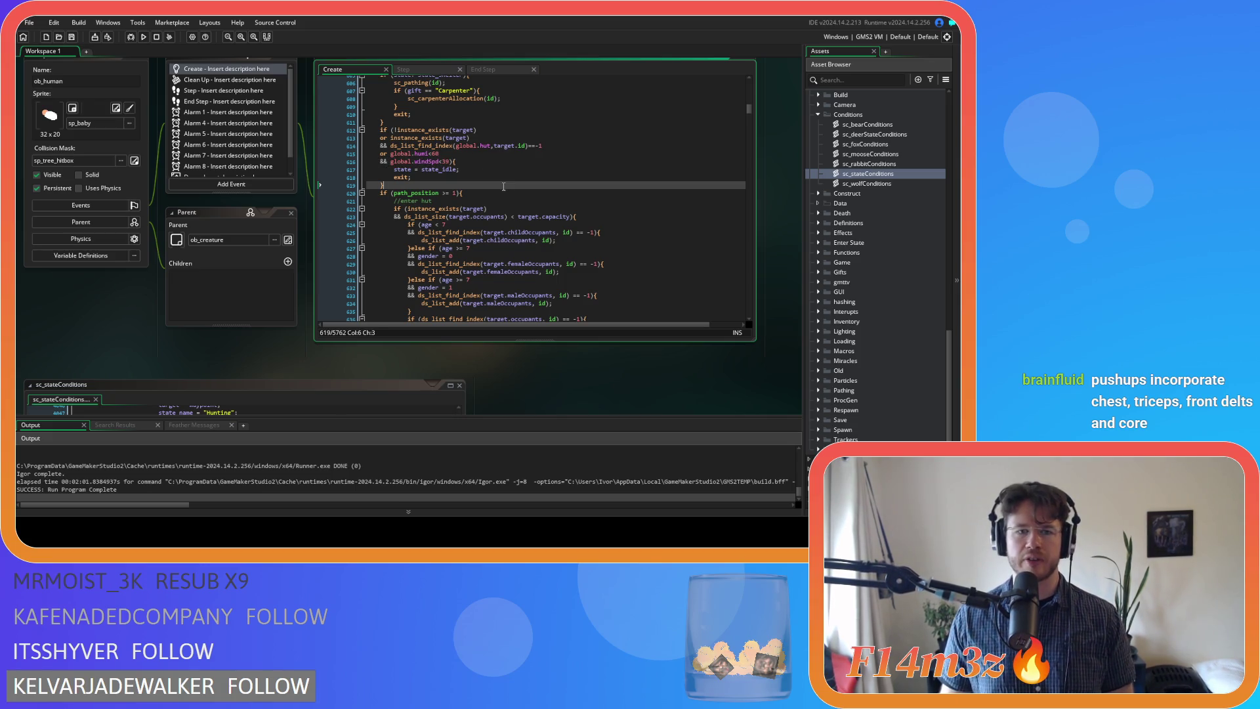
{"action": "scroll", "coordinate": [499, 190], "scroll_direction": "down", "scroll_amount": 3}
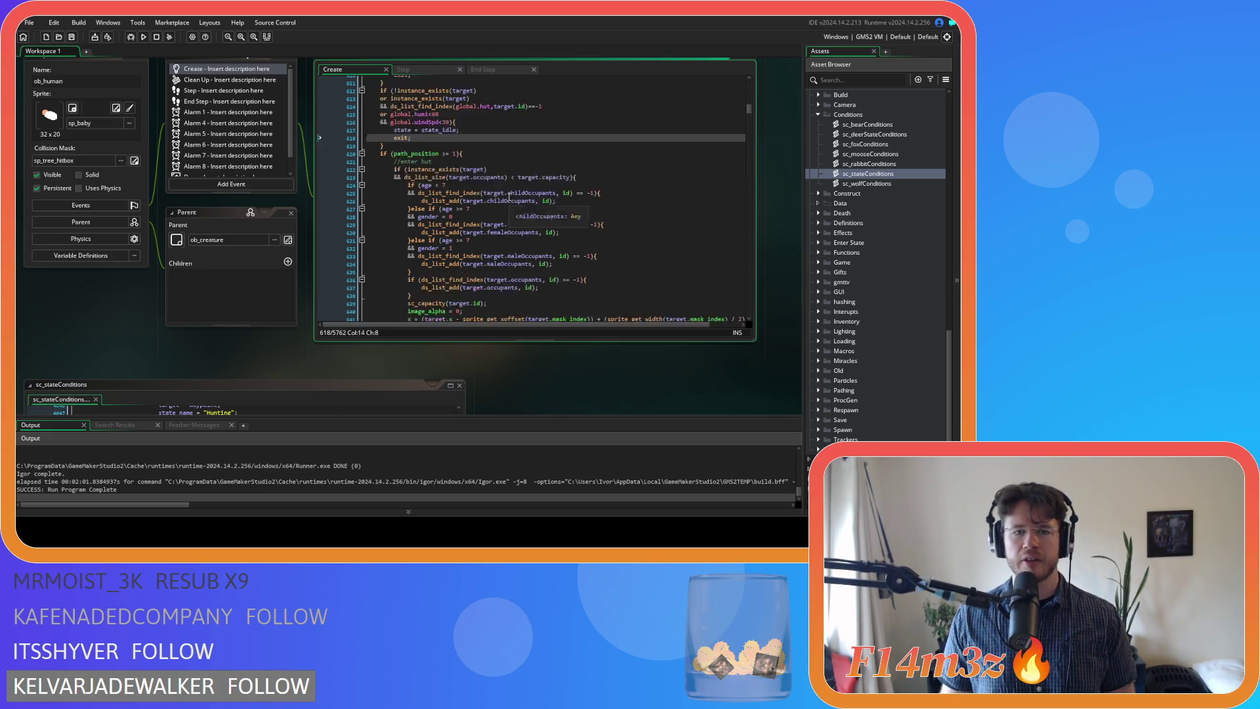
{"action": "scroll", "coordinate": [509, 197], "scroll_direction": "up", "scroll_amount": 5}
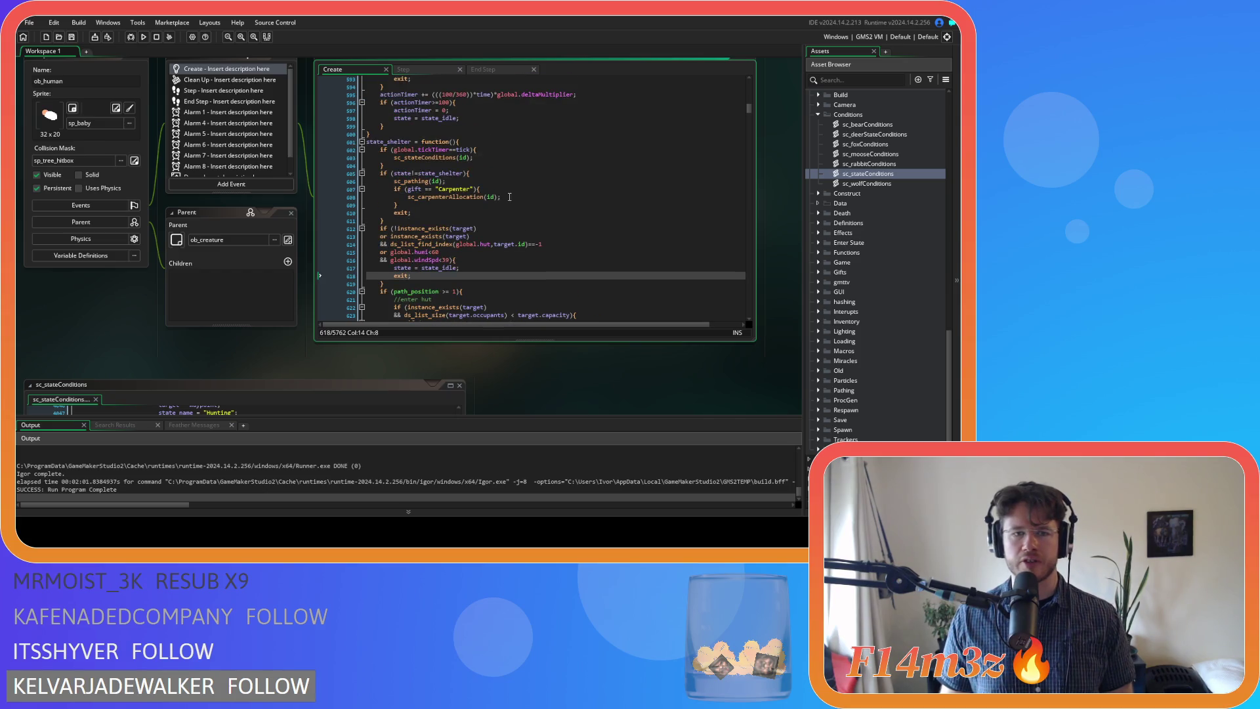
{"action": "scroll", "coordinate": [510, 197], "scroll_direction": "down", "scroll_amount": 10}
{"action": "left_click", "coordinate": [456, 284]}
{"action": "left_click", "coordinate": [533, 241]}
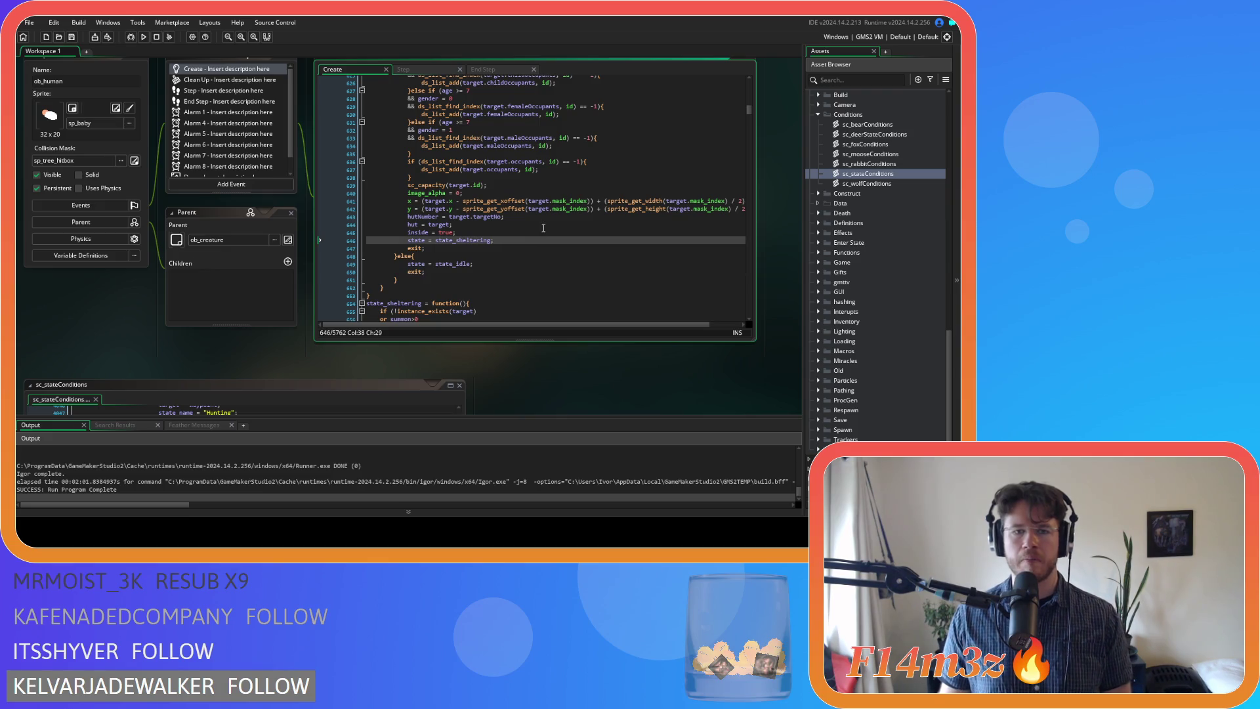
{"action": "left_click", "coordinate": [543, 226]}
{"action": "scroll", "coordinate": [519, 249], "scroll_direction": "up", "scroll_amount": 7}
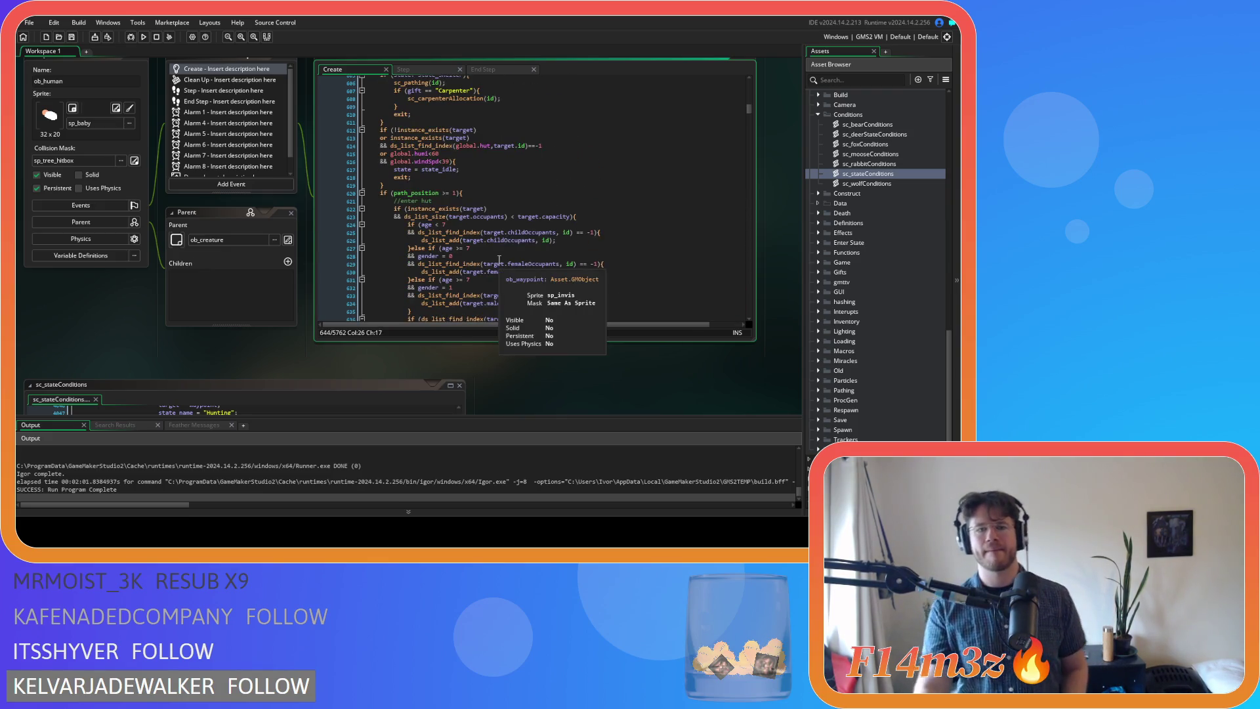
{"action": "scroll", "coordinate": [499, 260], "scroll_direction": "down", "scroll_amount": 3}
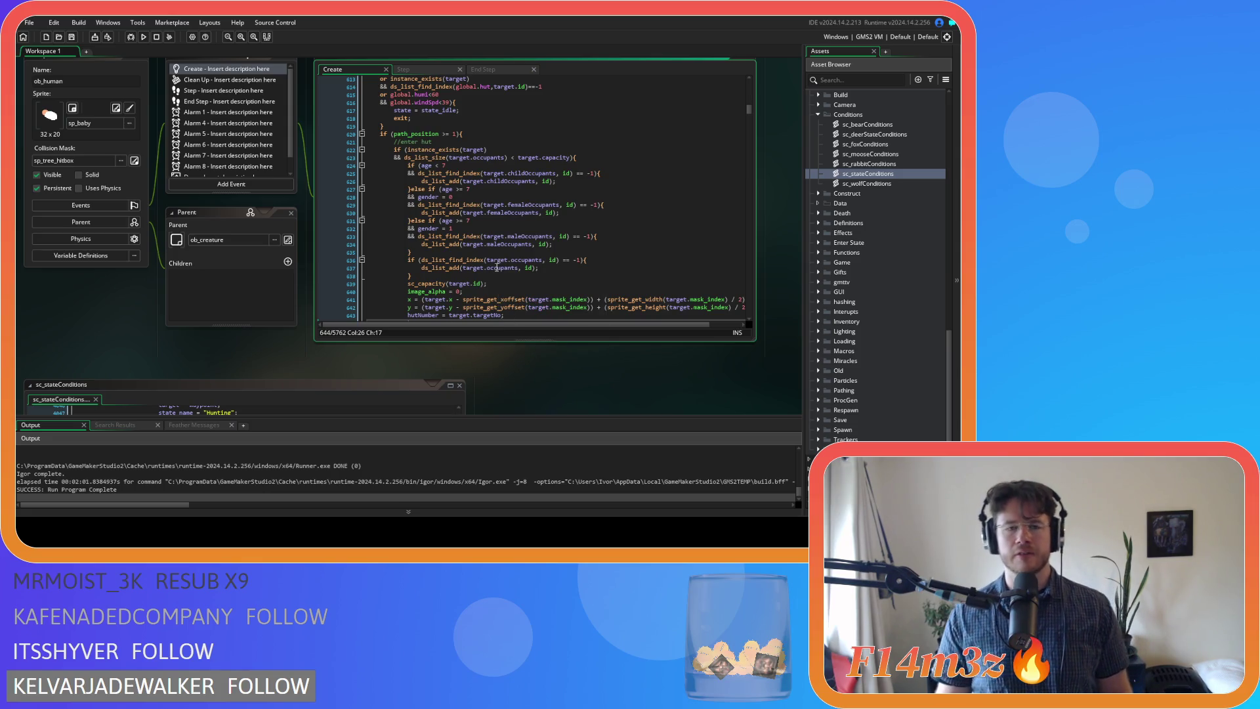
{"action": "scroll", "coordinate": [497, 267], "scroll_direction": "up", "scroll_amount": 2}
{"action": "left_click", "coordinate": [491, 143]}
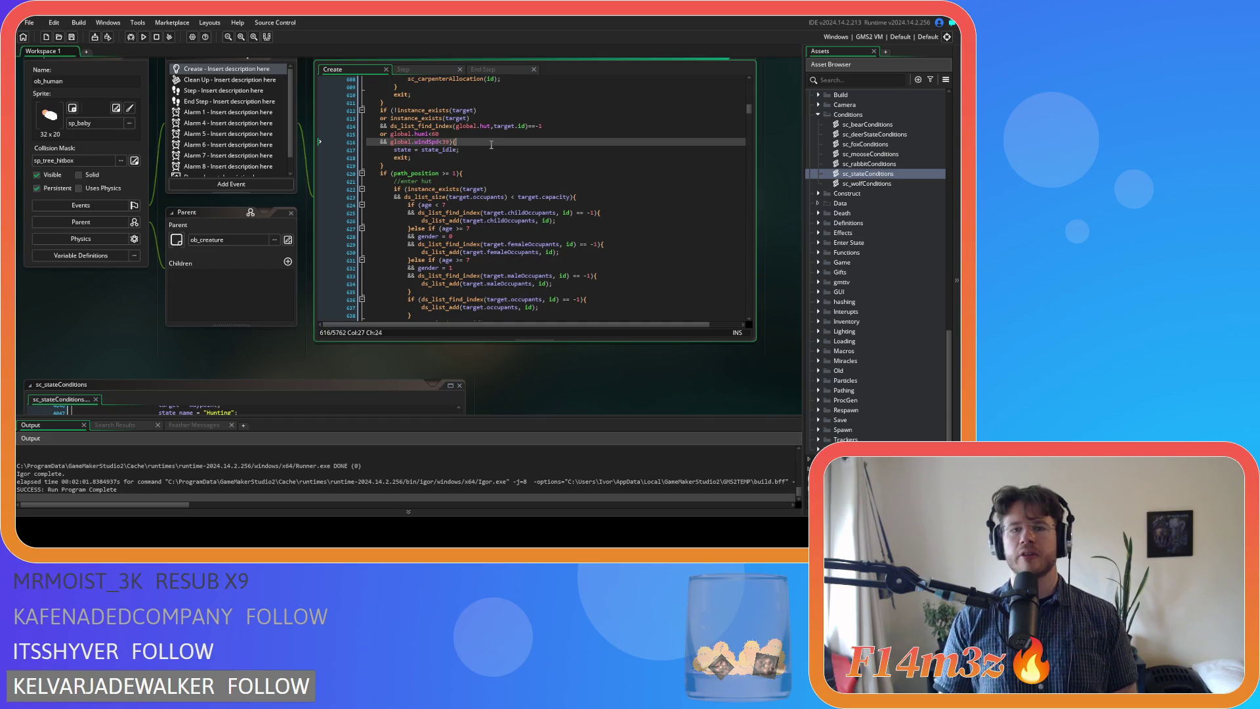
{"action": "right_click", "coordinate": [152, 324]}
{"action": "left_click", "coordinate": [219, 371]}
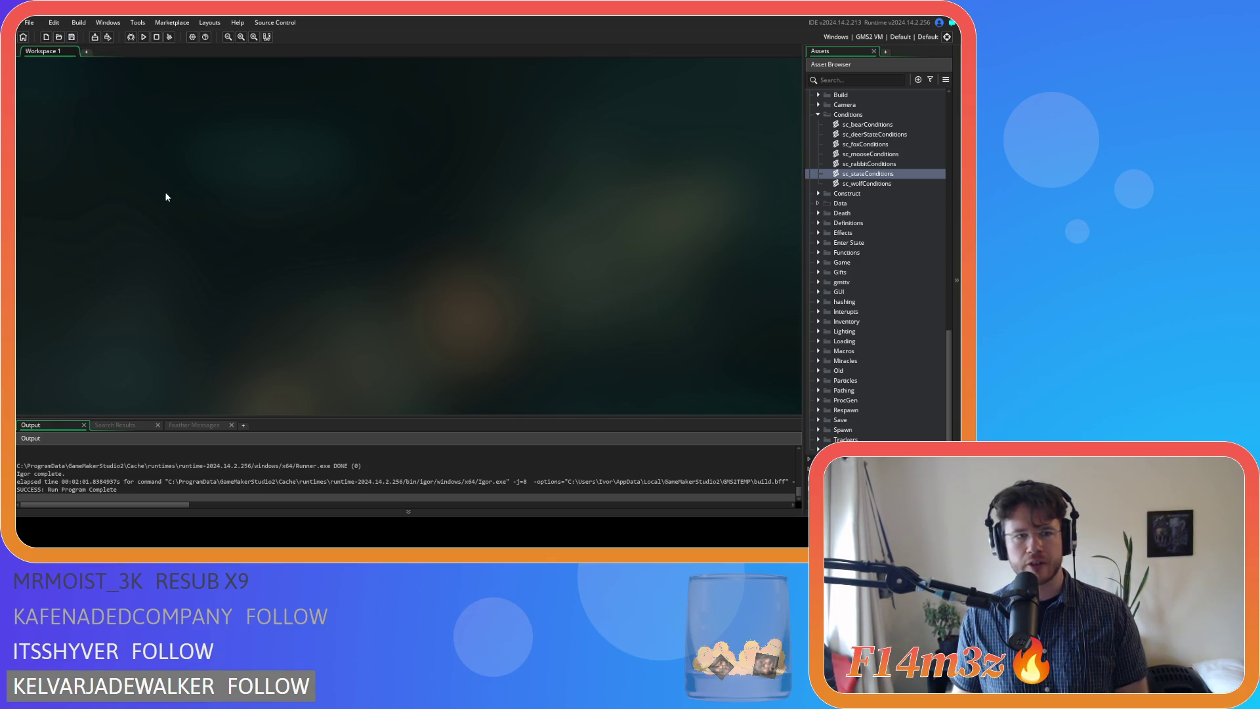
Scroll the Asset Browser to Scripts, expand the Conditions folder and open sc_stateConditions
{"action": "left_click", "coordinate": [818, 115]}
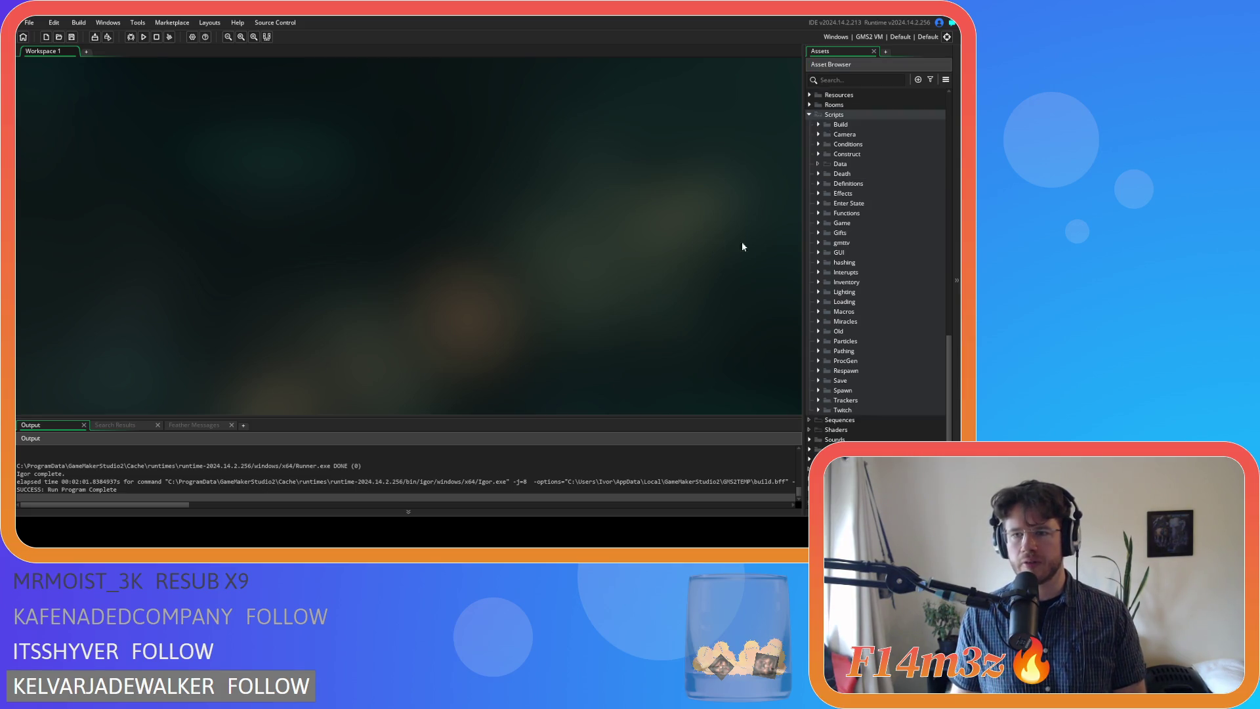
{"action": "scroll", "coordinate": [846, 186], "scroll_direction": "up", "scroll_amount": 3}
{"action": "scroll", "coordinate": [811, 196], "scroll_direction": "down", "scroll_amount": 3}
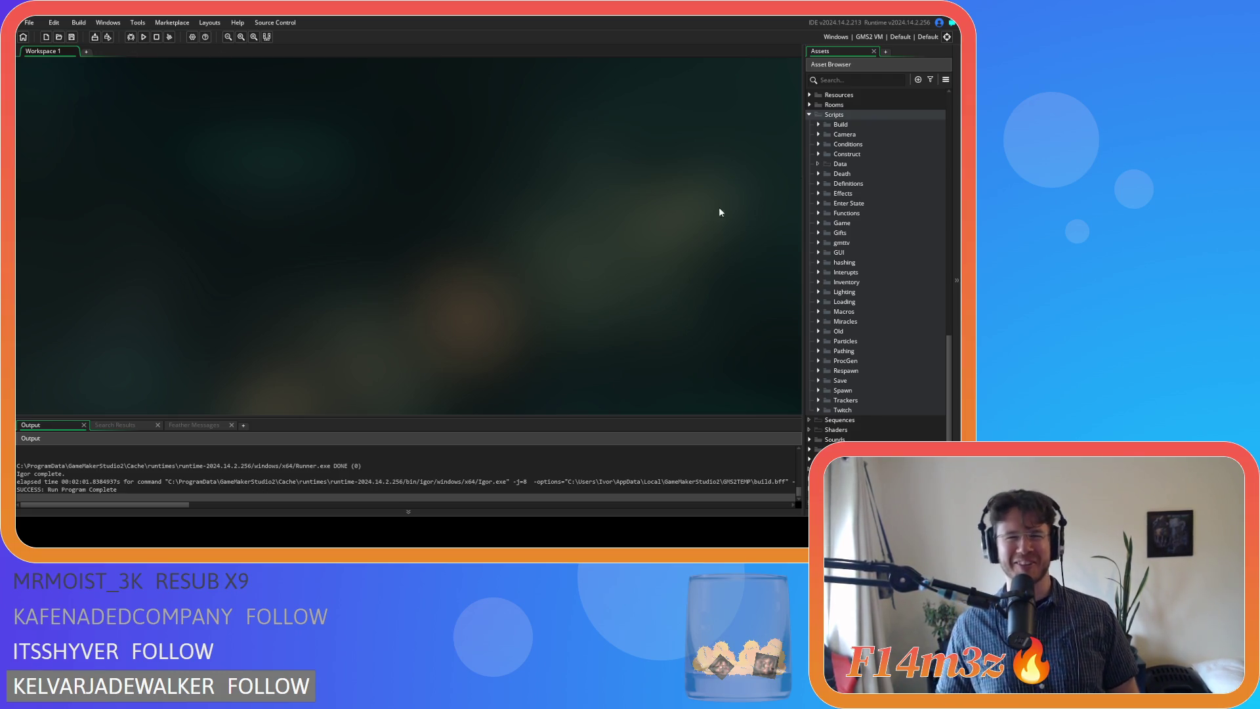
{"action": "scroll", "coordinate": [877, 241], "scroll_direction": "up", "scroll_amount": 6}
{"action": "scroll", "coordinate": [842, 287], "scroll_direction": "up", "scroll_amount": 8}
{"action": "scroll", "coordinate": [828, 299], "scroll_direction": "down", "scroll_amount": 2}
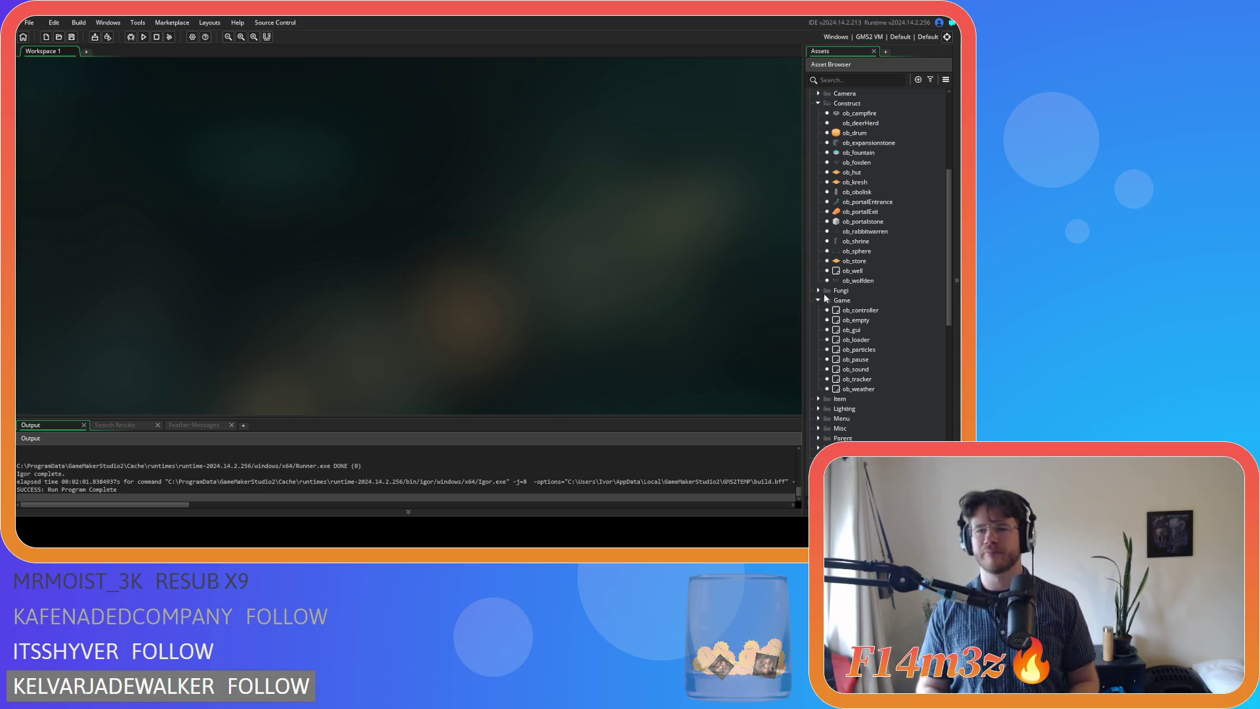
{"action": "scroll", "coordinate": [847, 282], "scroll_direction": "up", "scroll_amount": 5}
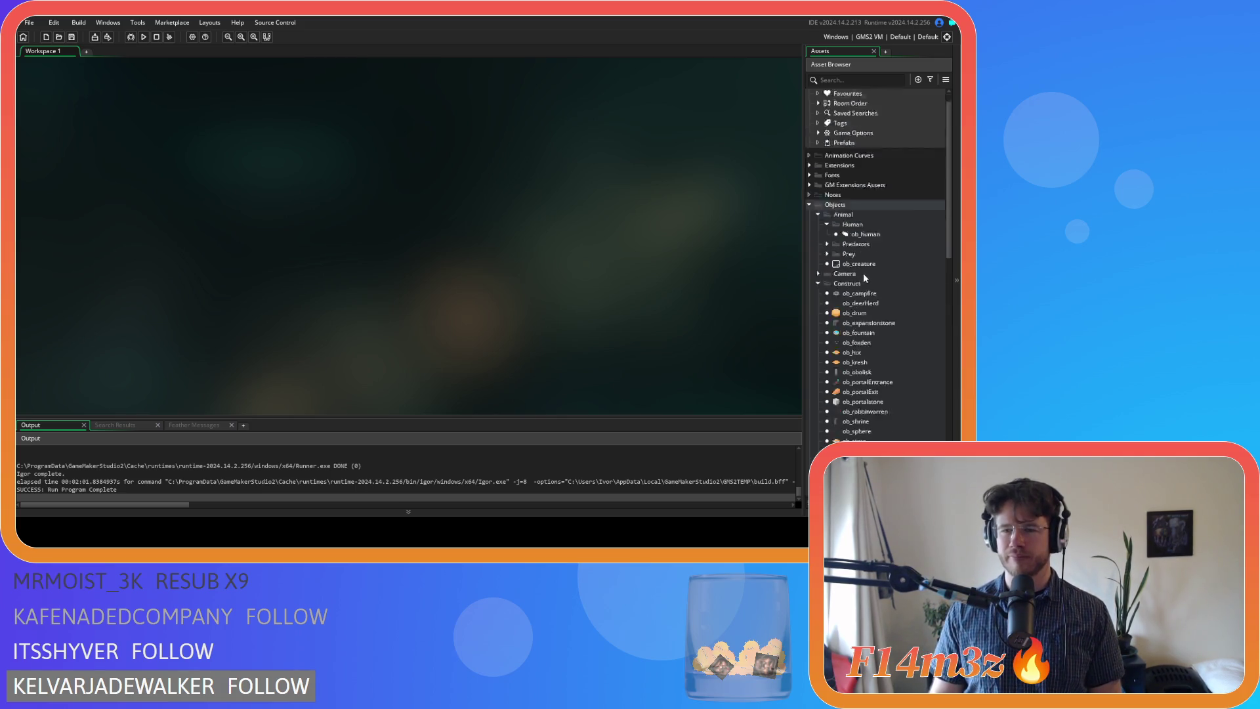
{"action": "scroll", "coordinate": [860, 275], "scroll_direction": "down", "scroll_amount": 4}
{"action": "scroll", "coordinate": [858, 272], "scroll_direction": "up", "scroll_amount": 4}
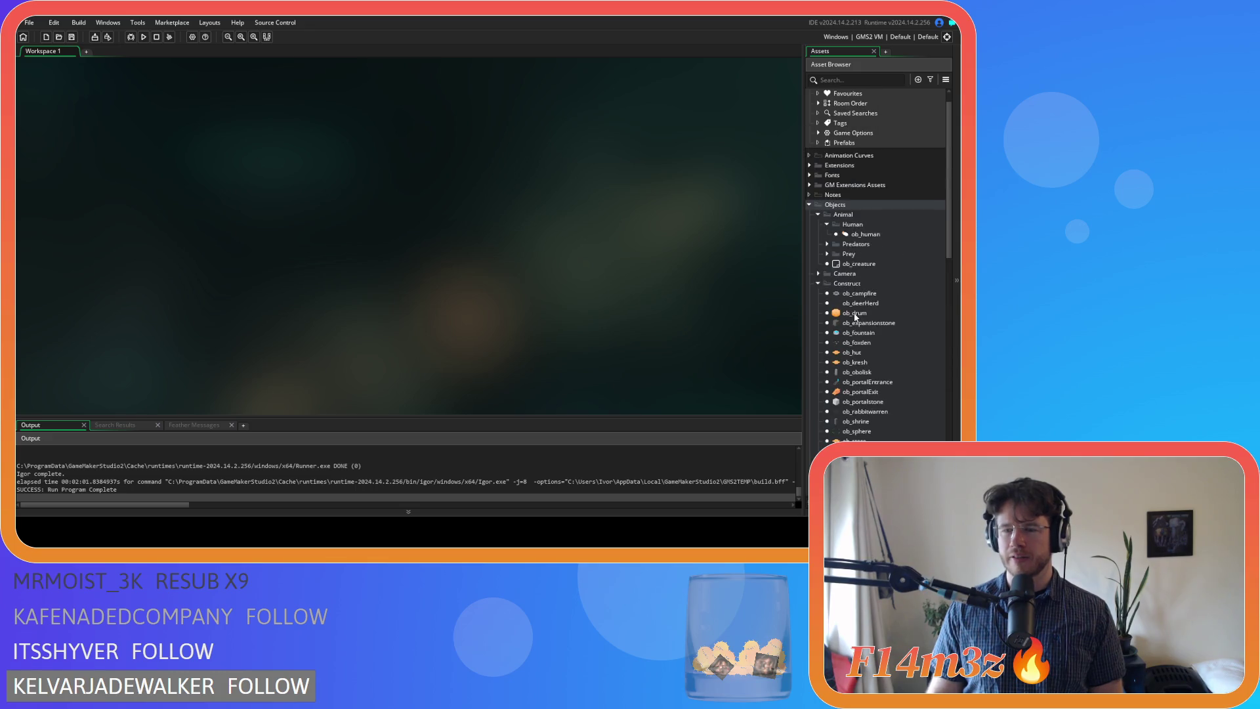
{"action": "scroll", "coordinate": [850, 302], "scroll_direction": "down", "scroll_amount": 10}
{"action": "left_click", "coordinate": [819, 359]}
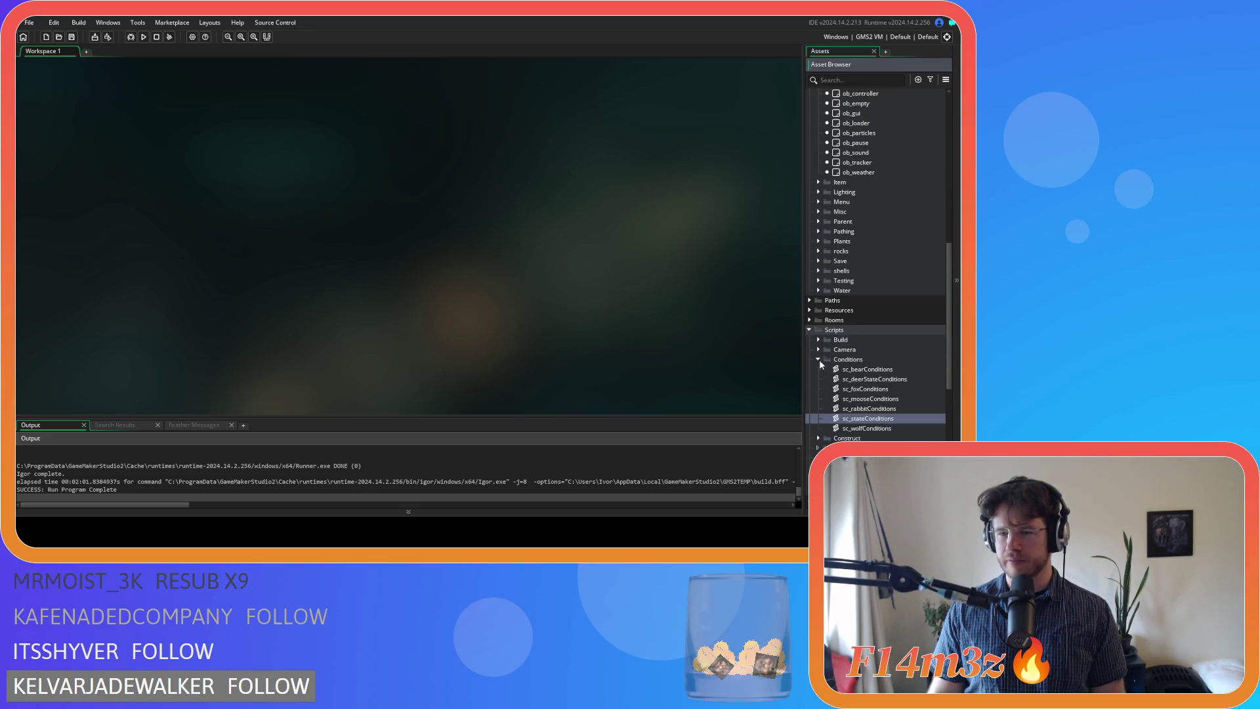
{"action": "double_click", "coordinate": [879, 420]}
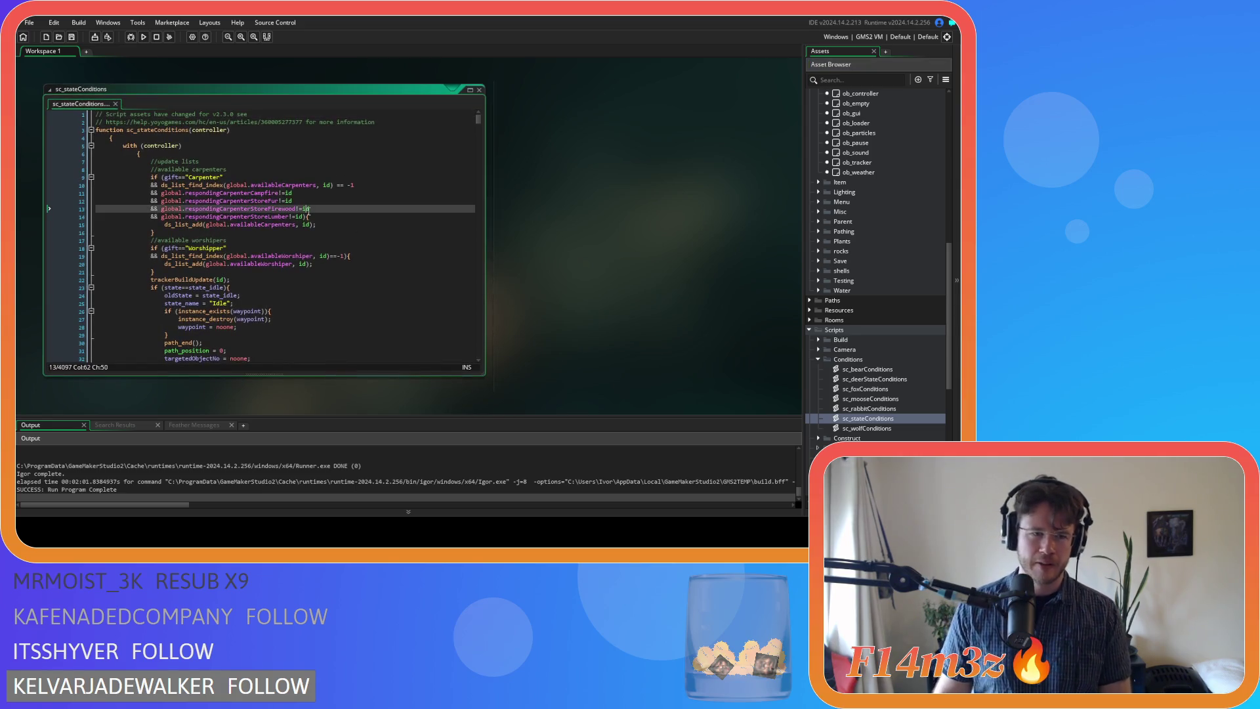
Search sc_stateConditions for state_warm and step through the matches to line 1406
{"action": "key", "text": "ctrl+f"}
{"action": "type", "text": "state"}
{"action": "key", "text": "Return"}
{"action": "type", "text": "_warm"}
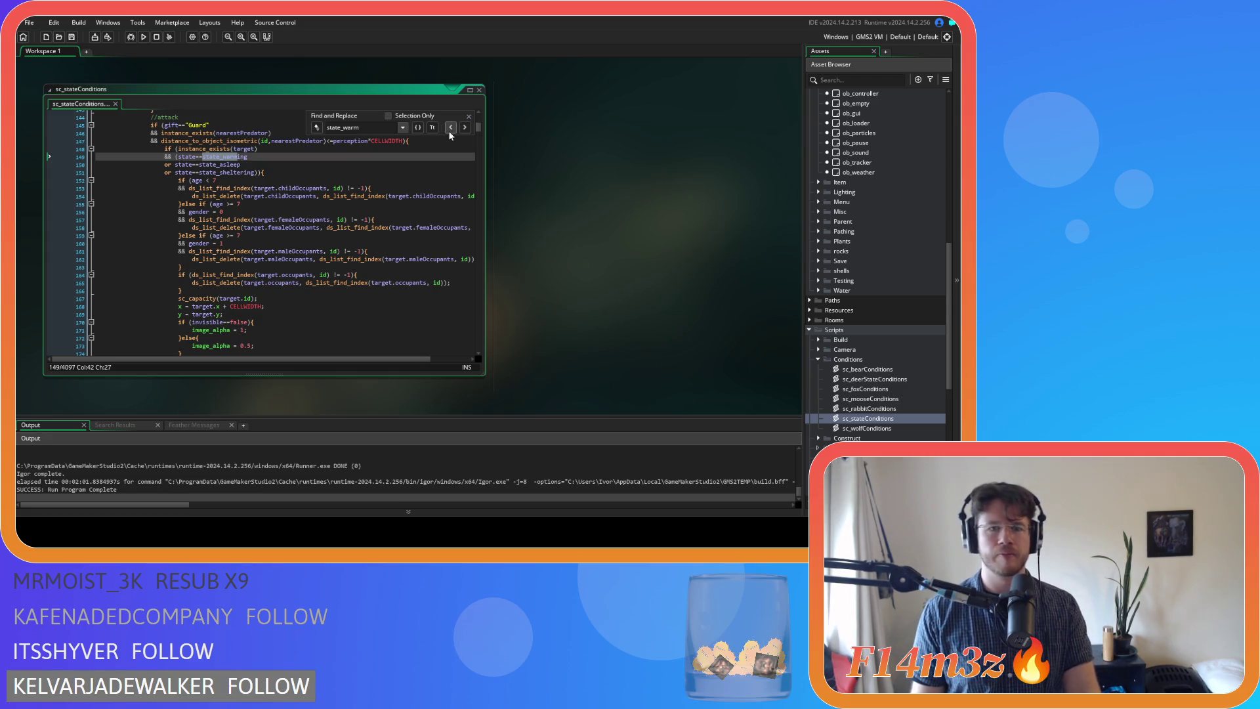
{"action": "left_click", "coordinate": [466, 131]}
{"action": "left_click", "coordinate": [465, 132]}
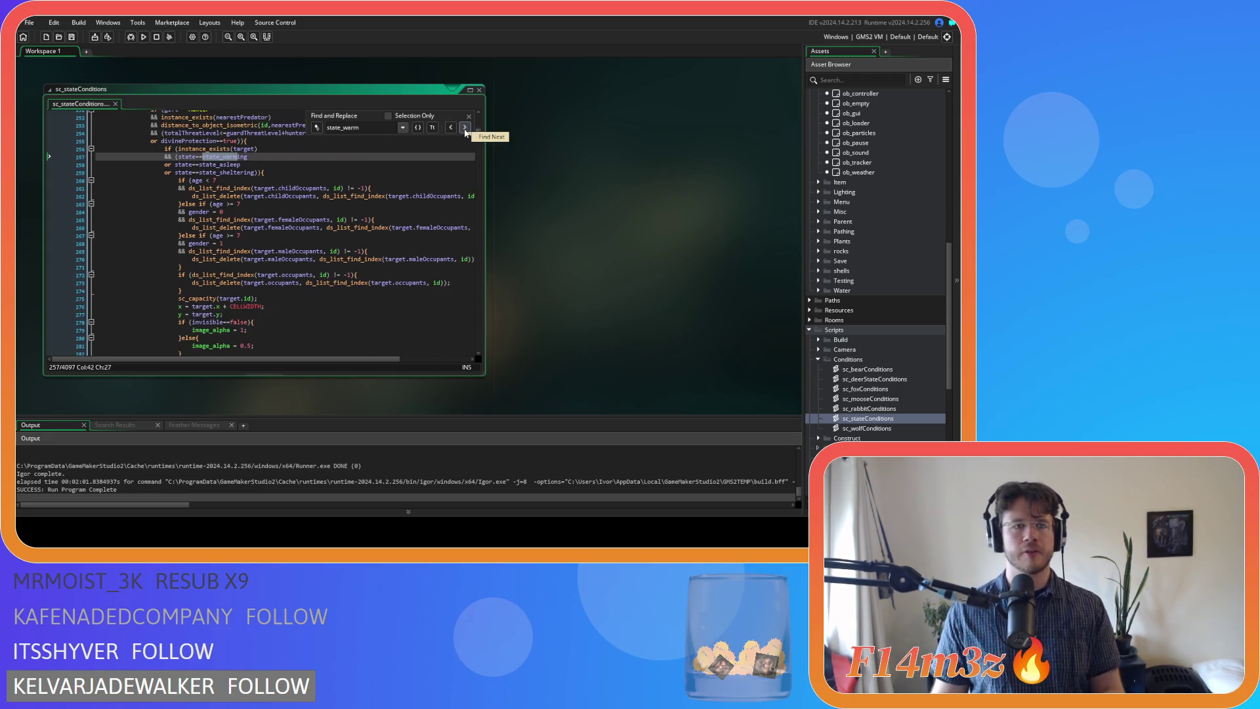
{"action": "left_click", "coordinate": [465, 132]}
{"action": "left_click", "coordinate": [465, 131]}
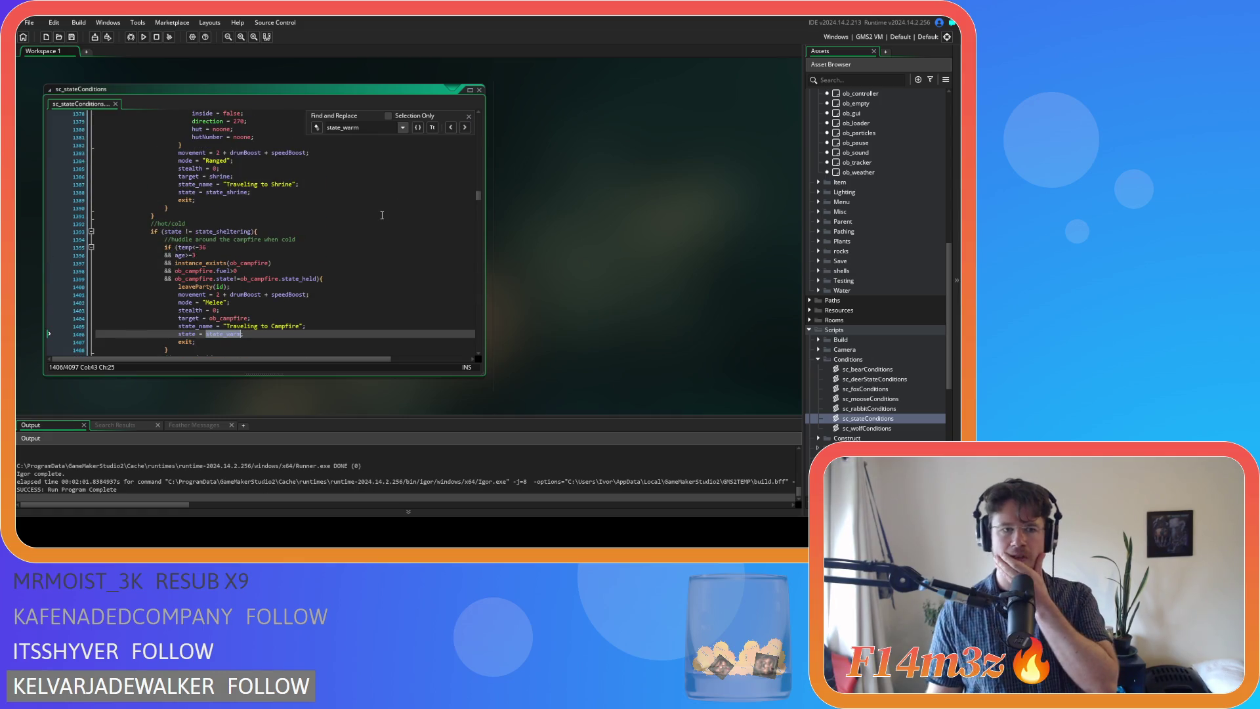
{"action": "scroll", "coordinate": [315, 214], "scroll_direction": "down", "scroll_amount": 2}
{"action": "mouse_move", "coordinate": [278, 218]}
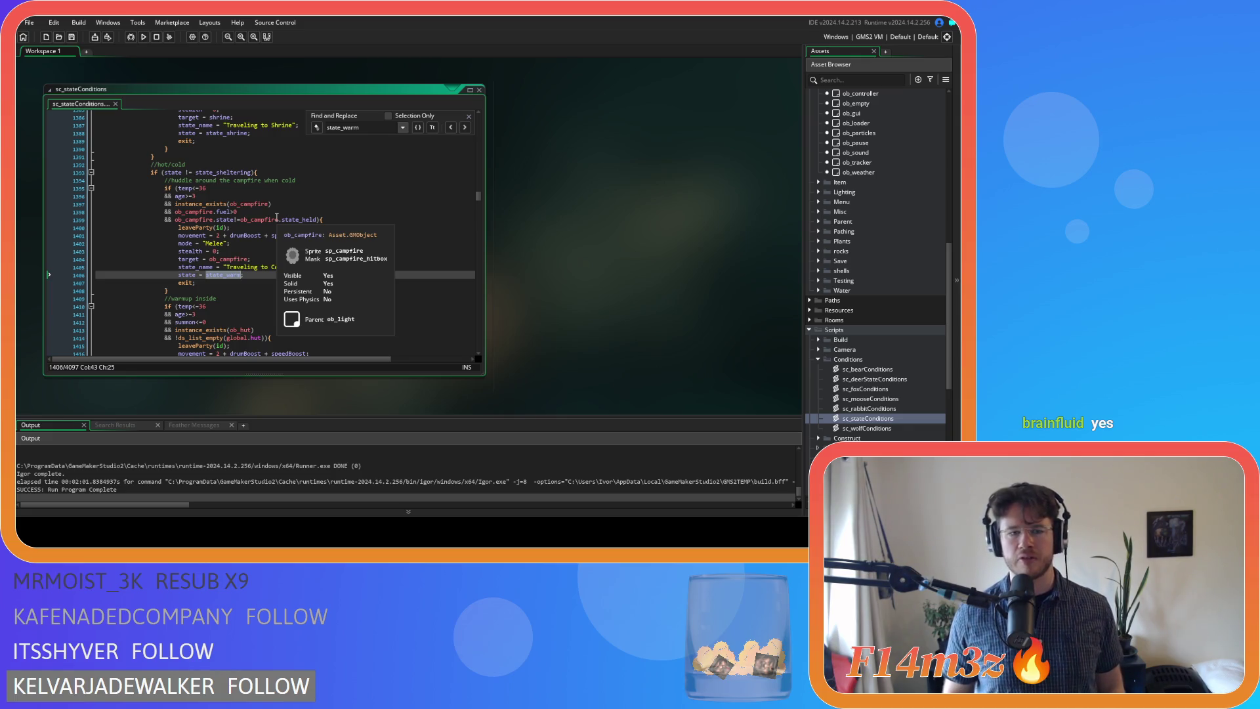
{"action": "left_click", "coordinate": [267, 275]}
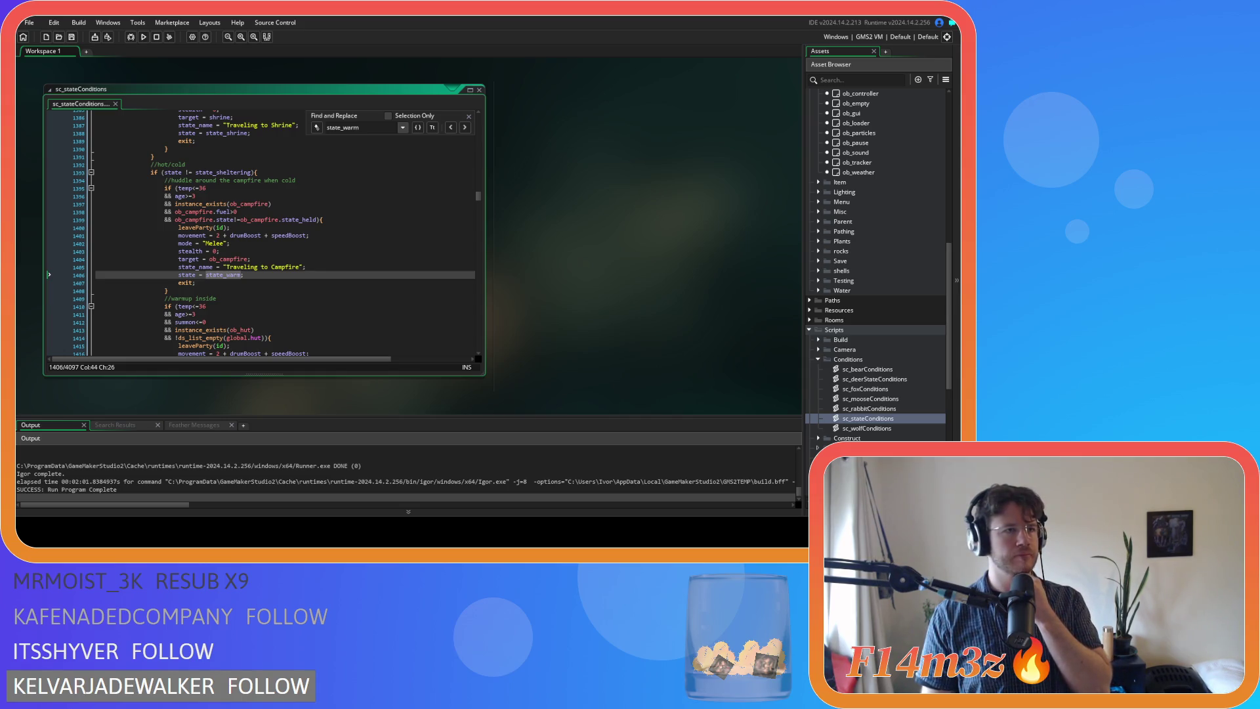
{"action": "left_click", "coordinate": [238, 211]}
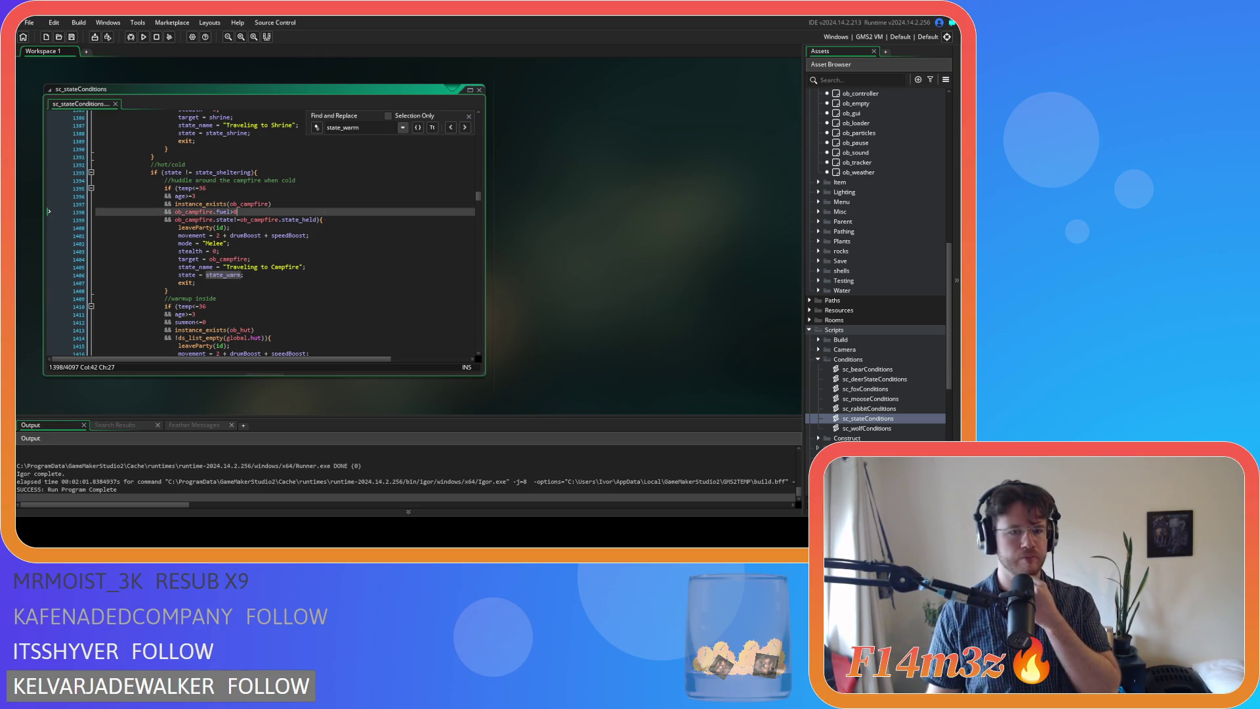
{"action": "left_click", "coordinate": [308, 275]}
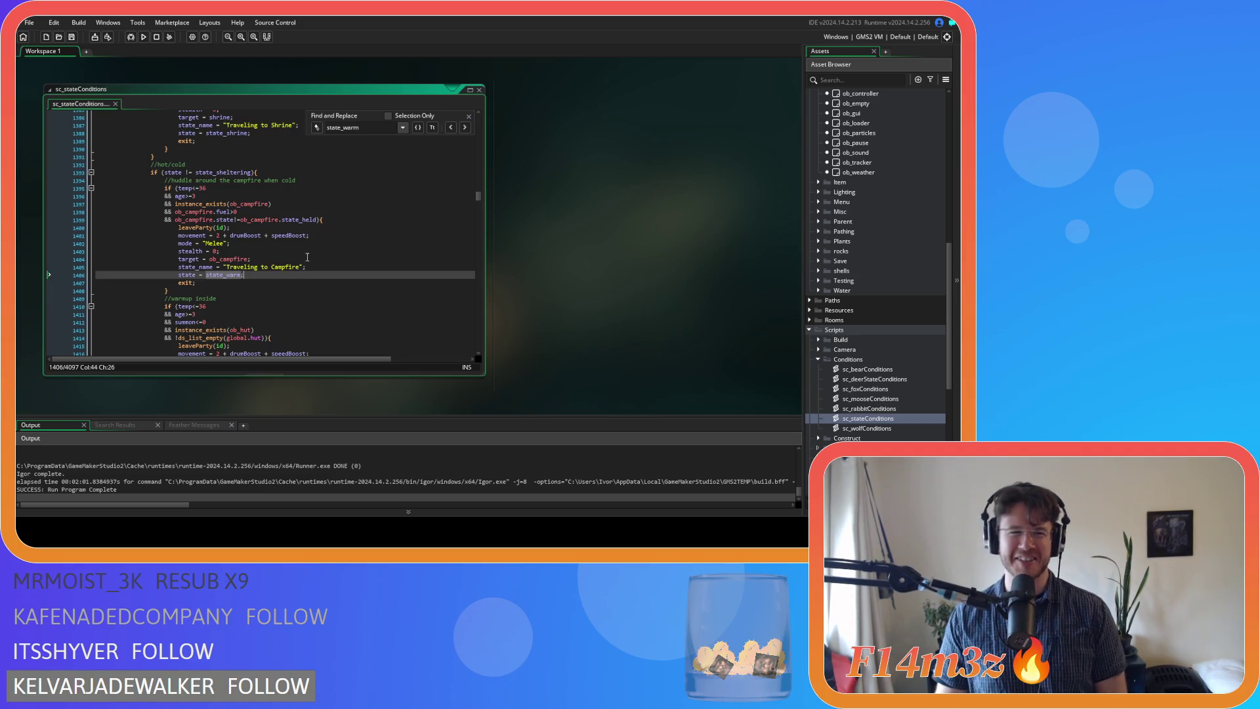
{"action": "left_click", "coordinate": [274, 268]}
{"action": "left_click", "coordinate": [368, 220]}
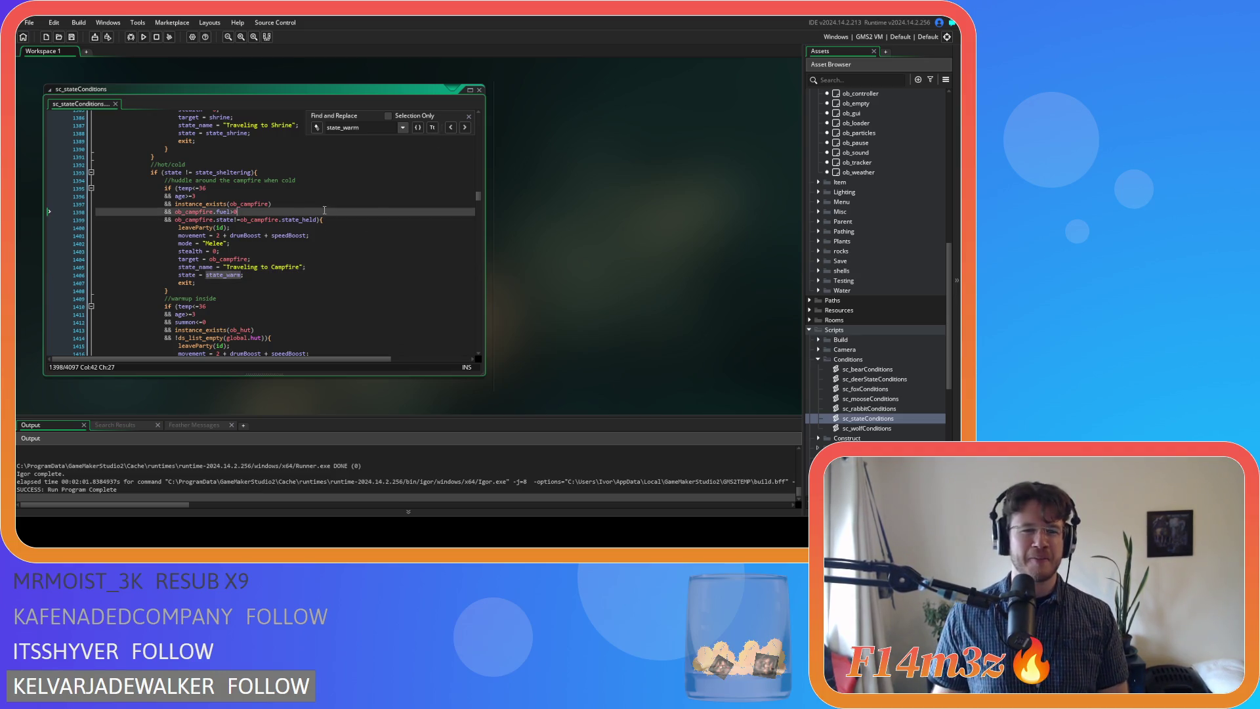
Inspect the campfire state check and the brace that closes the campfire block
{"action": "left_click", "coordinate": [360, 235]}
{"action": "left_click", "coordinate": [469, 117]}
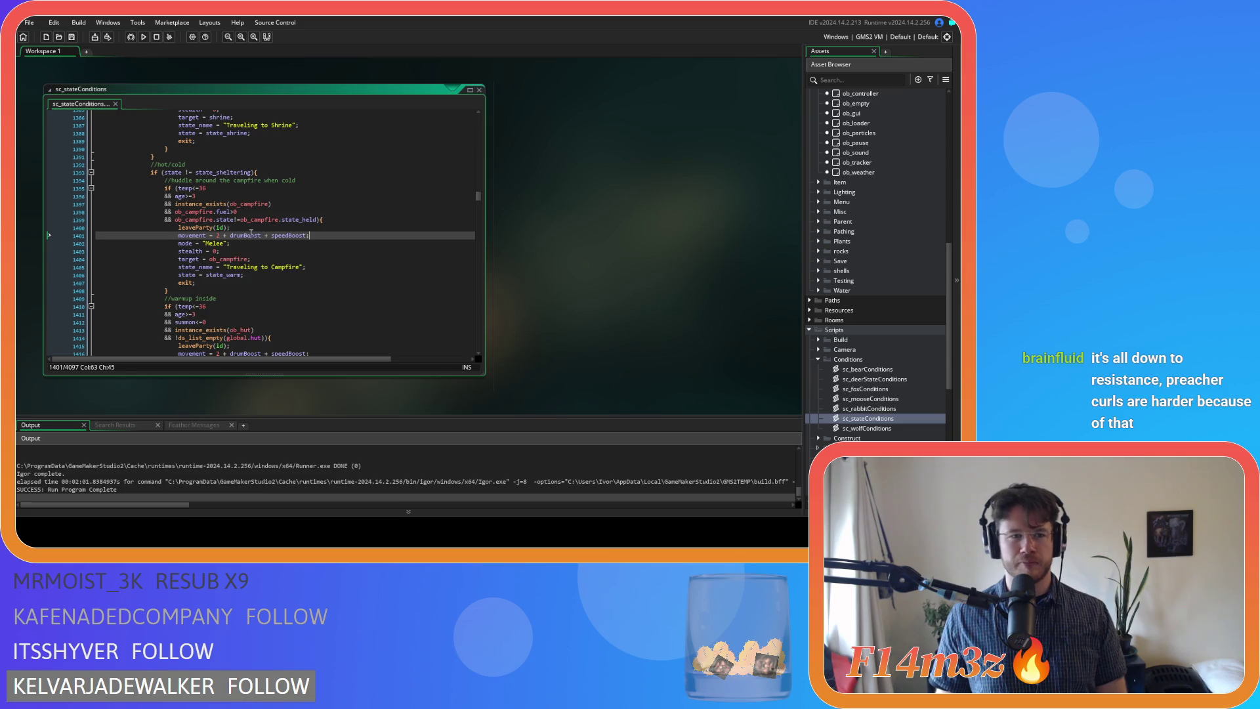
{"action": "left_click", "coordinate": [183, 204]}
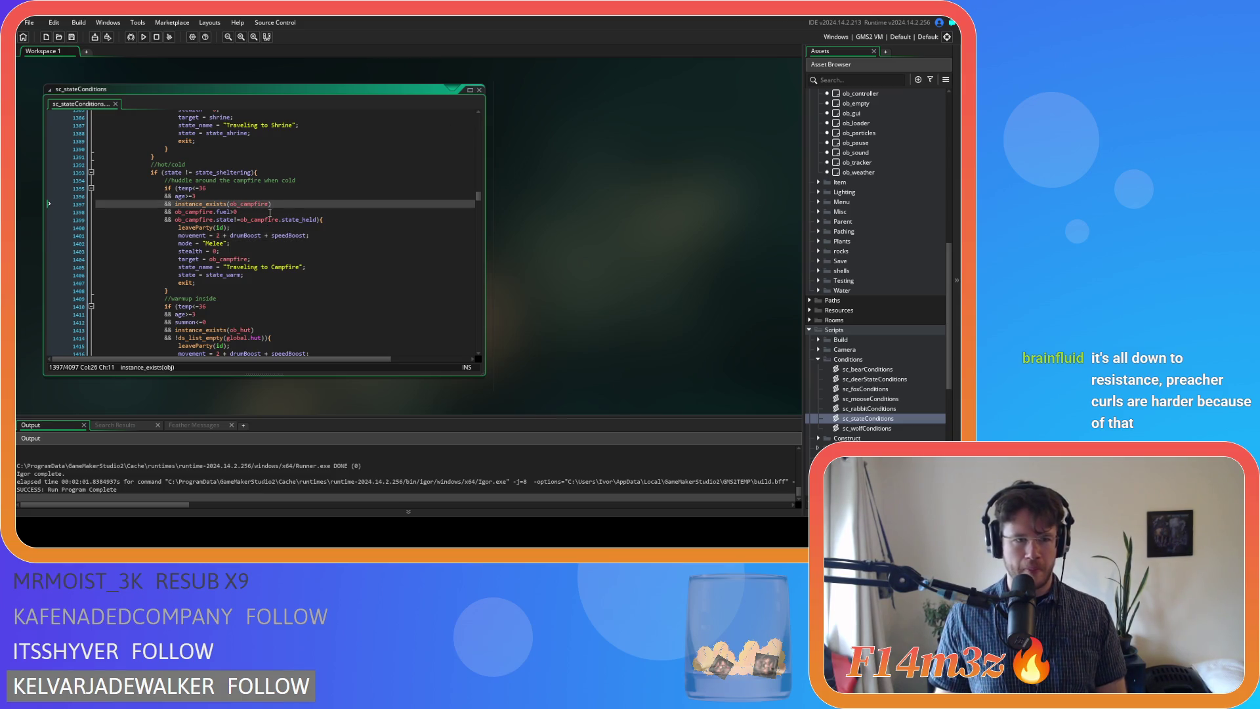
{"action": "left_click", "coordinate": [312, 220]}
{"action": "left_click", "coordinate": [345, 222]}
{"action": "key", "text": "Left"}
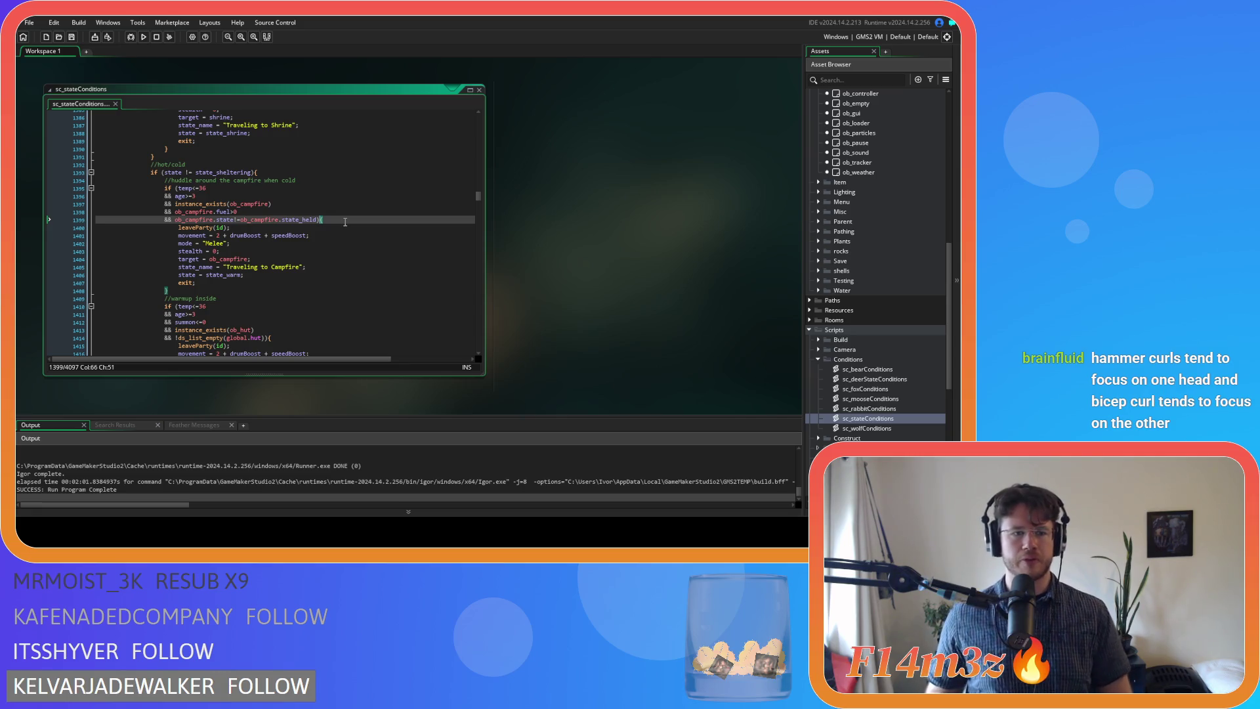
{"action": "scroll", "coordinate": [345, 222], "scroll_direction": "down", "scroll_amount": 3}
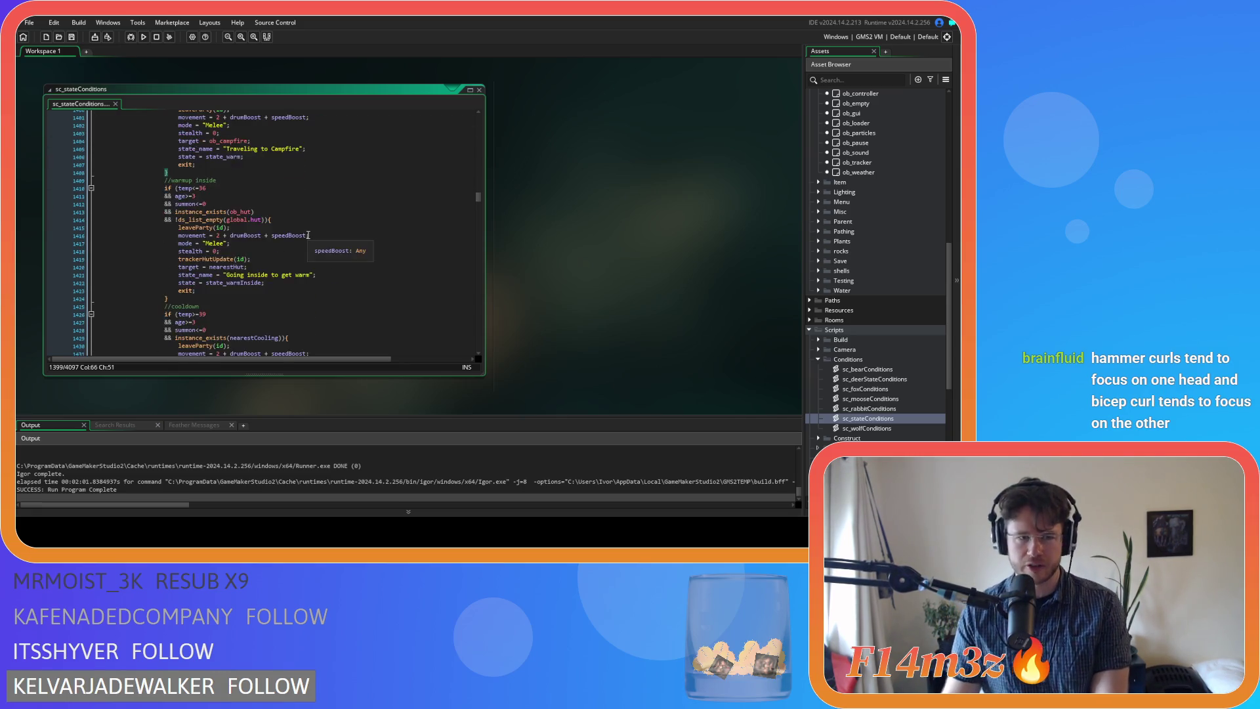
{"action": "scroll", "coordinate": [308, 235], "scroll_direction": "up", "scroll_amount": 1}
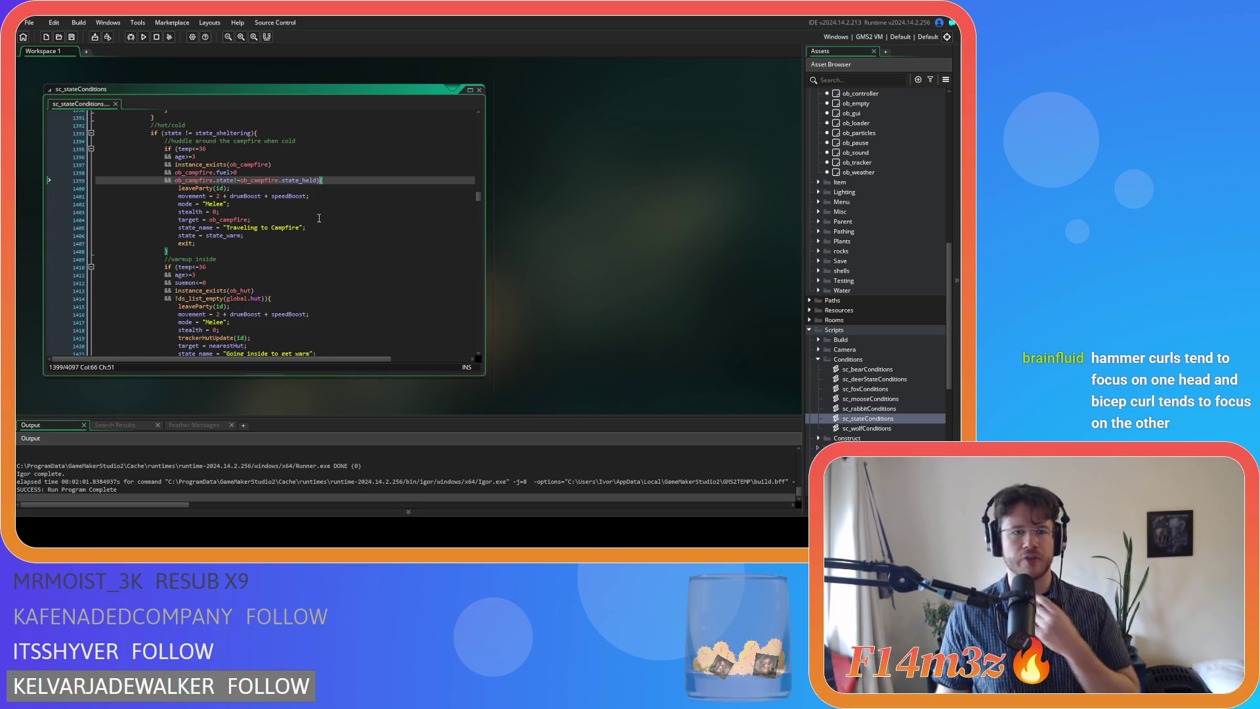
{"action": "scroll", "coordinate": [319, 218], "scroll_direction": "down", "scroll_amount": 3}
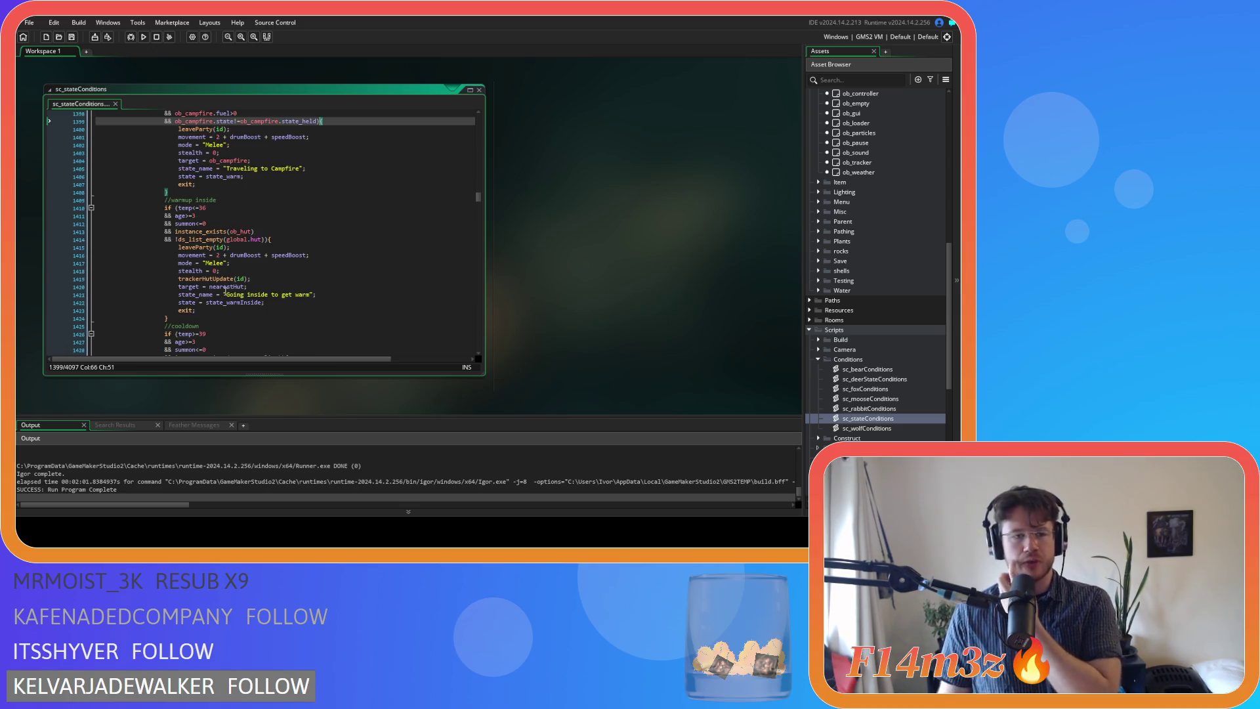
{"action": "scroll", "coordinate": [225, 290], "scroll_direction": "up", "scroll_amount": 3}
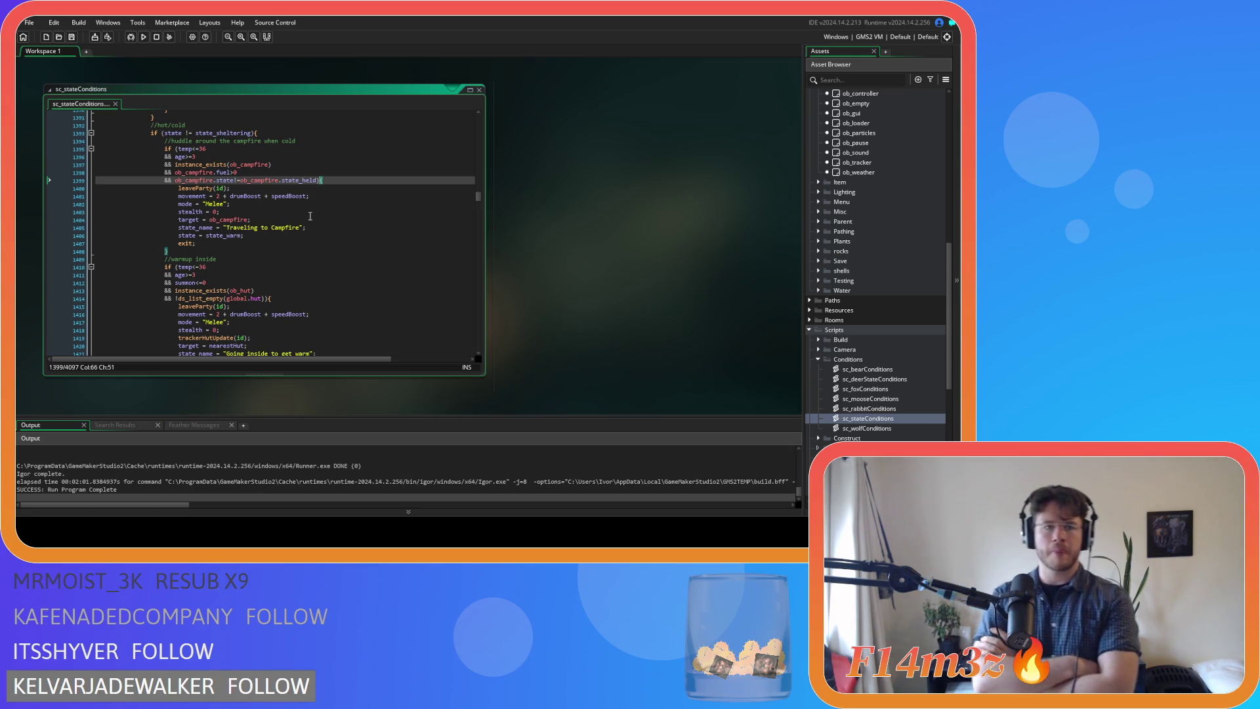
{"action": "scroll", "coordinate": [838, 248], "scroll_direction": "up", "scroll_amount": 7}
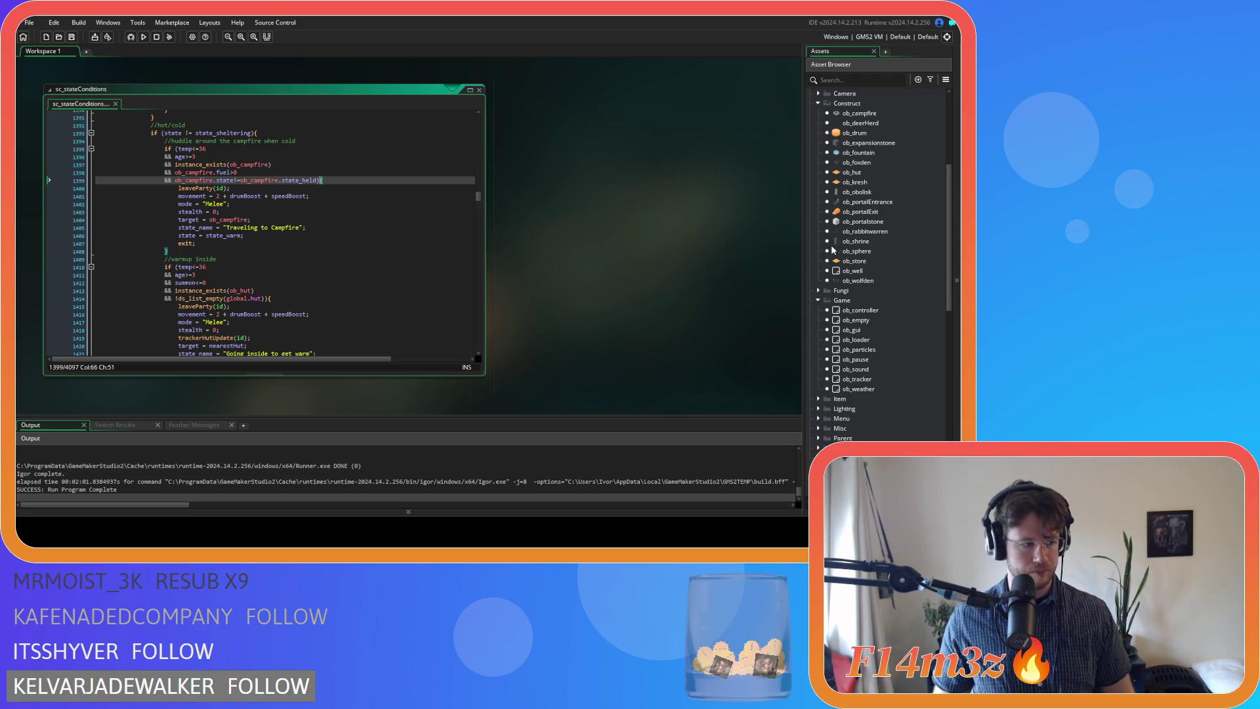
{"action": "key", "text": "End"}
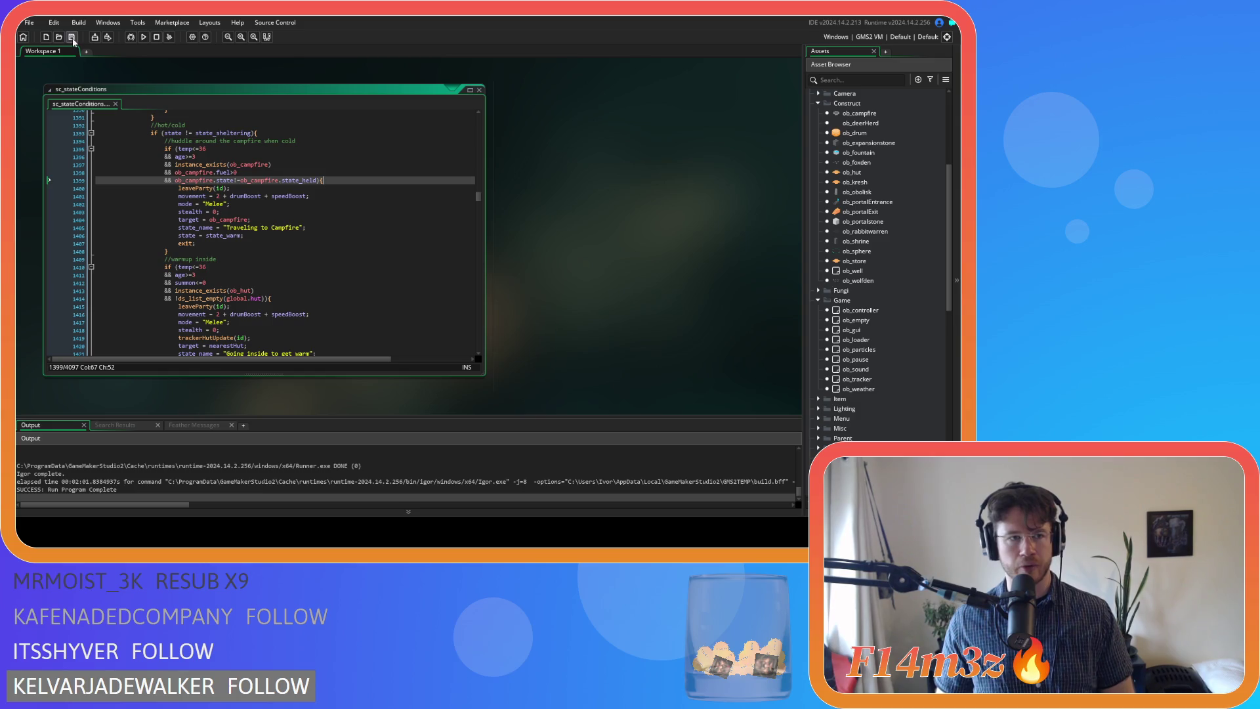
Review the Traveling to Campfire, state_warm assignment and ob_campfire target lines of the block
{"action": "left_click", "coordinate": [334, 227]}
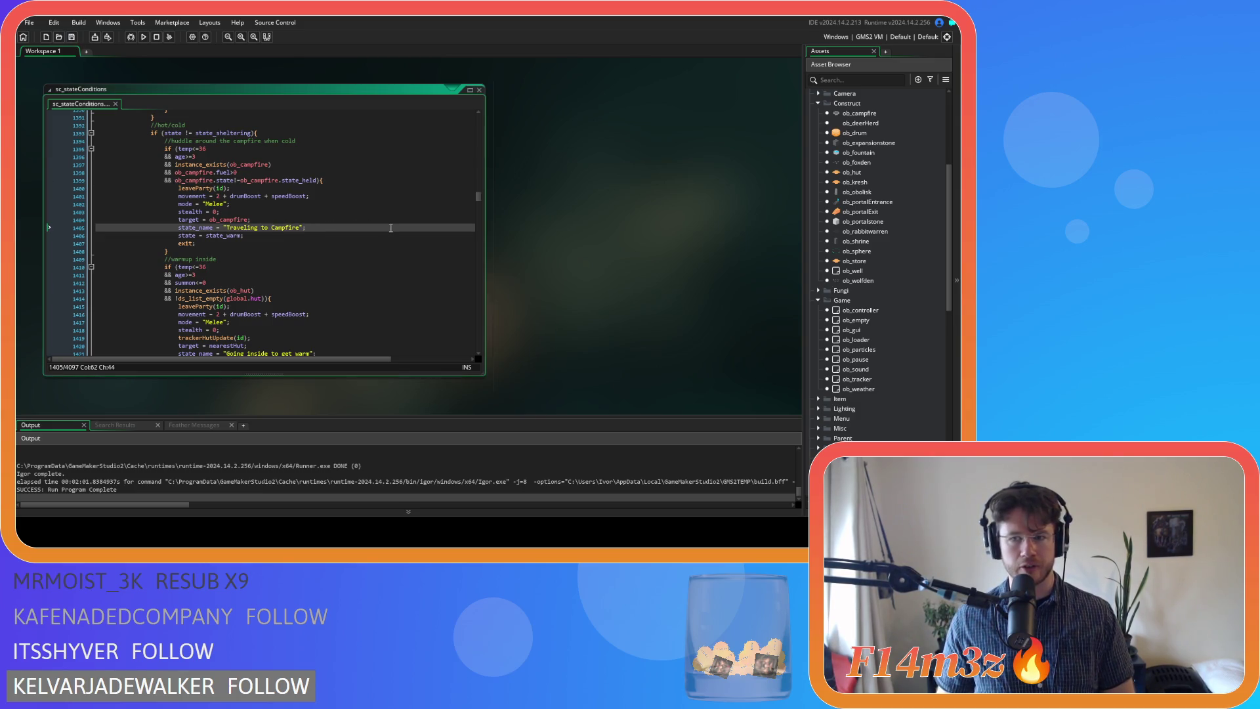
{"action": "left_click", "coordinate": [432, 235]}
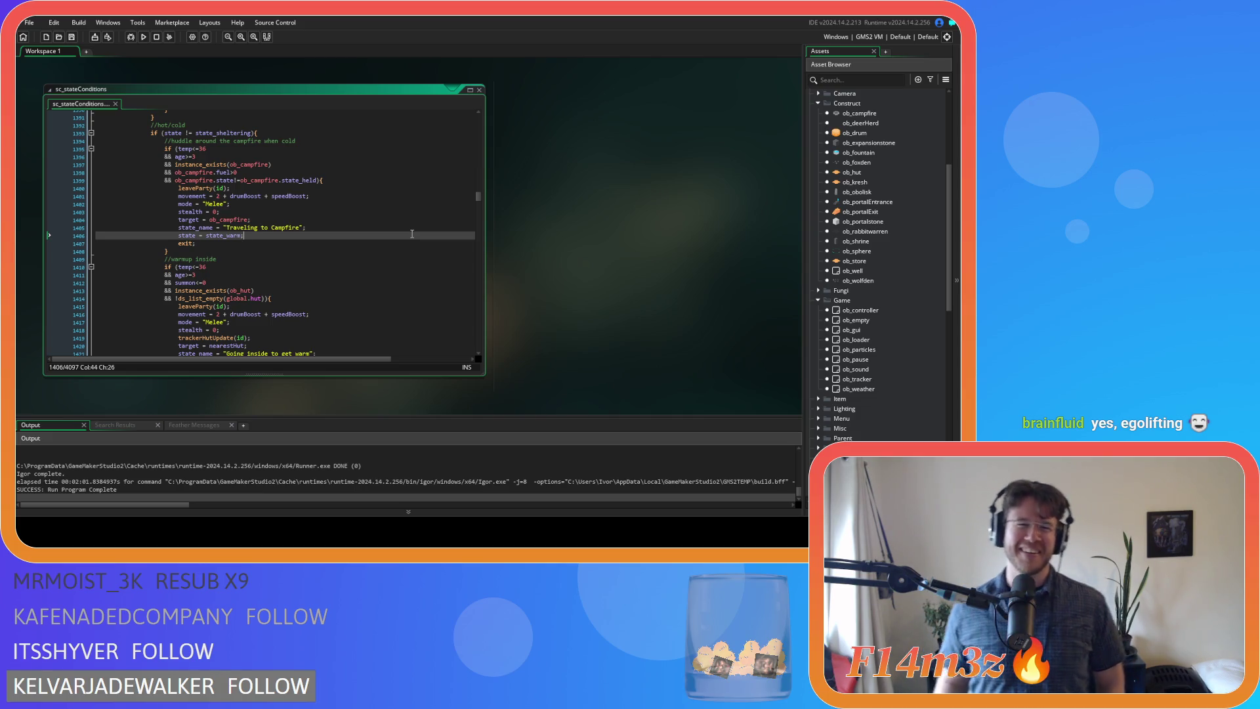
{"action": "left_click", "coordinate": [316, 253]}
{"action": "left_click", "coordinate": [297, 234]}
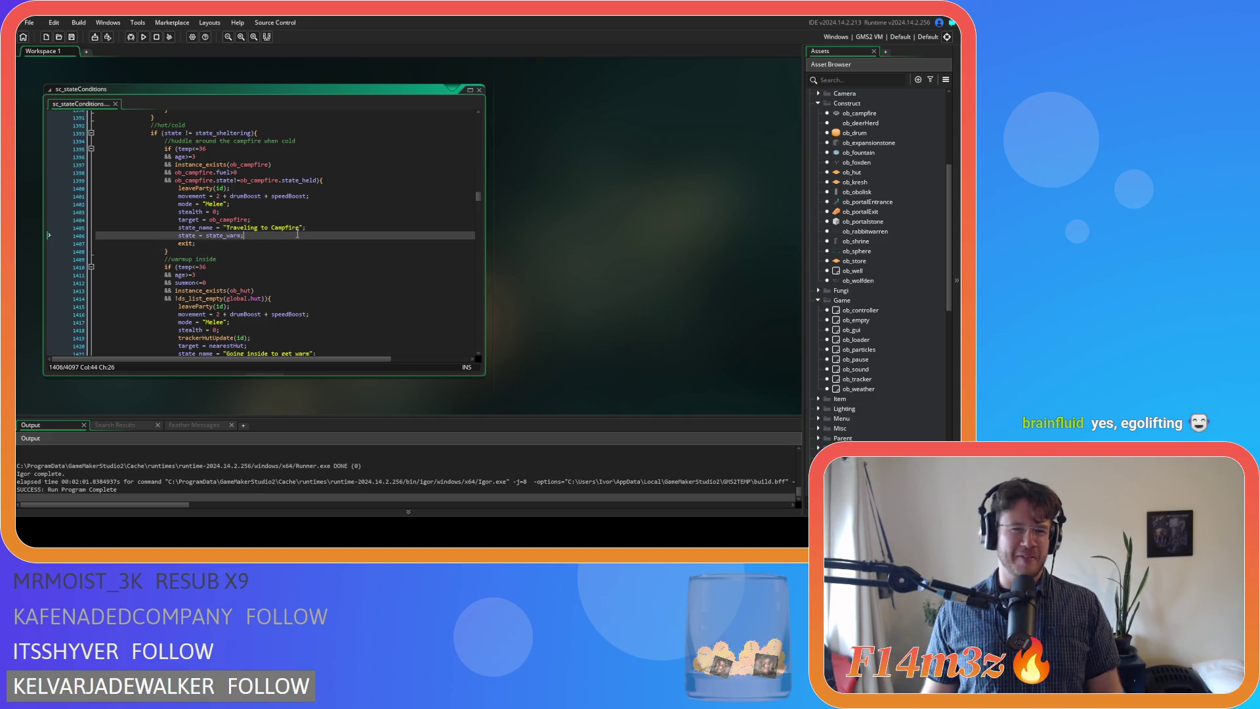
{"action": "left_click", "coordinate": [342, 212]}
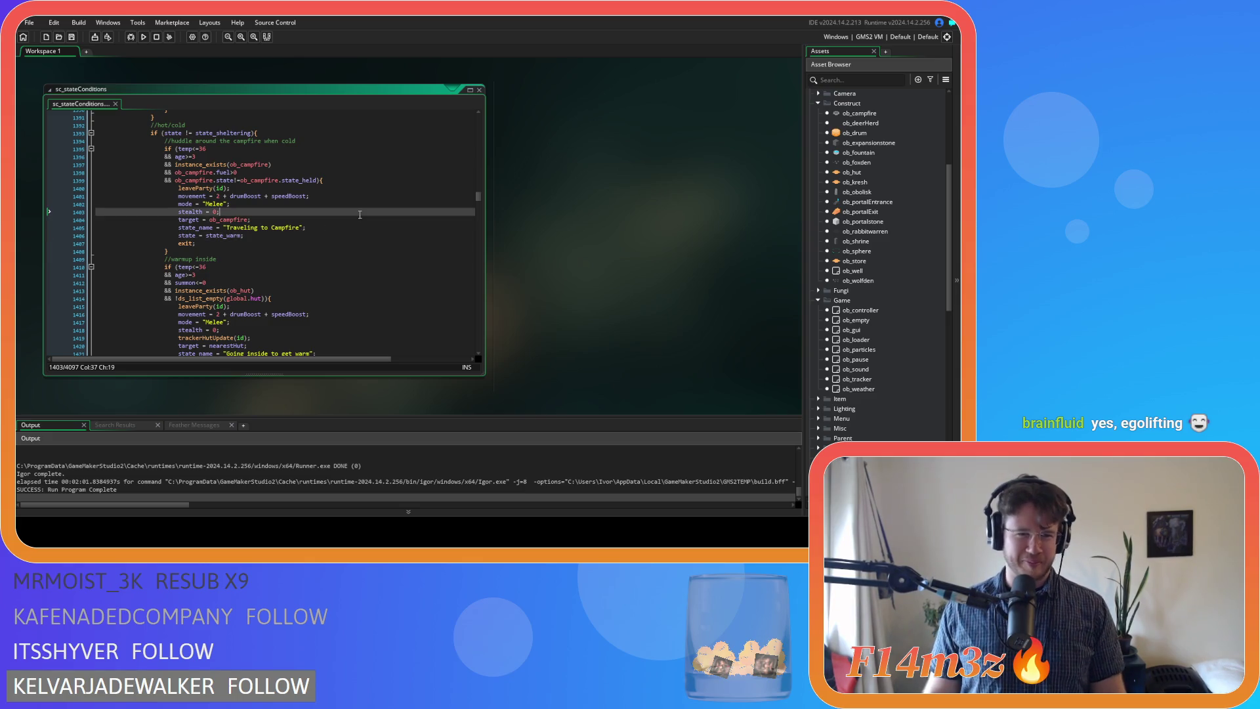
{"action": "left_click", "coordinate": [370, 228]}
{"action": "left_click", "coordinate": [373, 237]}
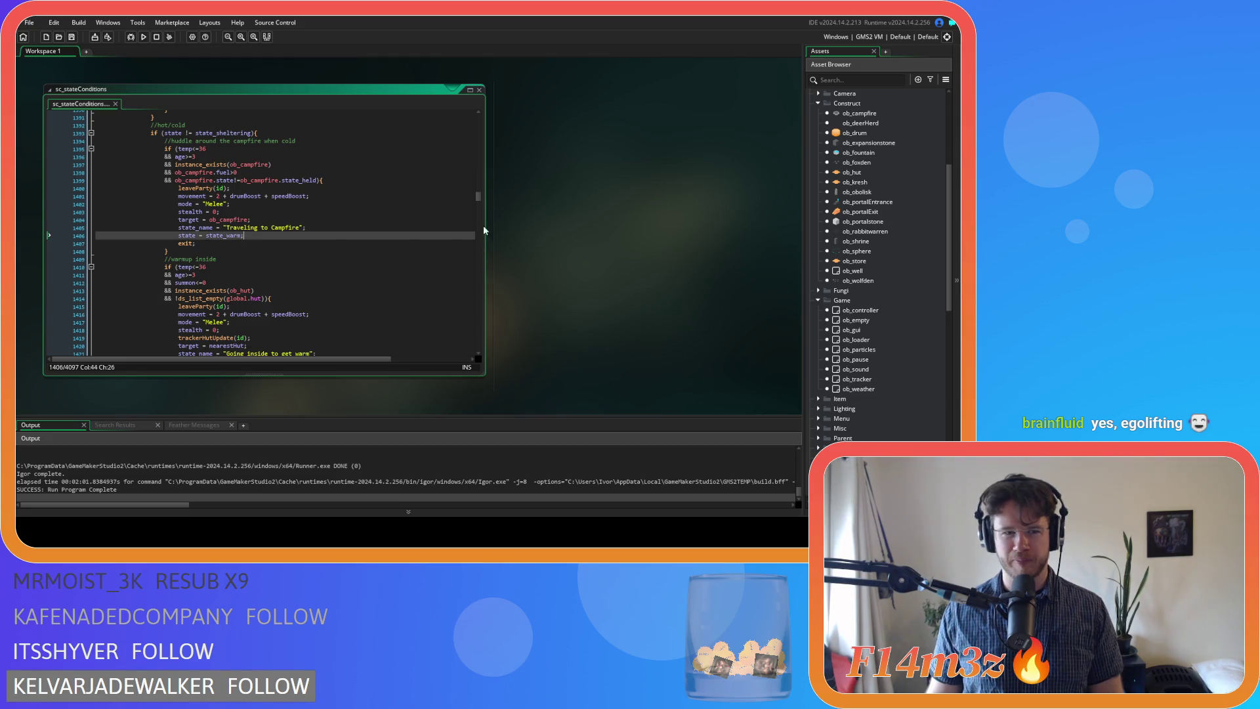
{"action": "left_click", "coordinate": [336, 243]}
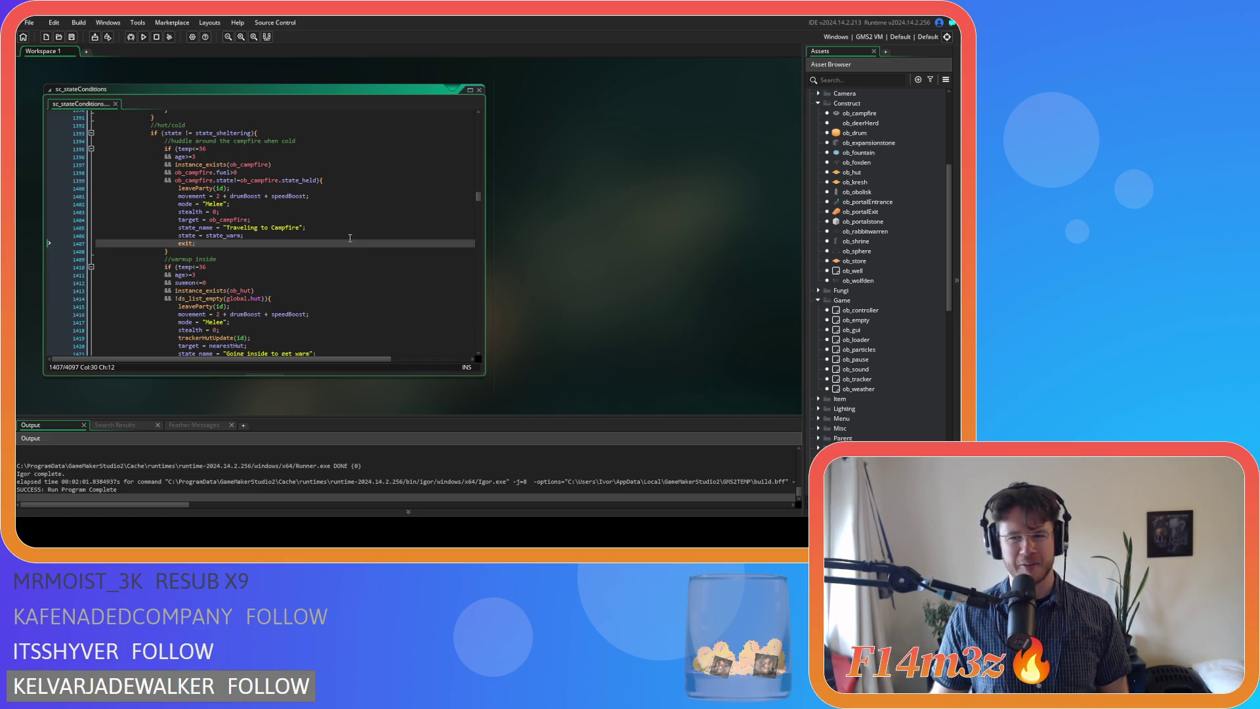
{"action": "left_click", "coordinate": [350, 237]}
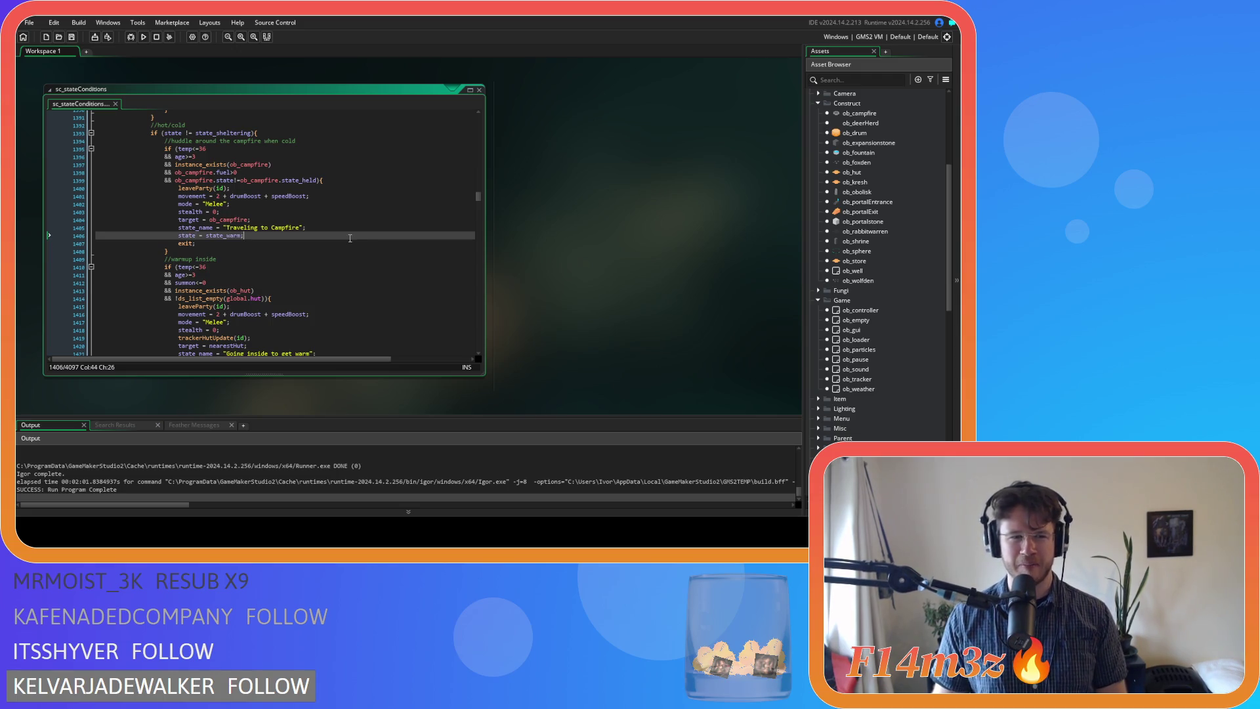
{"action": "left_click", "coordinate": [350, 222]}
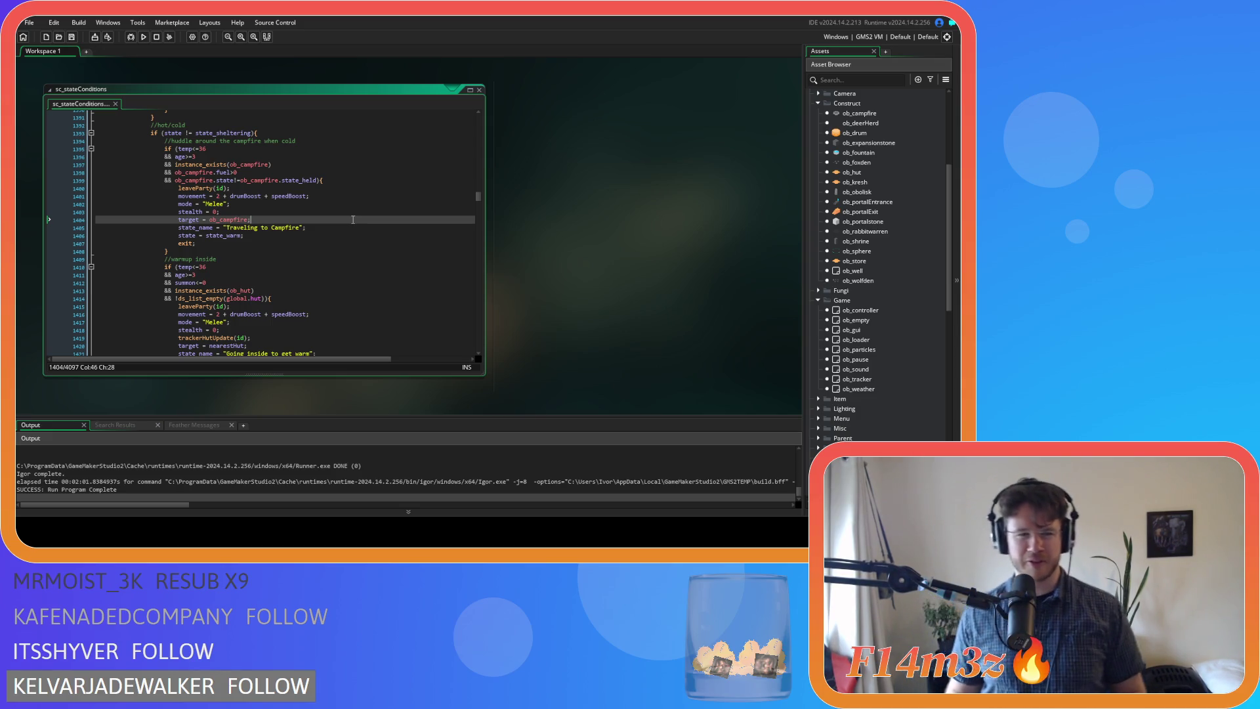
{"action": "left_click", "coordinate": [264, 181]}
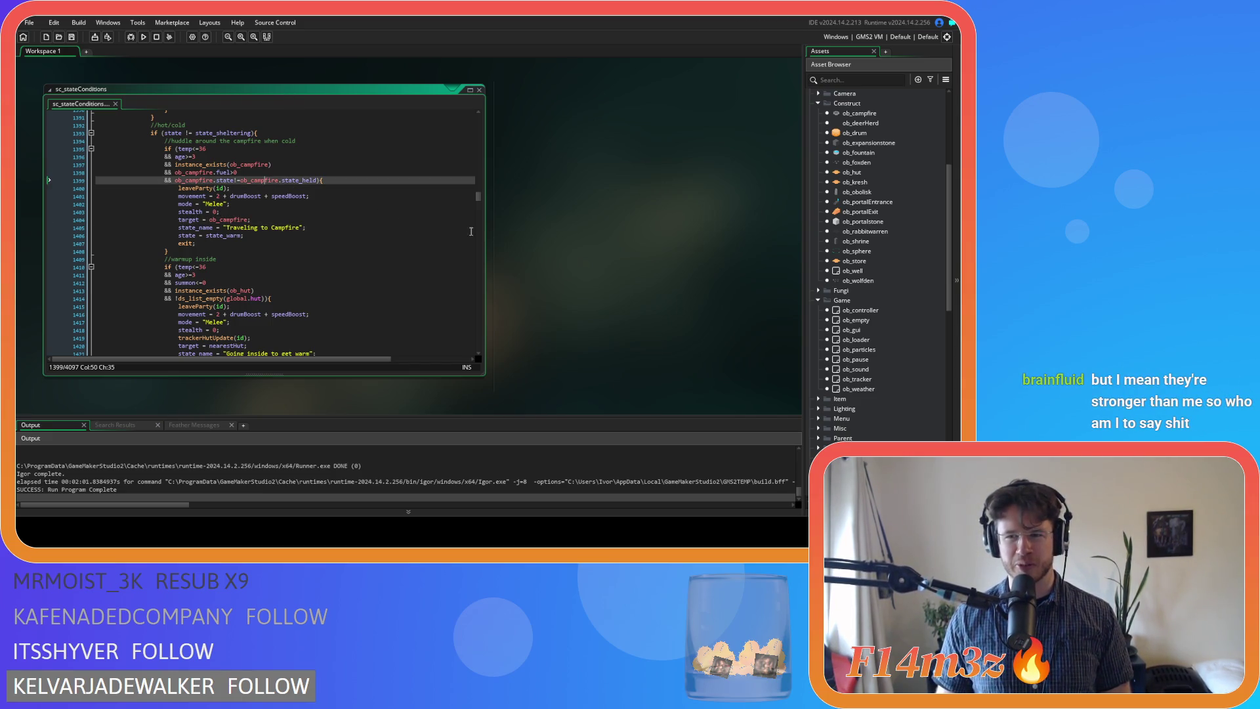
{"action": "left_click_drag", "start_coordinate": [325, 242], "coordinate": [325, 248]}
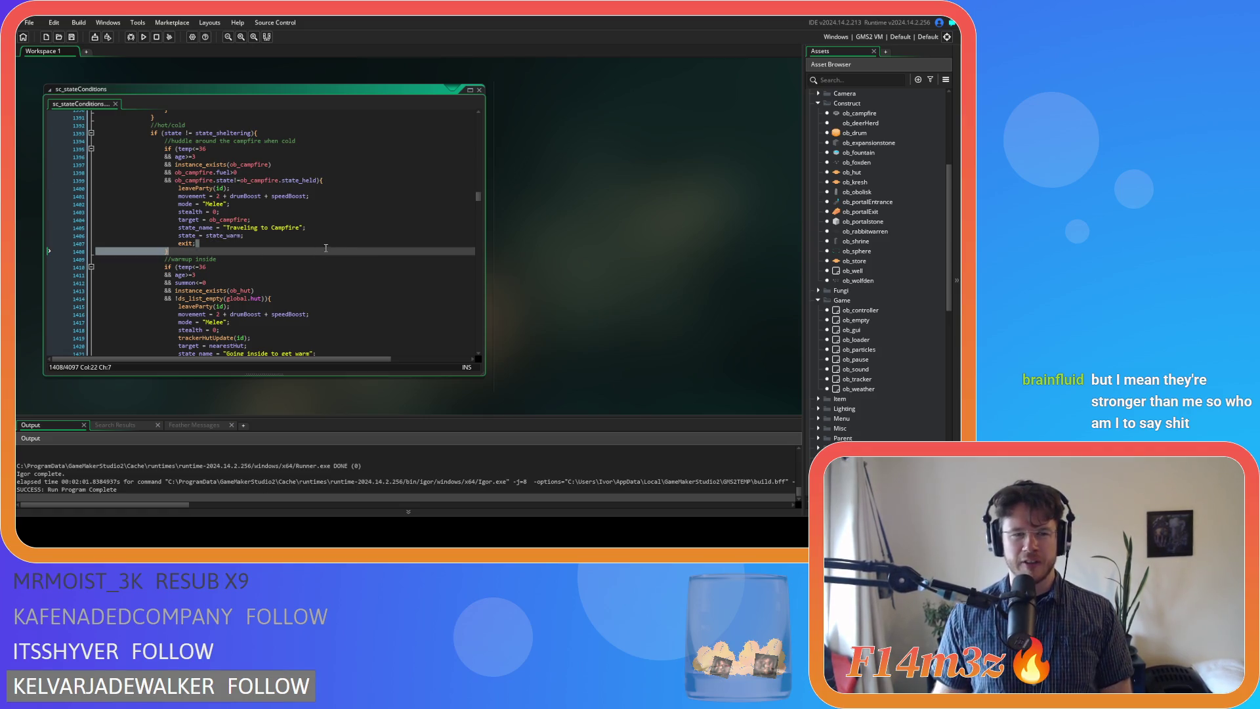
{"action": "left_click", "coordinate": [346, 239]}
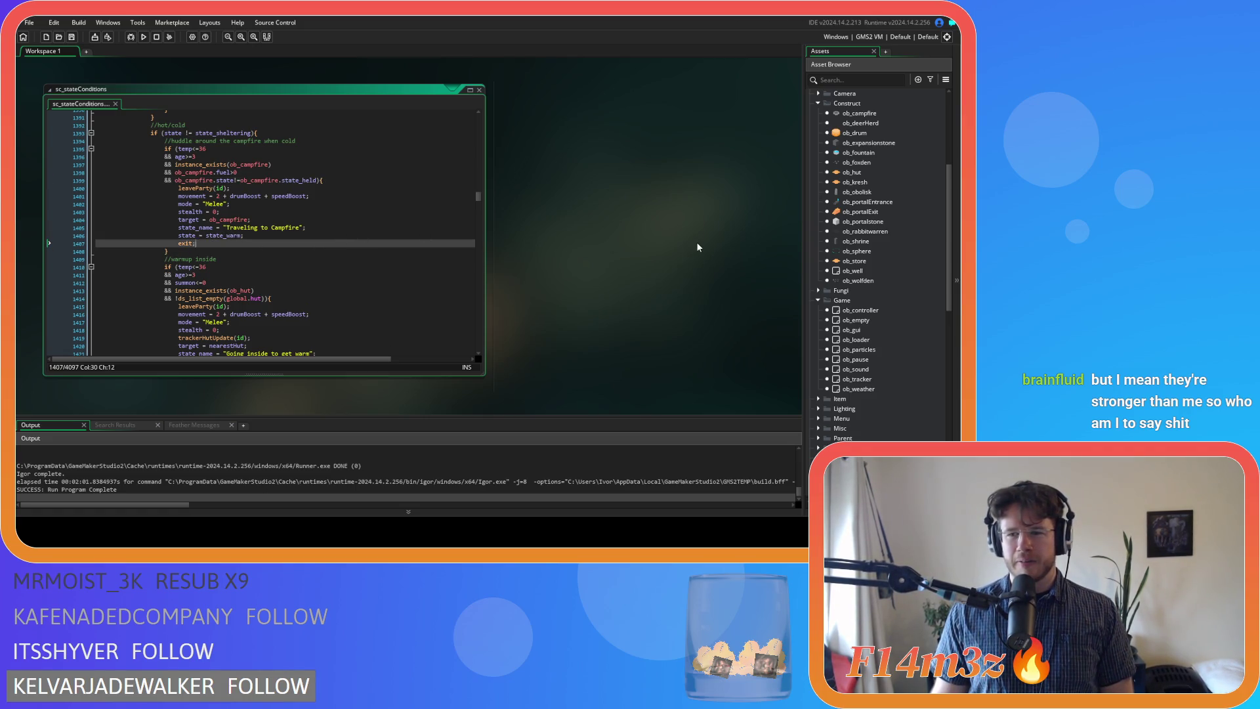
Check the movement boost, stealth and Melee mode lines, then open the ob_controller object
{"action": "scroll", "coordinate": [364, 230], "scroll_direction": "up", "scroll_amount": 2}
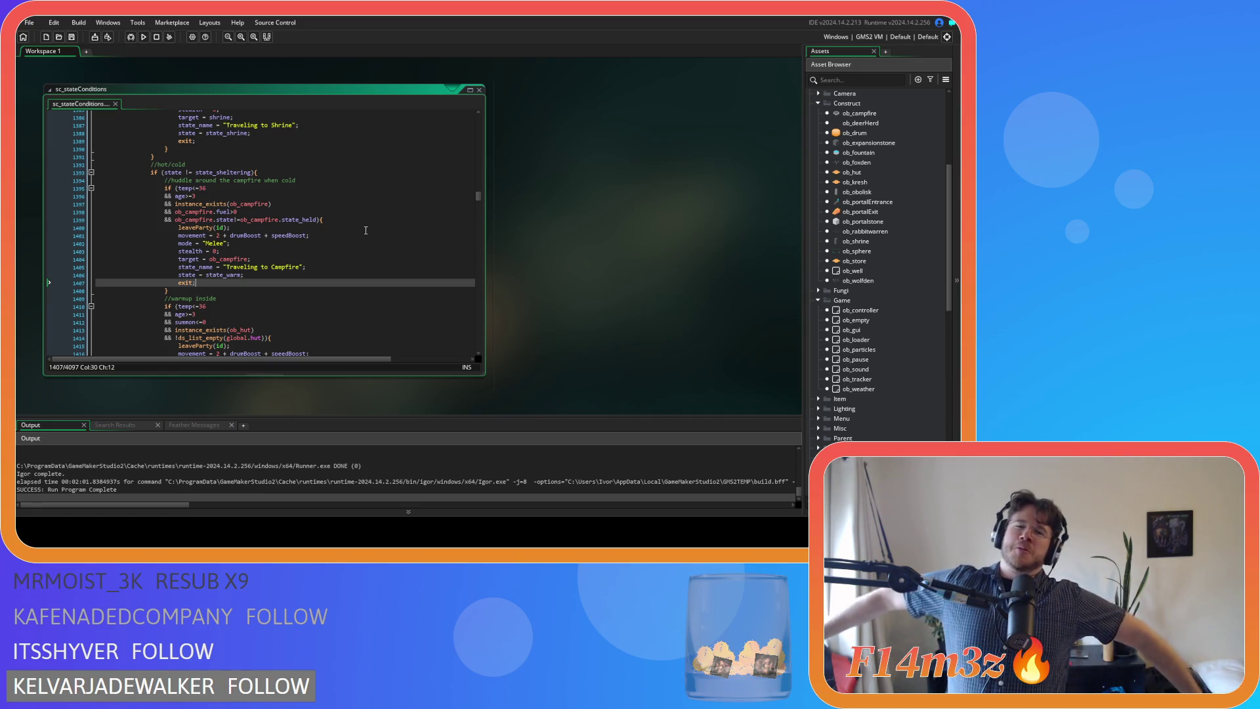
{"action": "left_click", "coordinate": [355, 211]}
{"action": "left_click", "coordinate": [328, 266]}
{"action": "left_click", "coordinate": [308, 290]}
{"action": "left_click", "coordinate": [298, 280]}
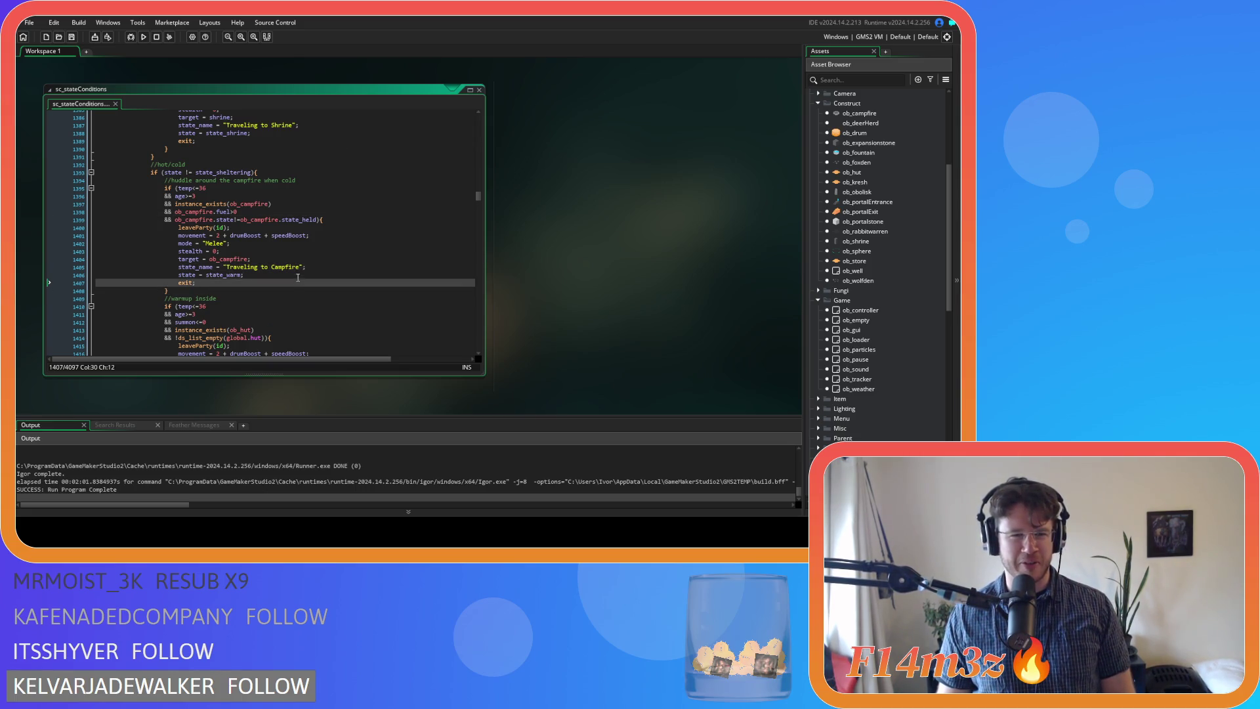
{"action": "left_click", "coordinate": [342, 235]}
{"action": "left_click", "coordinate": [348, 212]}
{"action": "left_click", "coordinate": [358, 235]}
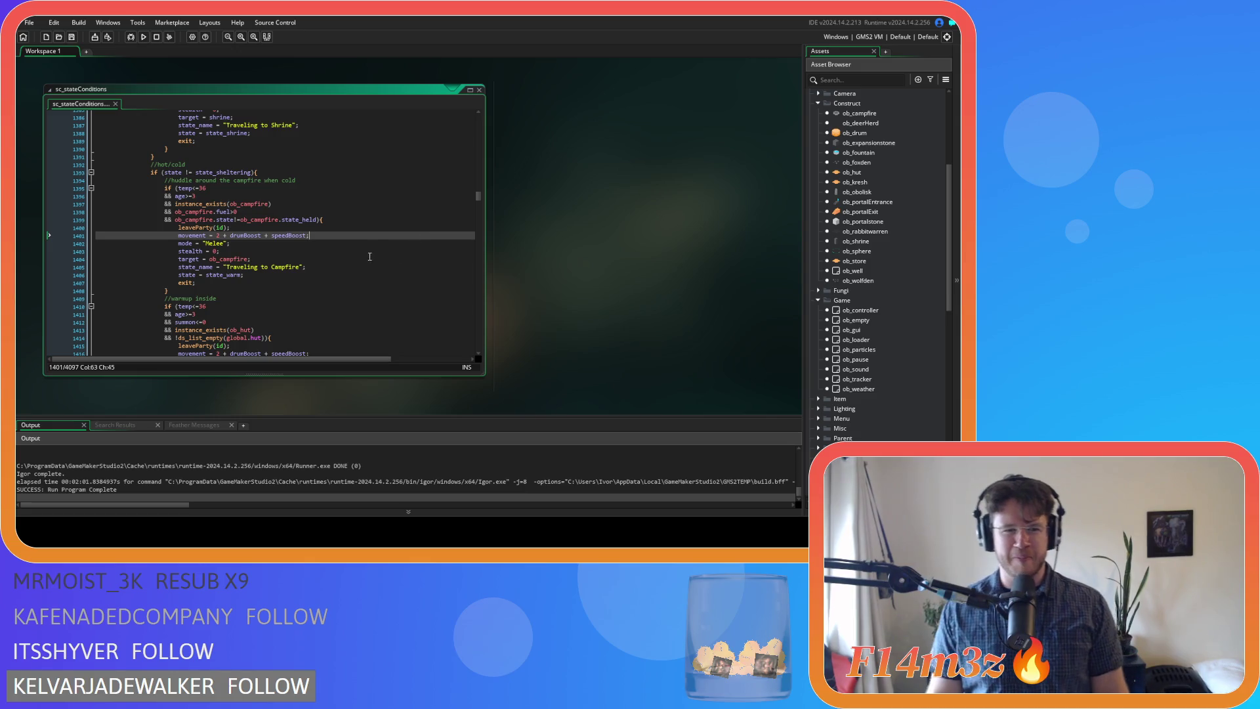
{"action": "left_click", "coordinate": [292, 249]}
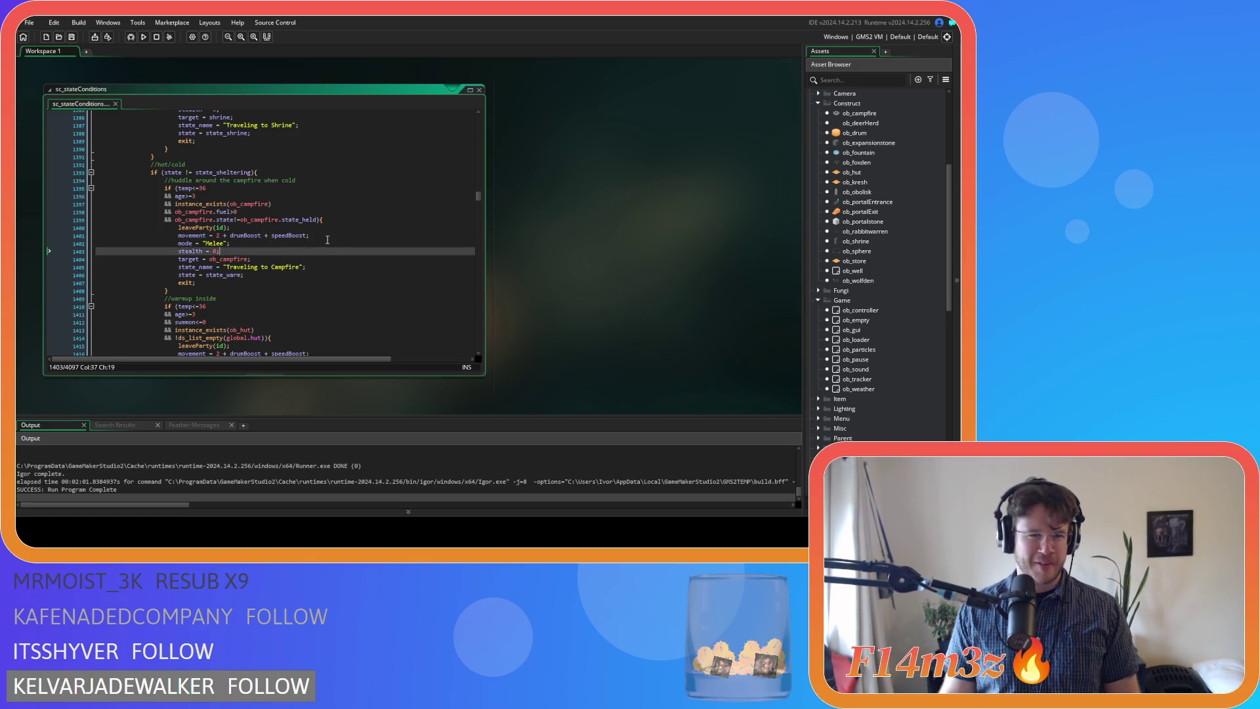
{"action": "left_click", "coordinate": [322, 275]}
{"action": "left_click", "coordinate": [320, 268]}
{"action": "left_click", "coordinate": [320, 243]}
{"action": "scroll", "coordinate": [319, 243], "scroll_direction": "up", "scroll_amount": 2}
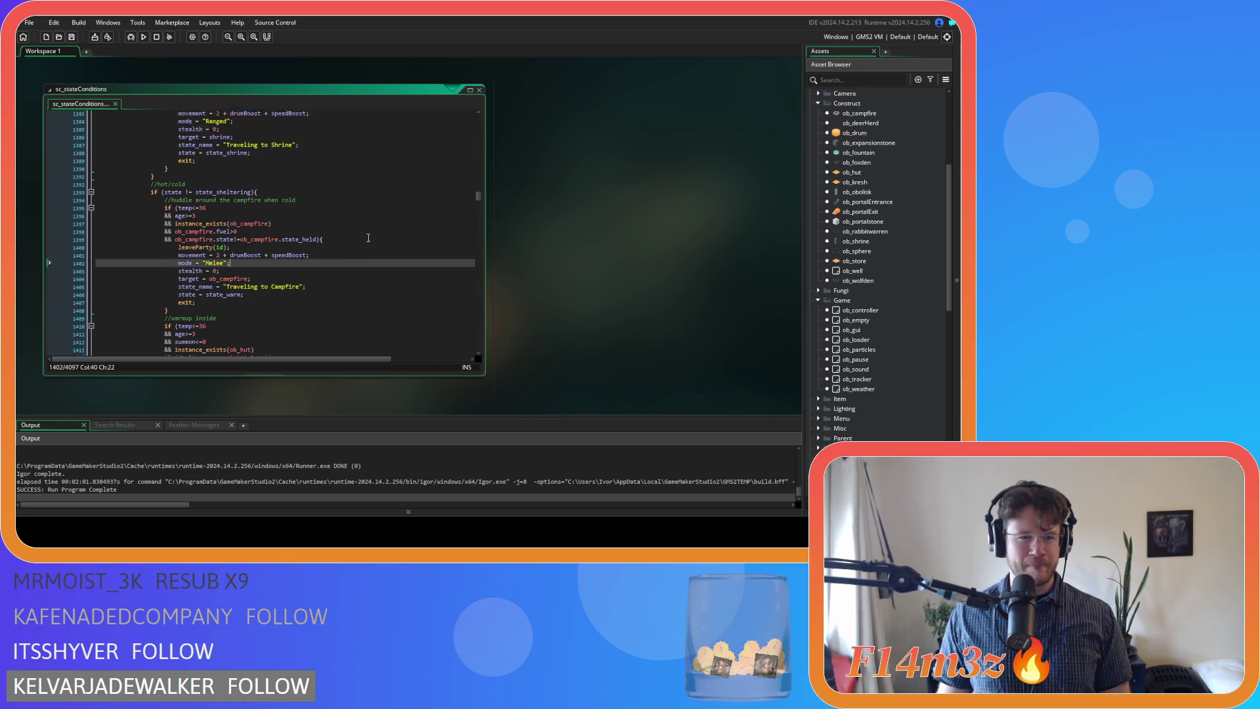
{"action": "scroll", "coordinate": [868, 253], "scroll_direction": "up", "scroll_amount": 5}
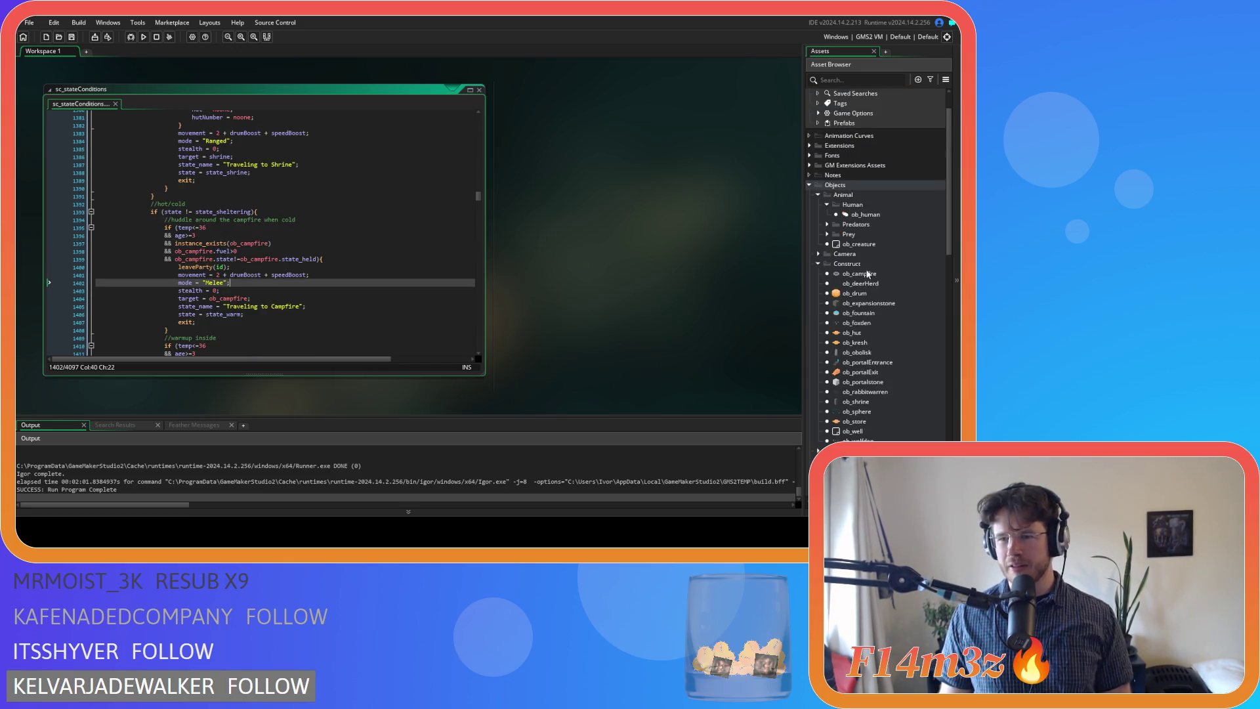
{"action": "scroll", "coordinate": [868, 275], "scroll_direction": "down", "scroll_amount": 5}
{"action": "double_click", "coordinate": [875, 312]}
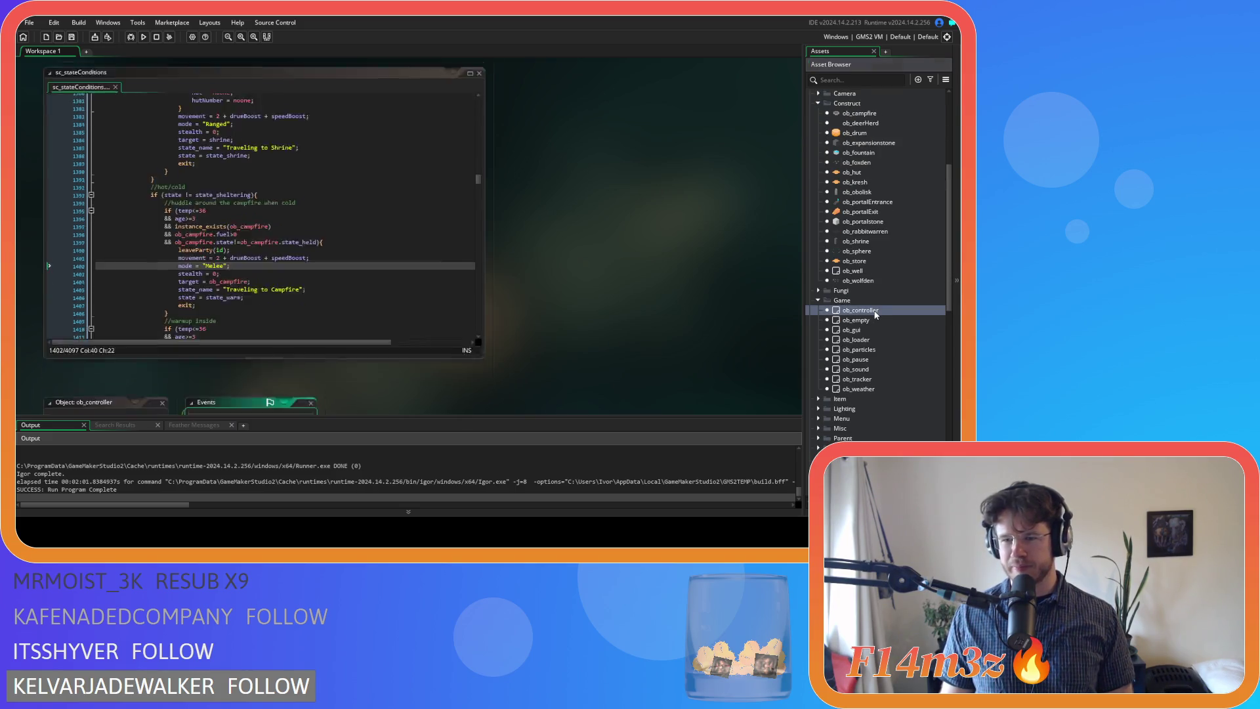
Open ob_controller's Create event code and scroll to the global ds_list_create declarations
{"action": "left_click", "coordinate": [223, 142]}
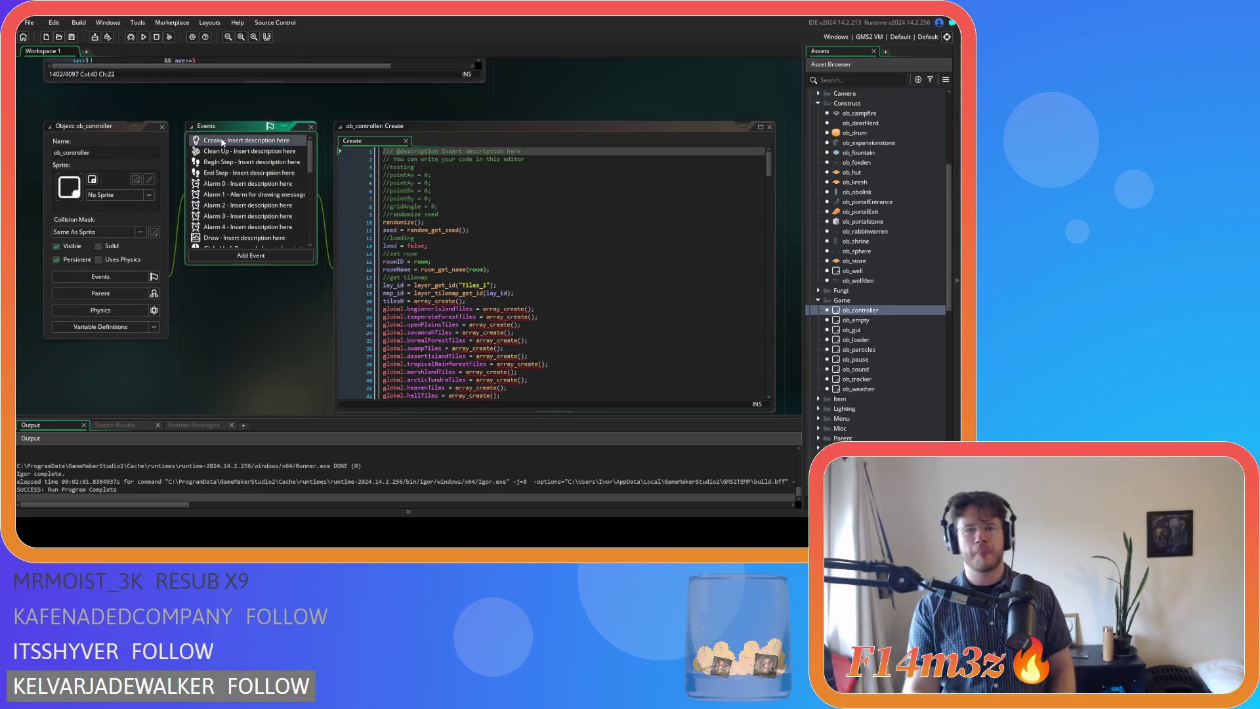
{"action": "left_click", "coordinate": [433, 238]}
{"action": "scroll", "coordinate": [538, 313], "scroll_direction": "down", "scroll_amount": 7}
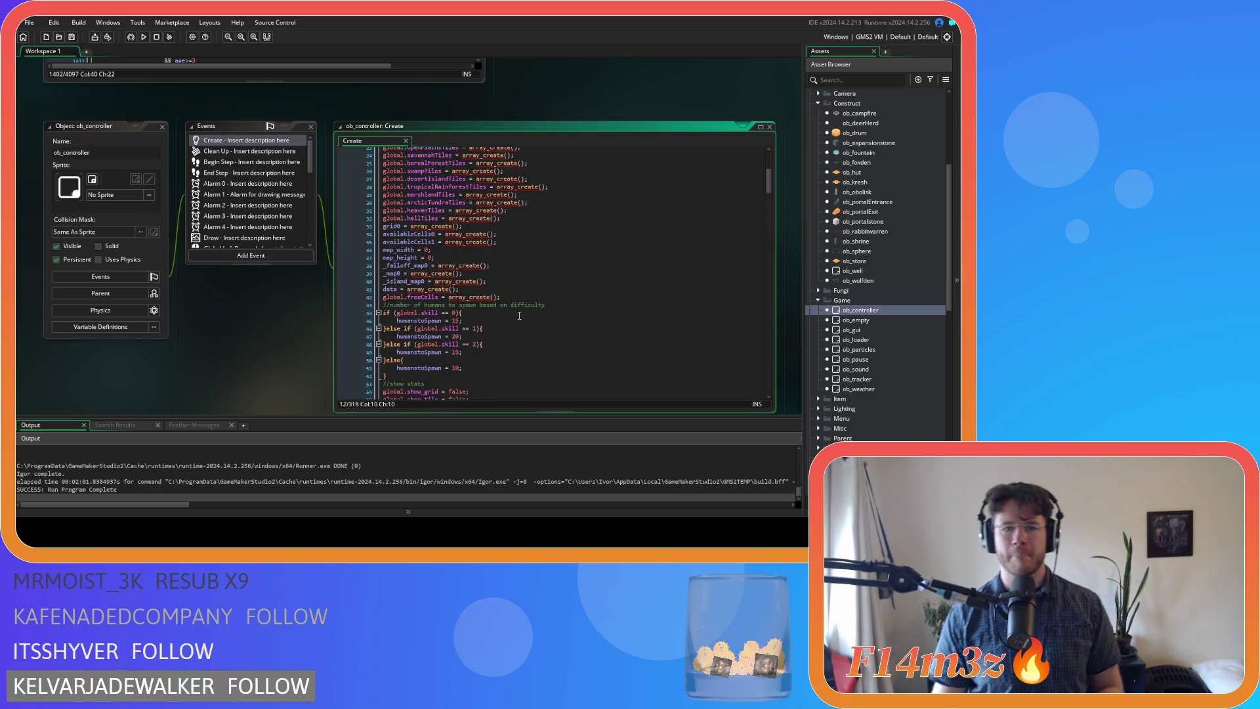
{"action": "scroll", "coordinate": [519, 316], "scroll_direction": "down", "scroll_amount": 20}
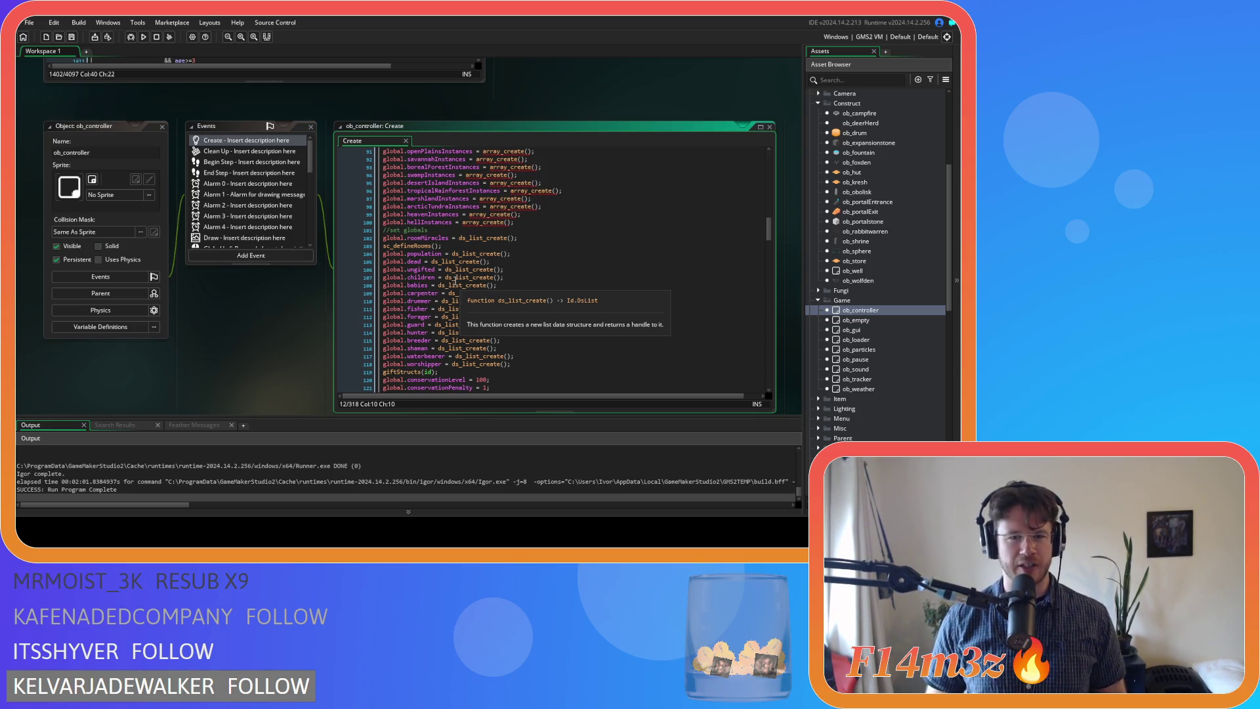
{"action": "key", "text": "ctrl+f"}
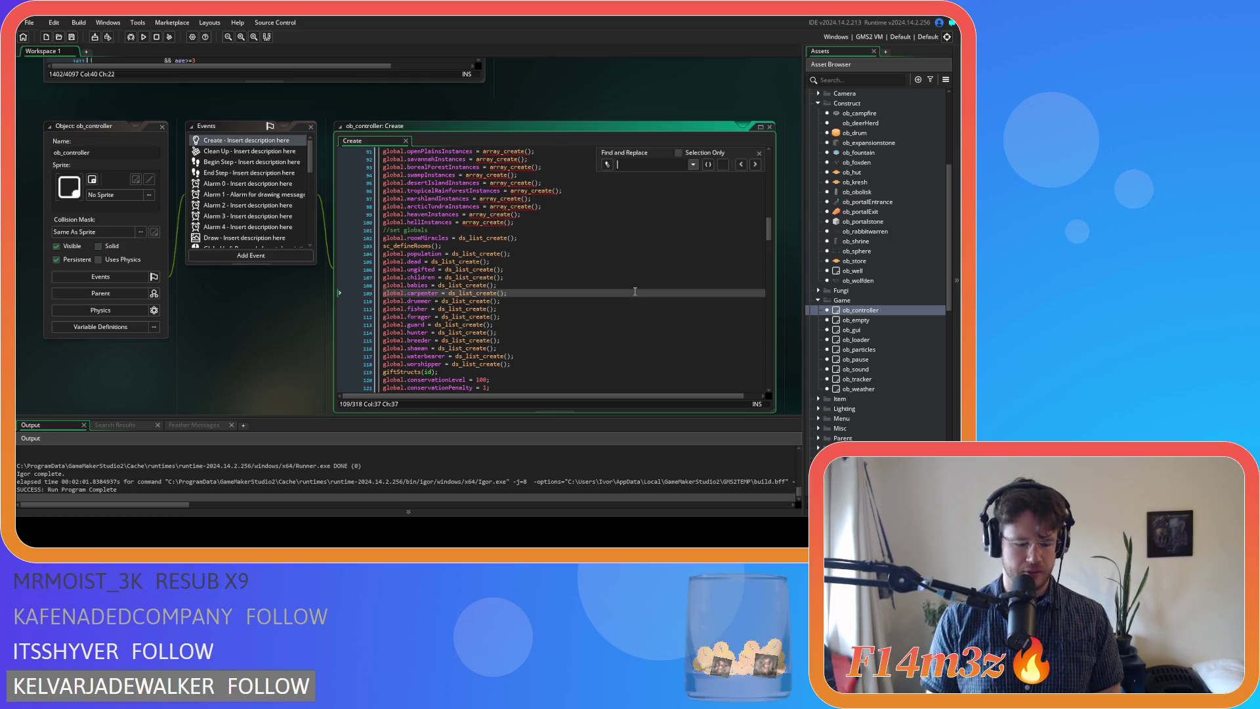
Find the global tentFuel list declaration in the Create code and duplicate that line
{"action": "type", "text": "fuel"}
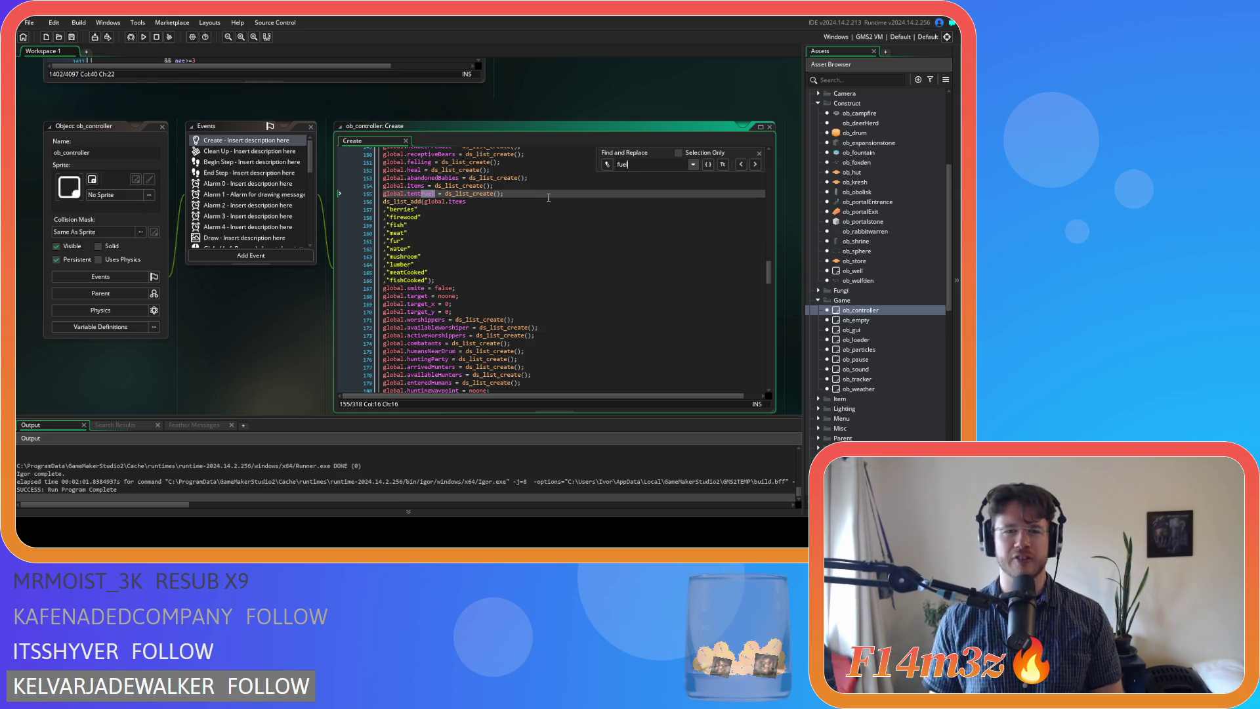
{"action": "left_click", "coordinate": [758, 153]}
{"action": "left_click", "coordinate": [543, 197]}
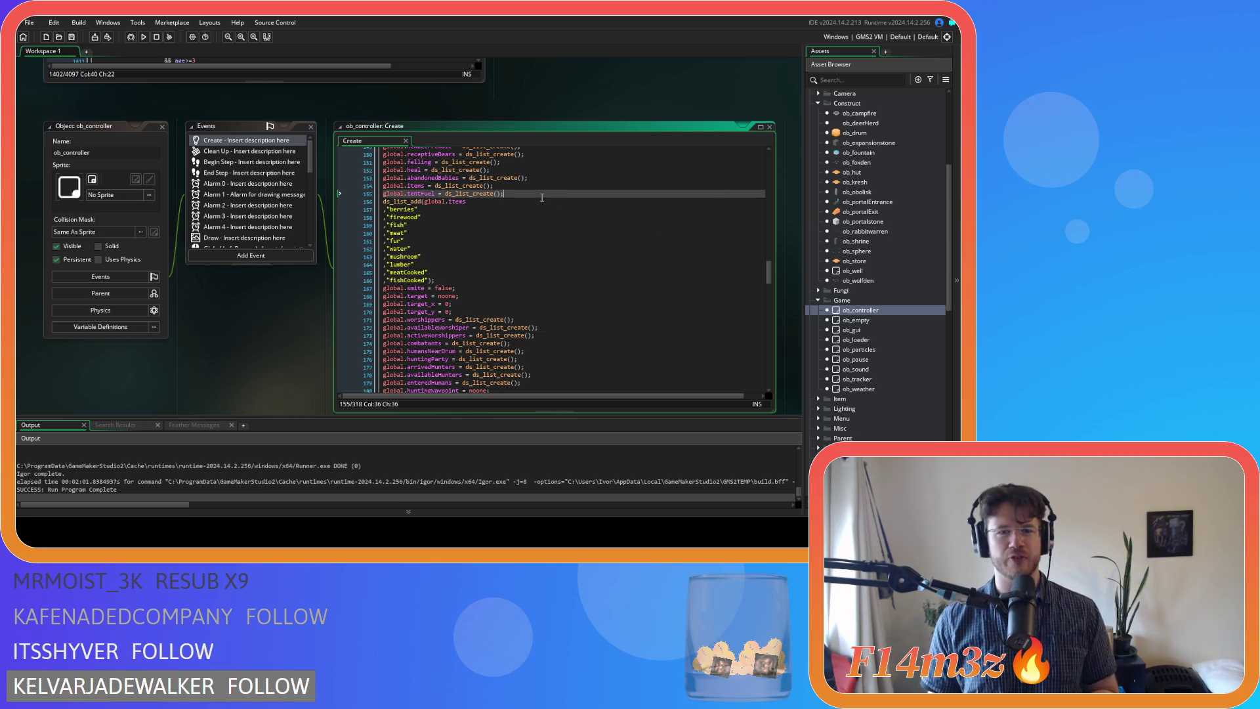
{"action": "key", "text": "ctrl+d"}
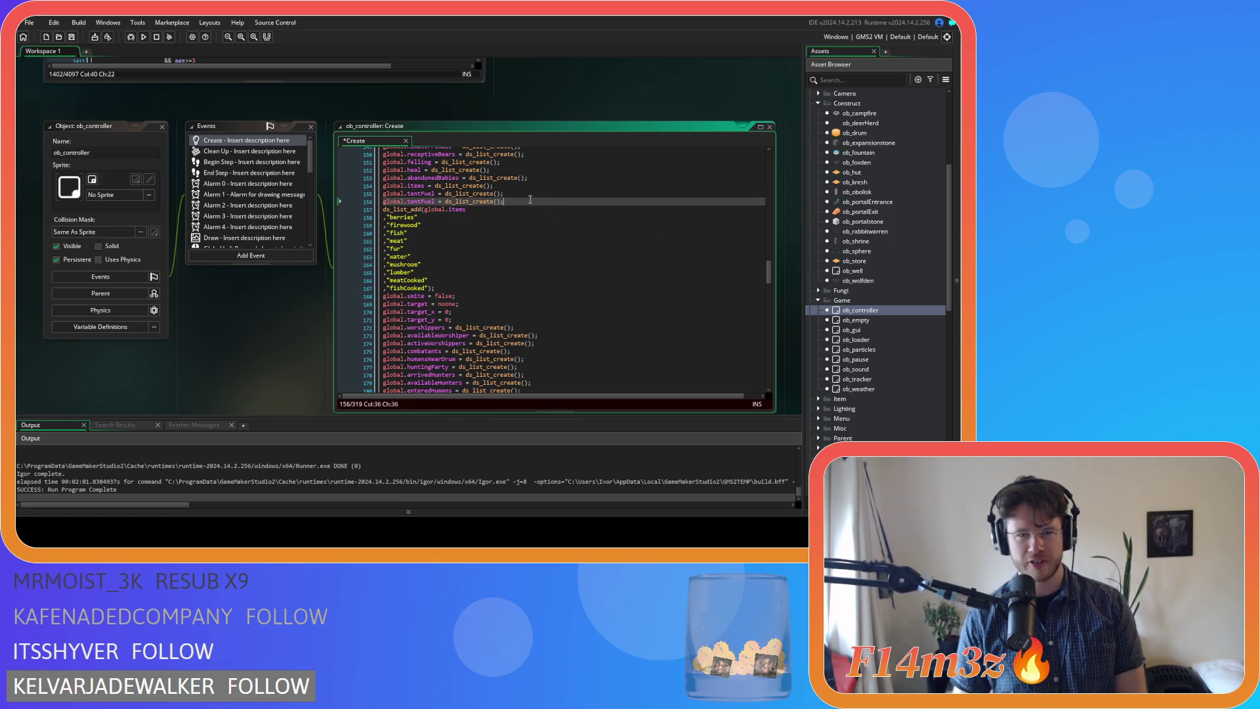
Rename the duplicated list to global.fueledTents and save the Create event
{"action": "left_click", "coordinate": [426, 203]}
{"action": "key", "text": "BackSpace"}
{"action": "key", "text": "BackSpace"}
{"action": "key", "text": "BackSpace"}
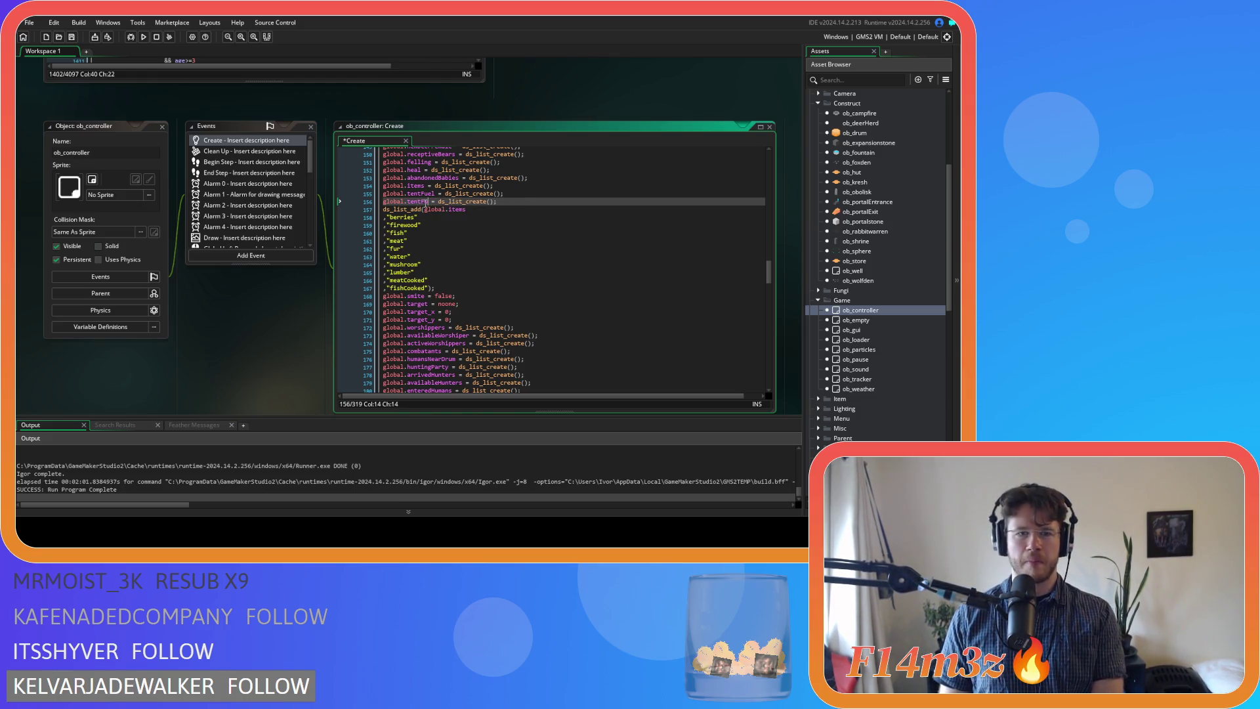
{"action": "key", "text": "Delete"}
{"action": "type", "text": "fueledTents"}
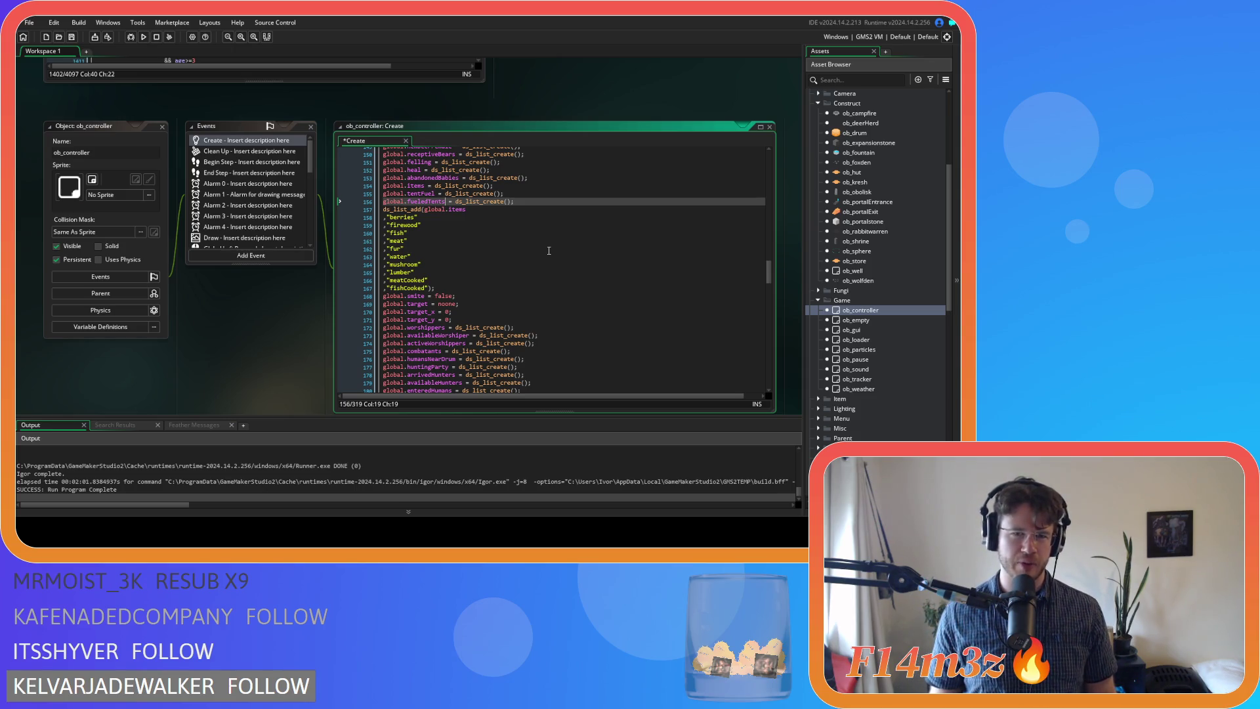
{"action": "key", "text": "ctrl+s"}
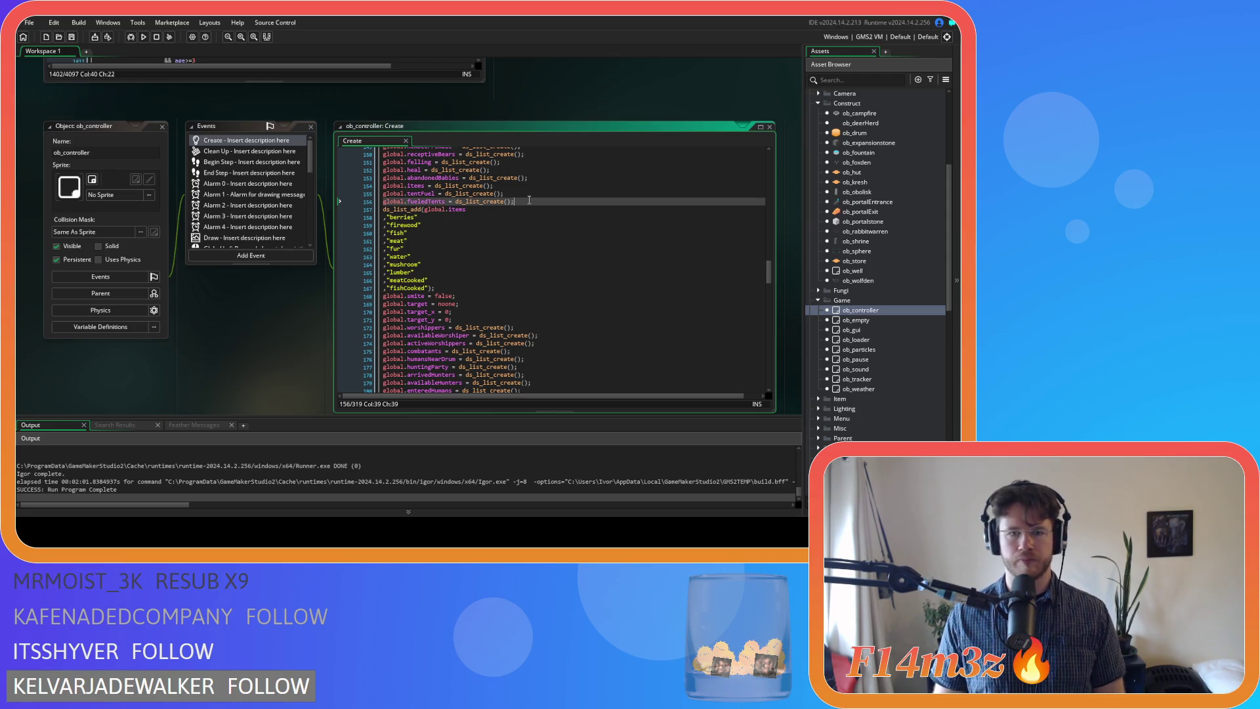
{"action": "scroll", "coordinate": [873, 201], "scroll_direction": "up", "scroll_amount": 3}
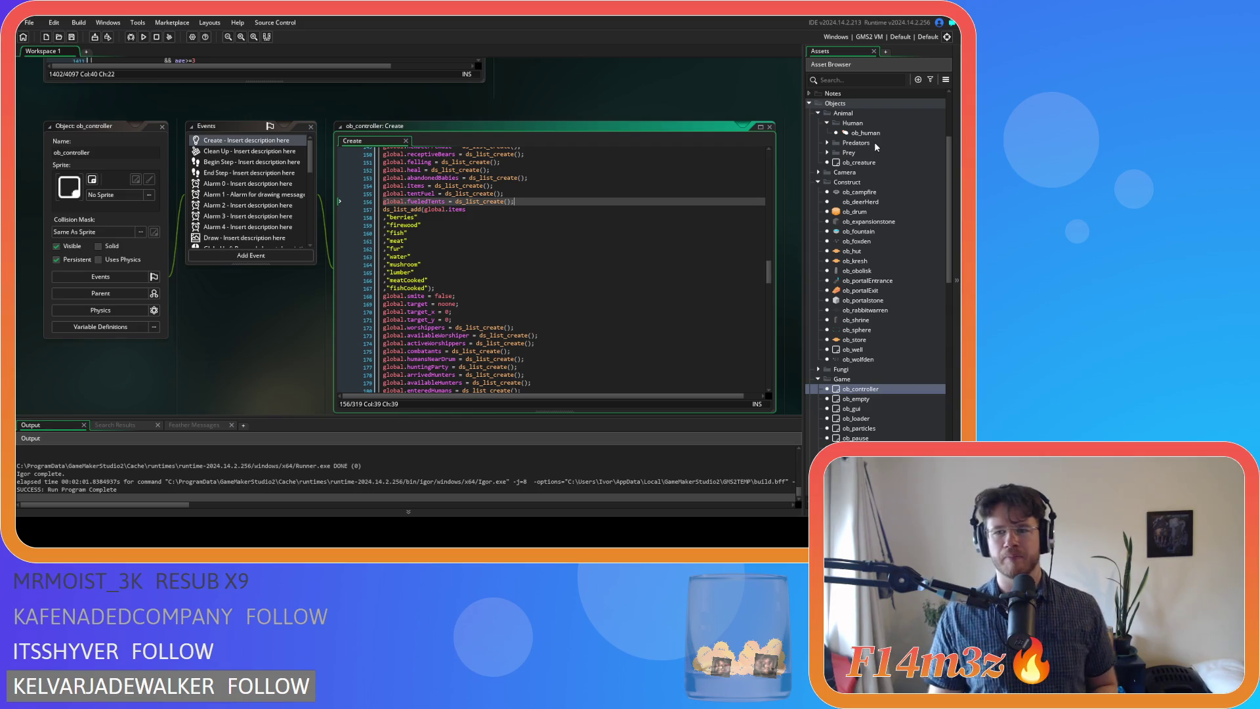
{"action": "left_click", "coordinate": [525, 115]}
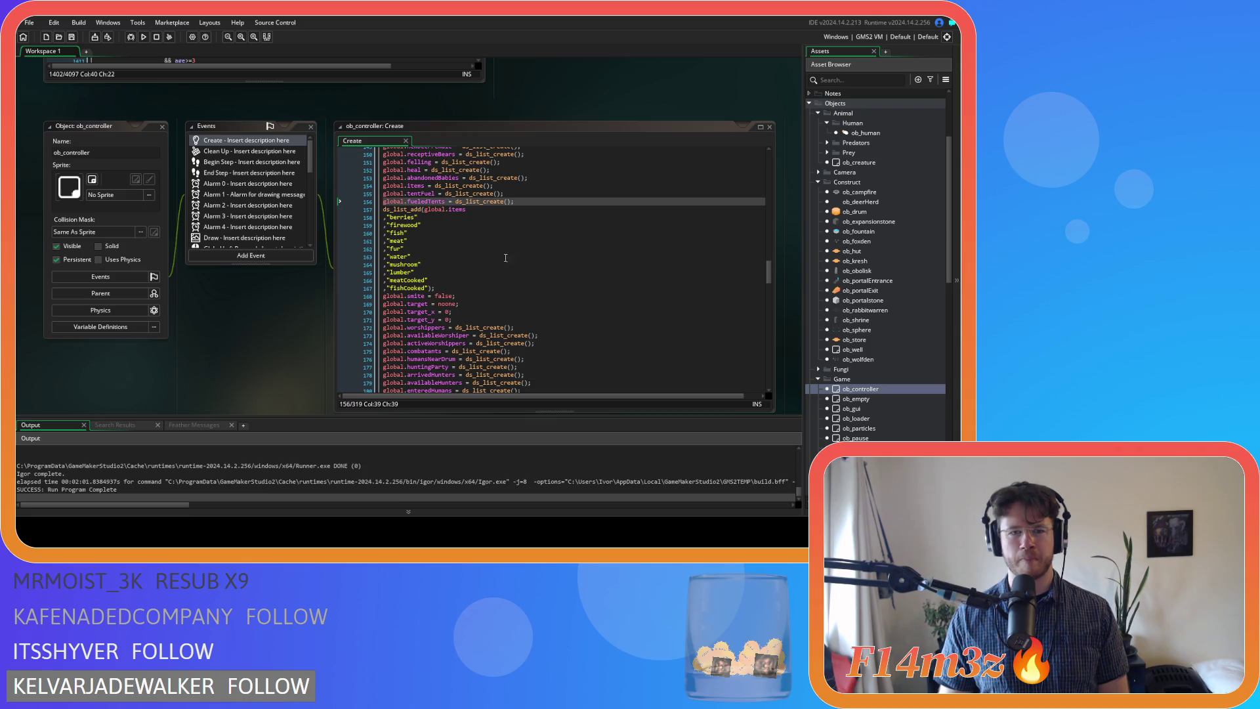
{"action": "left_click", "coordinate": [562, 203]}
{"action": "scroll", "coordinate": [857, 322], "scroll_direction": "up", "scroll_amount": 2}
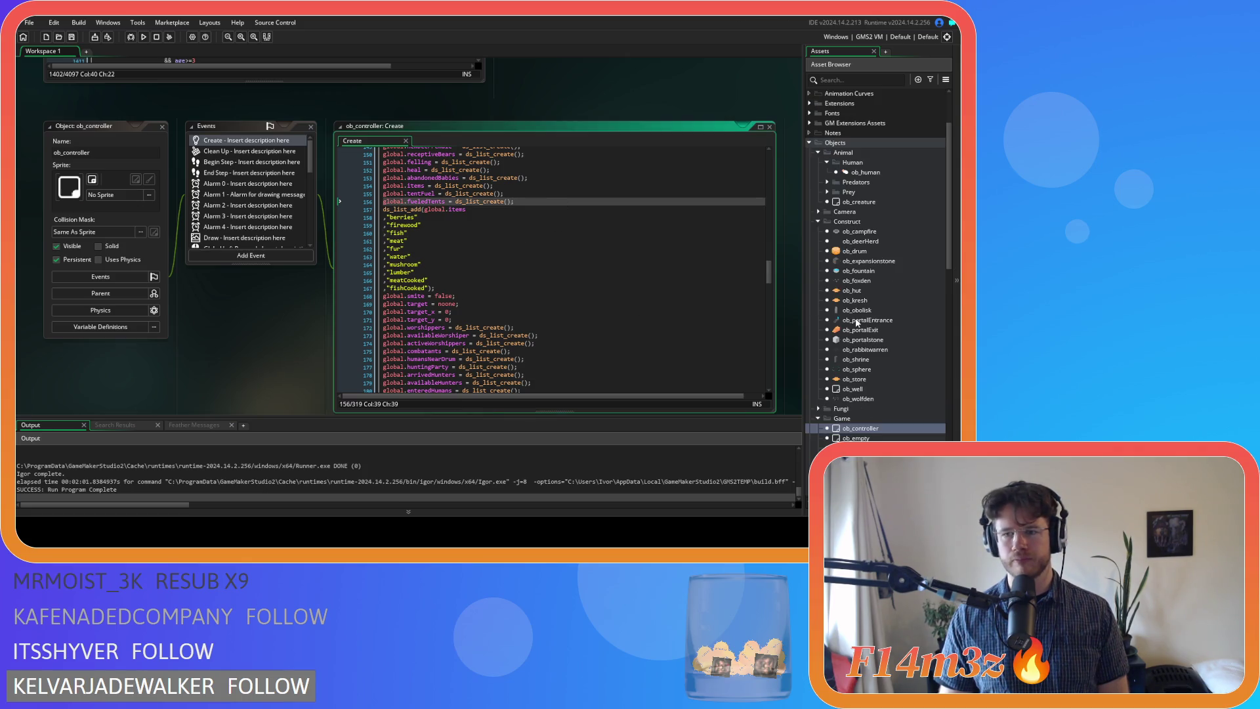
{"action": "scroll", "coordinate": [869, 334], "scroll_direction": "down", "scroll_amount": 4}
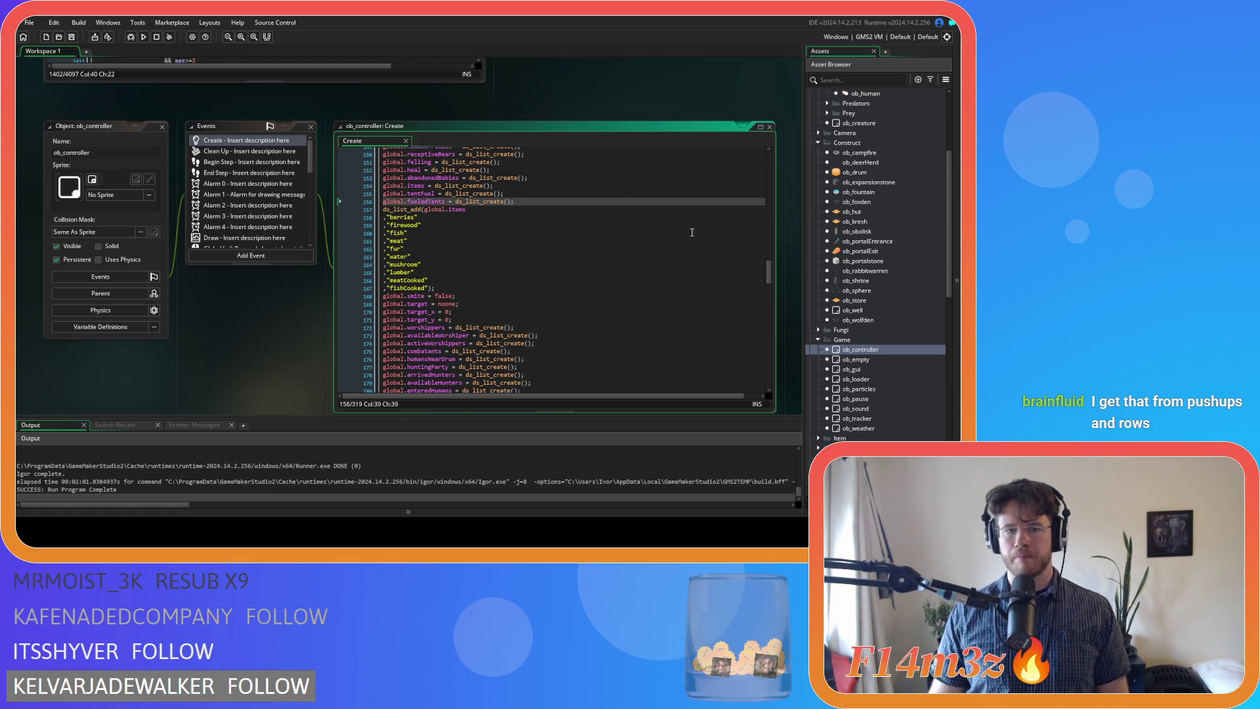
{"action": "scroll", "coordinate": [281, 367], "scroll_direction": "up", "scroll_amount": 2}
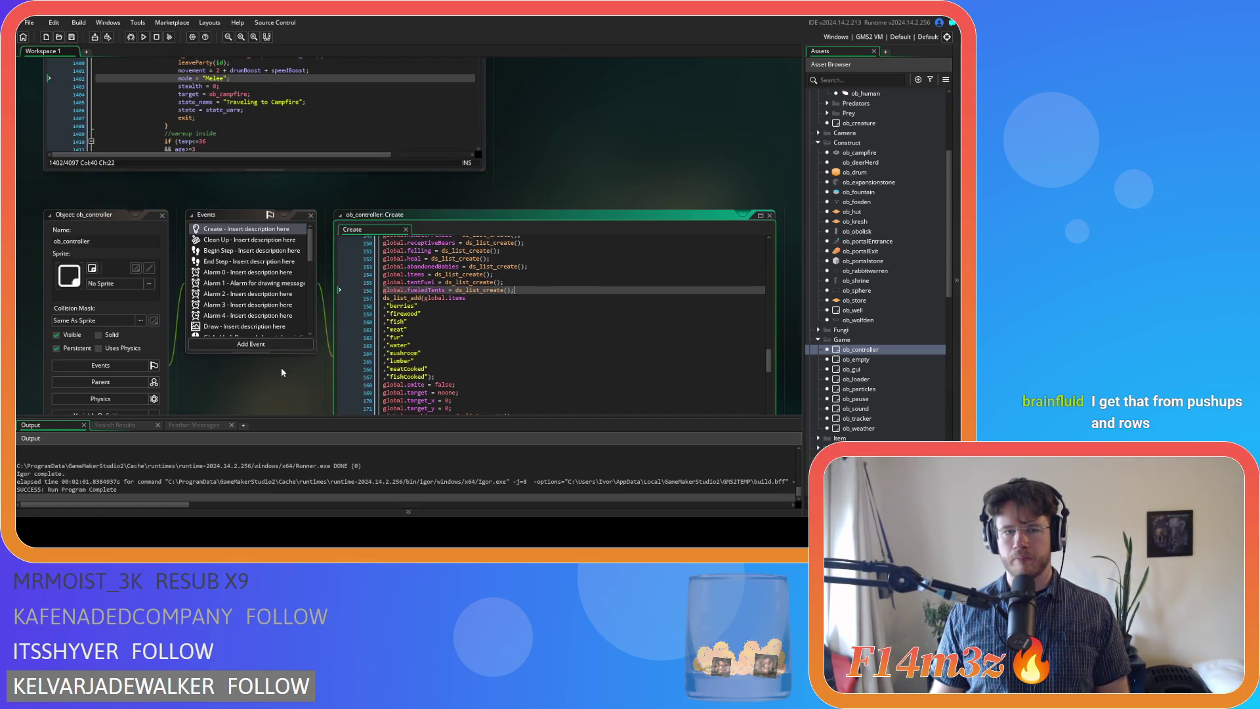
{"action": "left_click", "coordinate": [529, 265]}
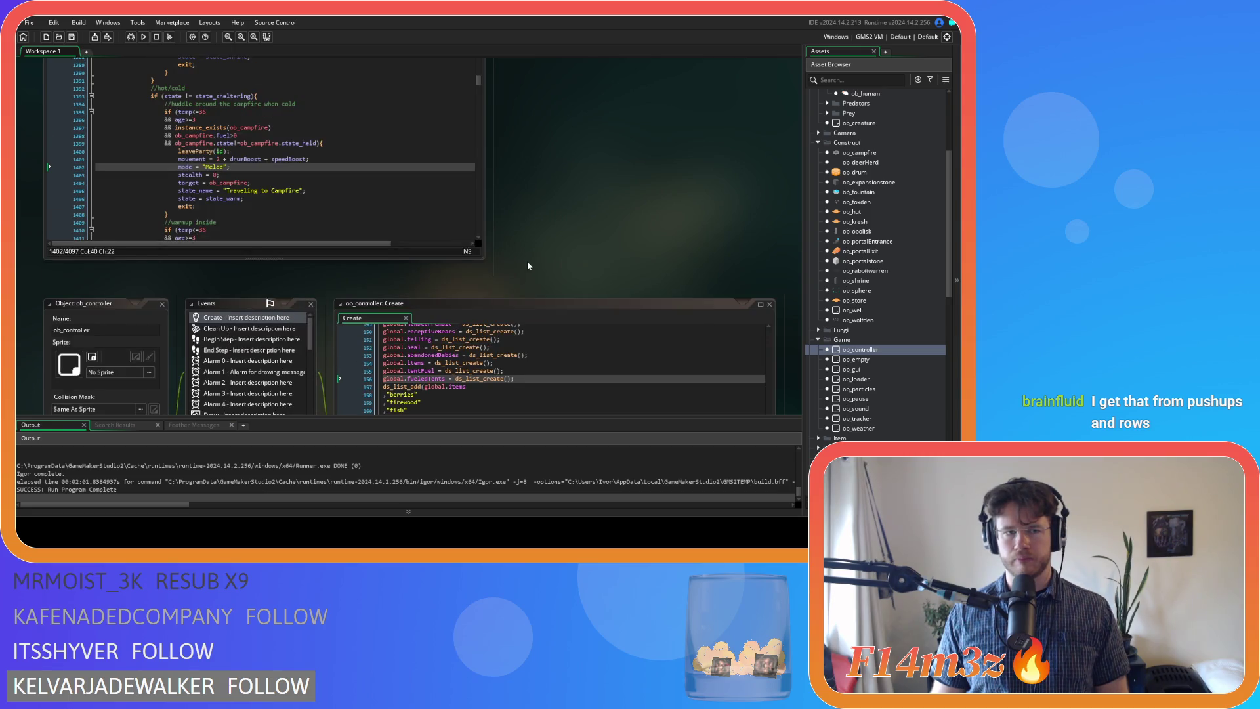
{"action": "scroll", "coordinate": [654, 318], "scroll_direction": "down", "scroll_amount": 3}
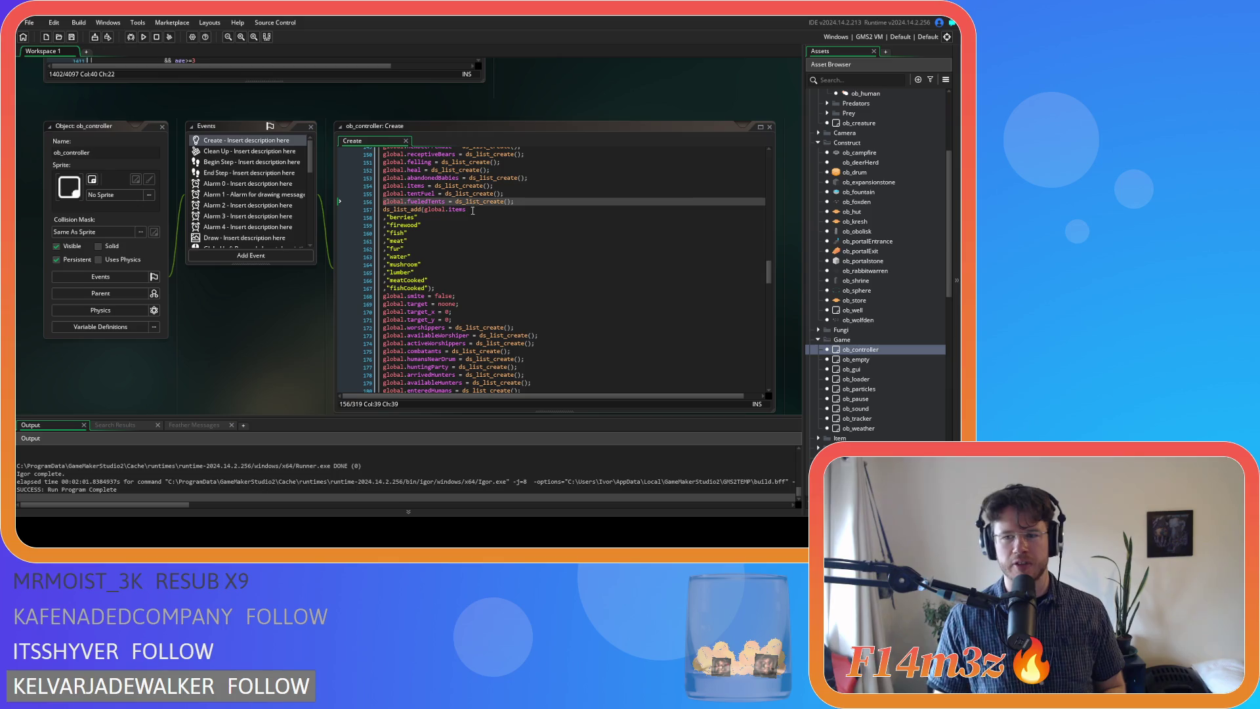
{"action": "left_click", "coordinate": [599, 202]}
{"action": "scroll", "coordinate": [603, 207], "scroll_direction": "up", "scroll_amount": 3}
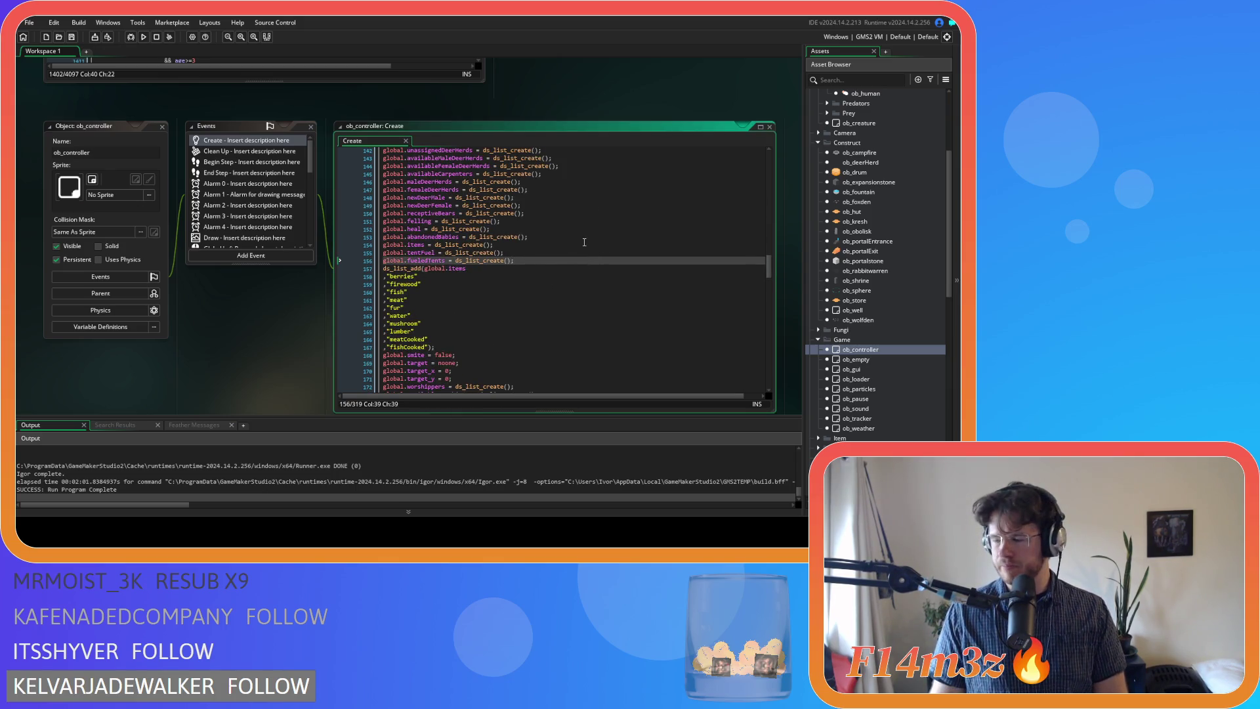
{"action": "left_click_drag", "start_coordinate": [513, 261], "coordinate": [376, 262]}
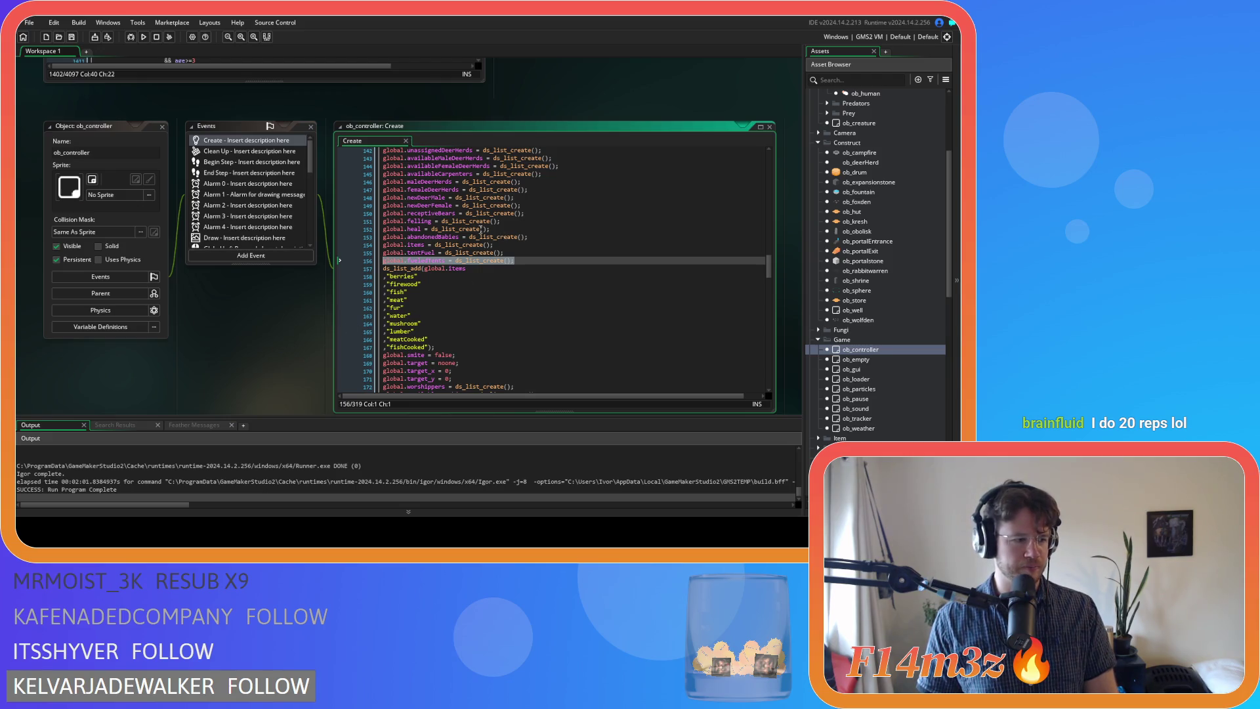
{"action": "left_click", "coordinate": [525, 261]}
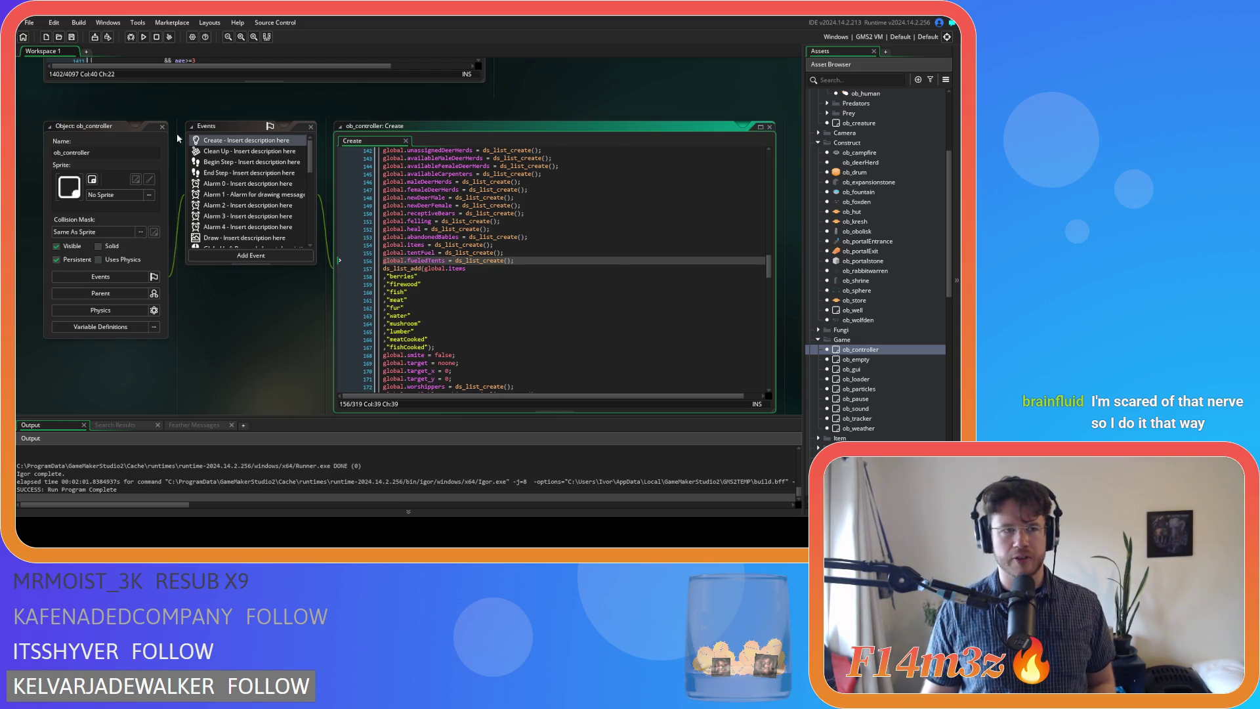
{"action": "left_click", "coordinate": [562, 258]}
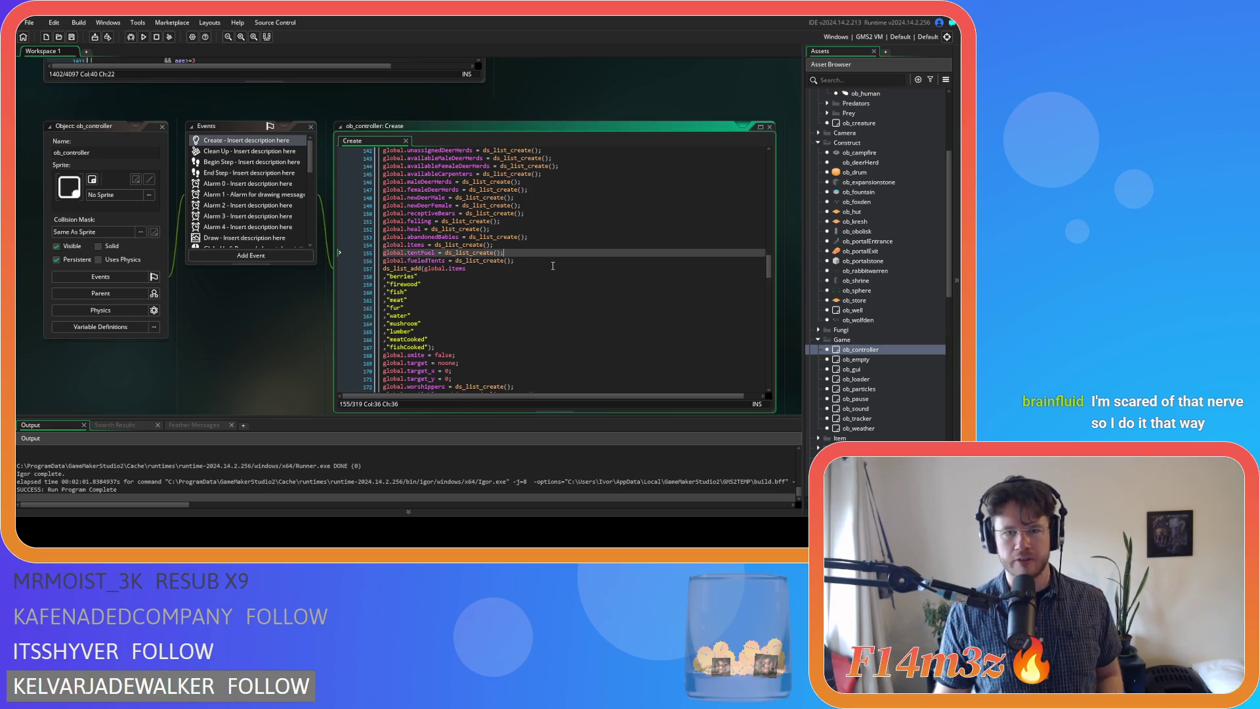
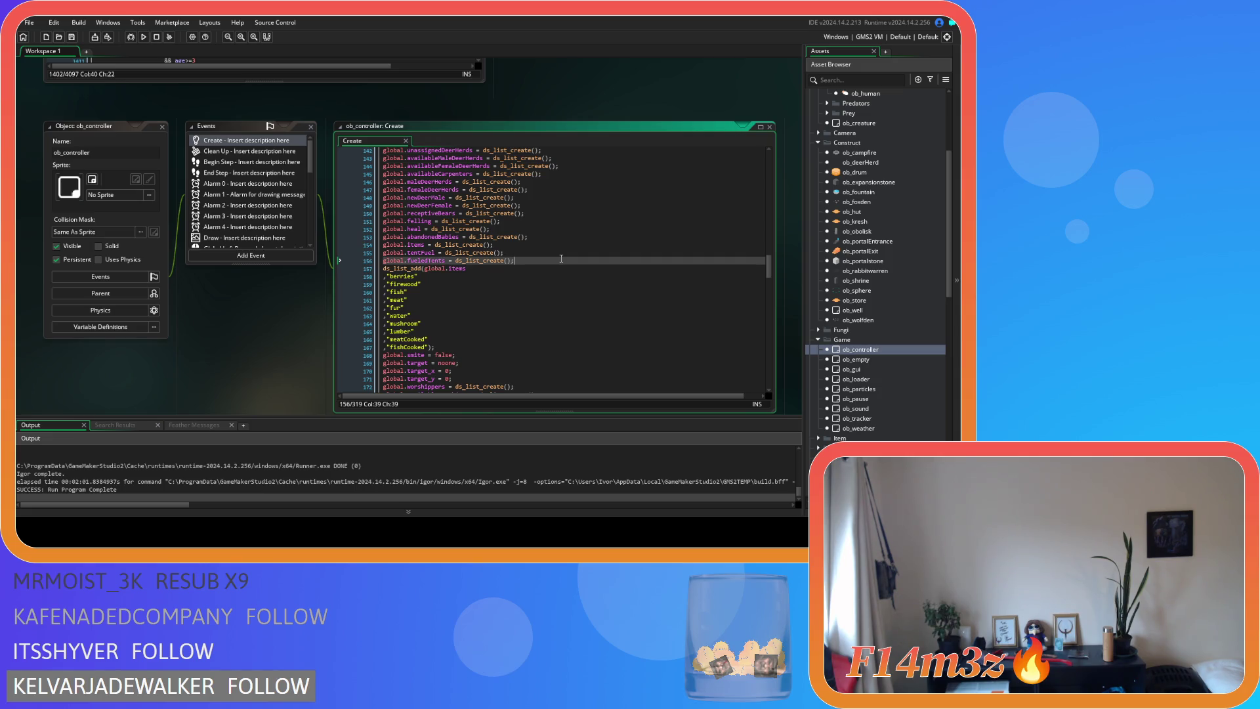
Close all open editor windows and open the sc_capacity script from Scripts > Construct
{"action": "key", "text": "ctrl+shift+w"}
{"action": "scroll", "coordinate": [824, 188], "scroll_direction": "down", "scroll_amount": 10}
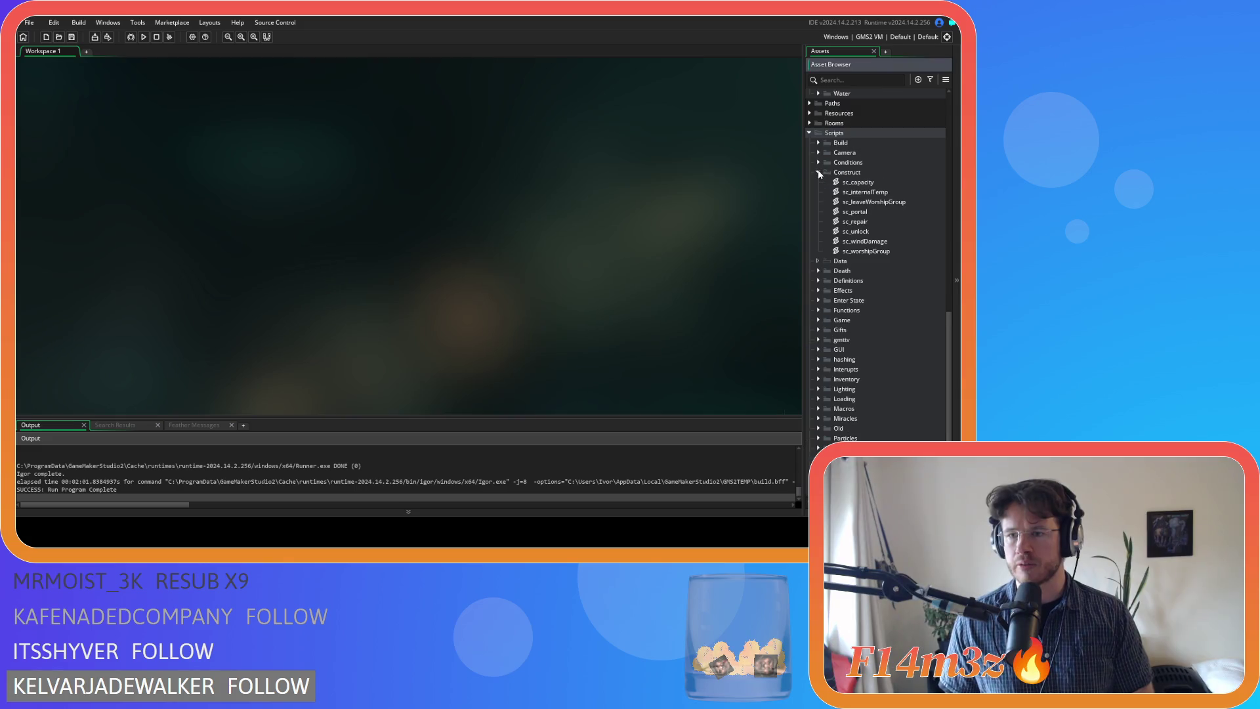
{"action": "double_click", "coordinate": [825, 183]}
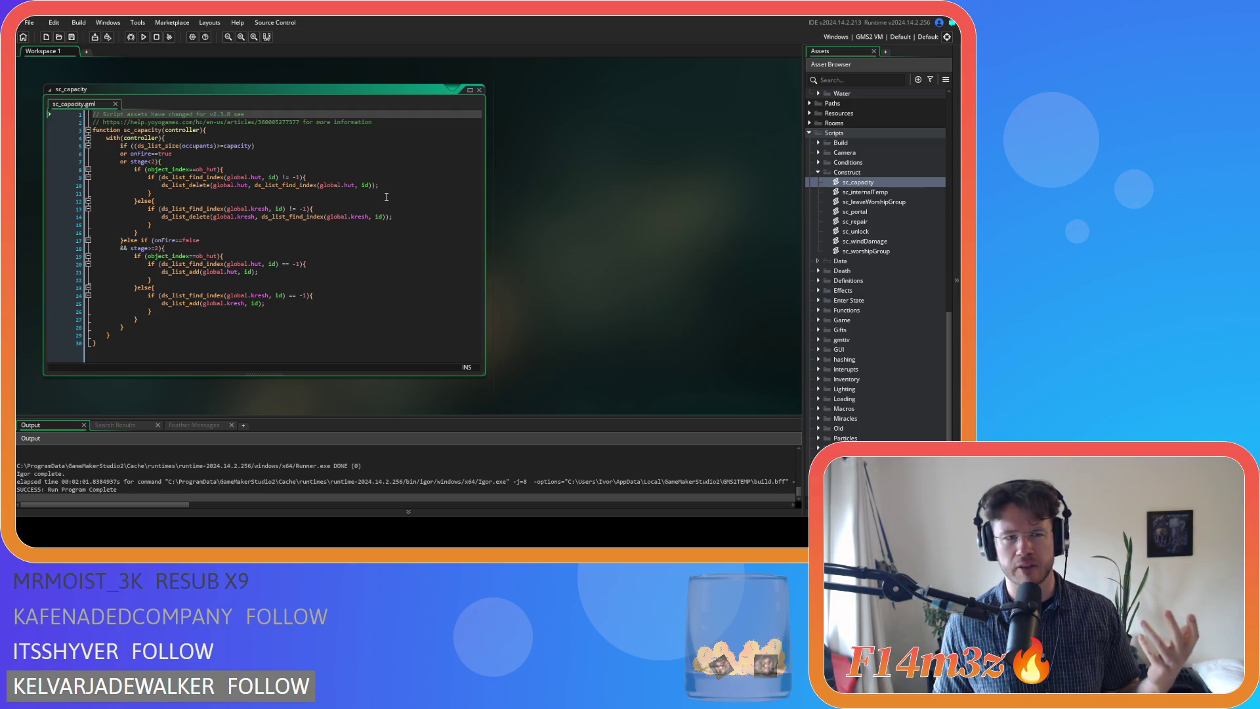
Review sc_capacity's hut-removal block, adding and then removing a blank line after it
{"action": "left_click", "coordinate": [303, 169]}
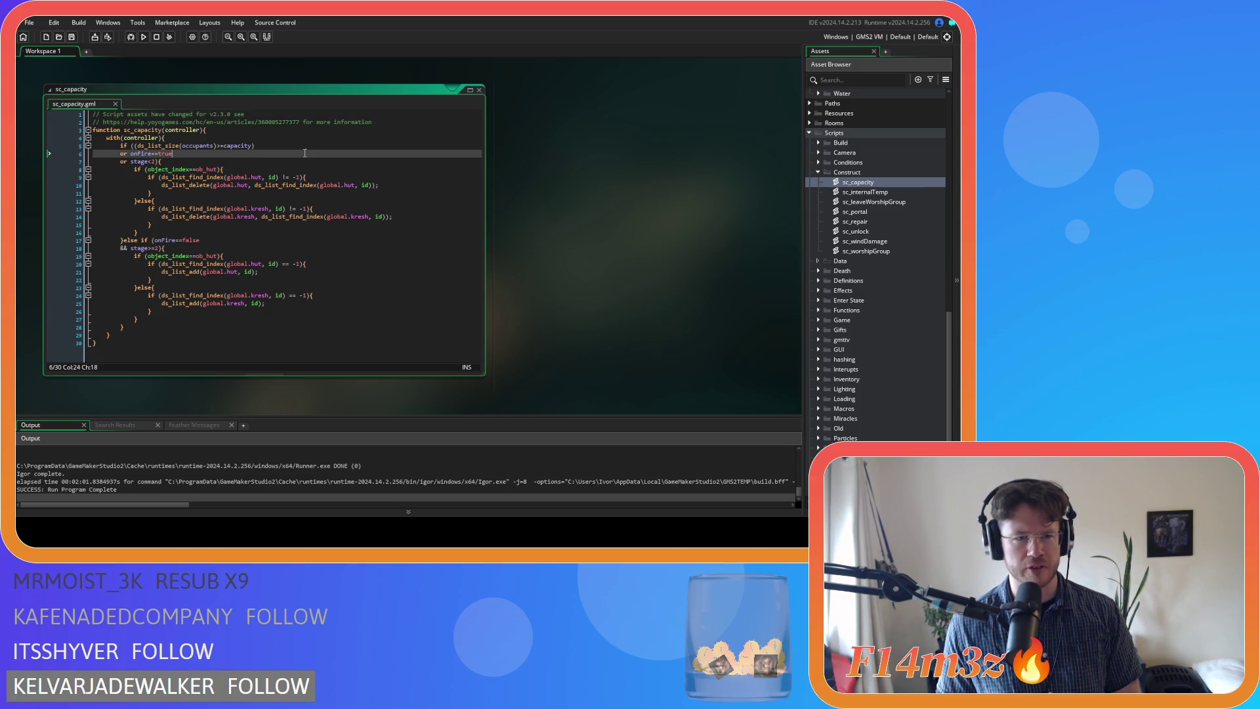
{"action": "left_click", "coordinate": [286, 231]}
{"action": "left_click", "coordinate": [285, 226]}
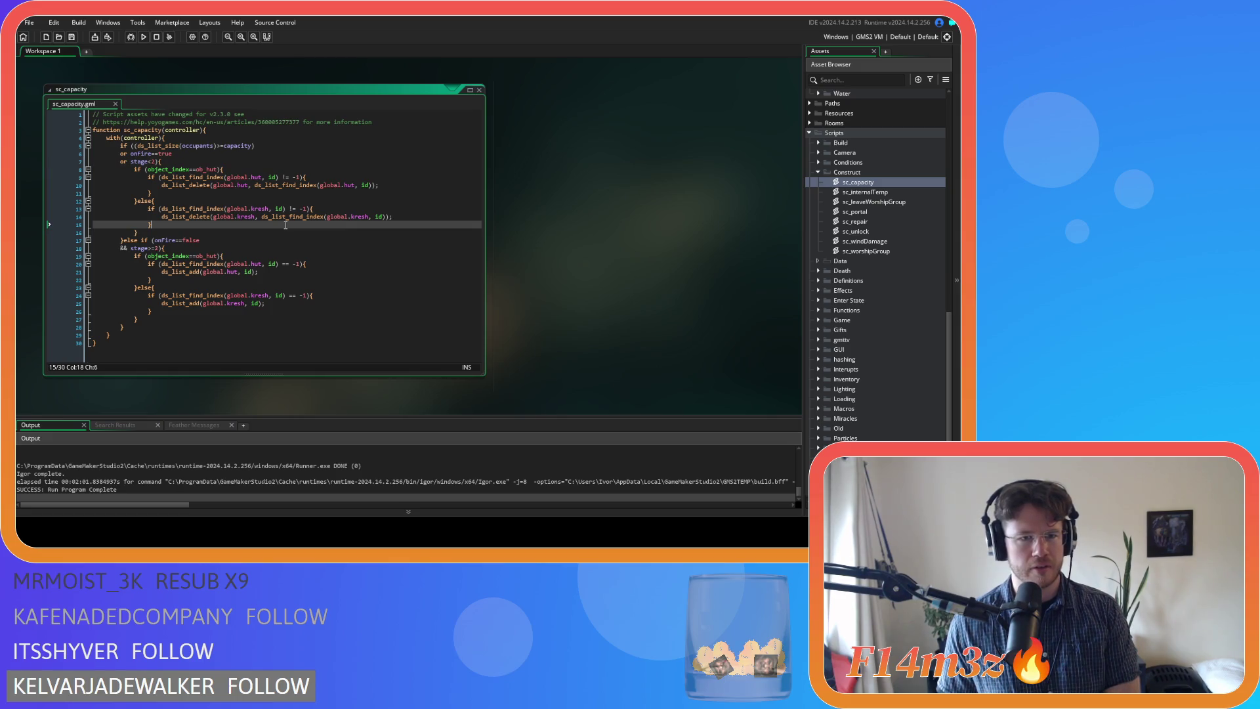
{"action": "left_click", "coordinate": [284, 231]}
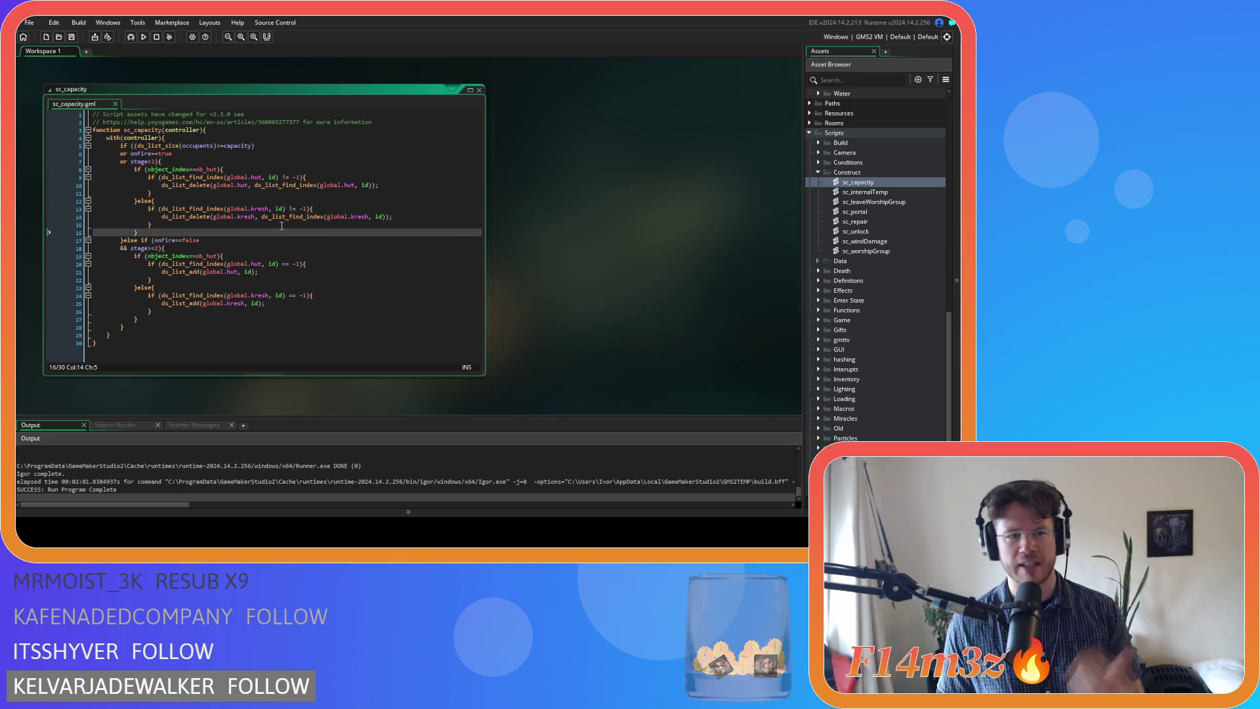
{"action": "left_click", "coordinate": [308, 170]}
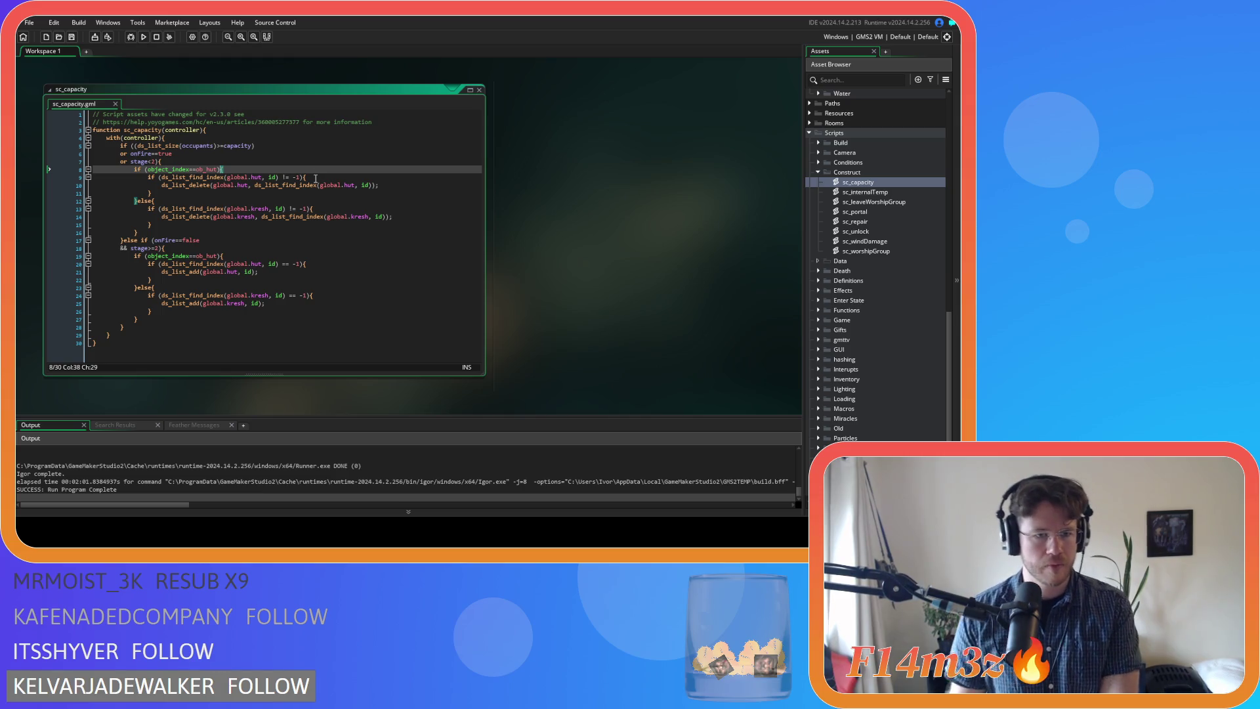
{"action": "left_click", "coordinate": [273, 247]}
{"action": "left_click", "coordinate": [267, 257]}
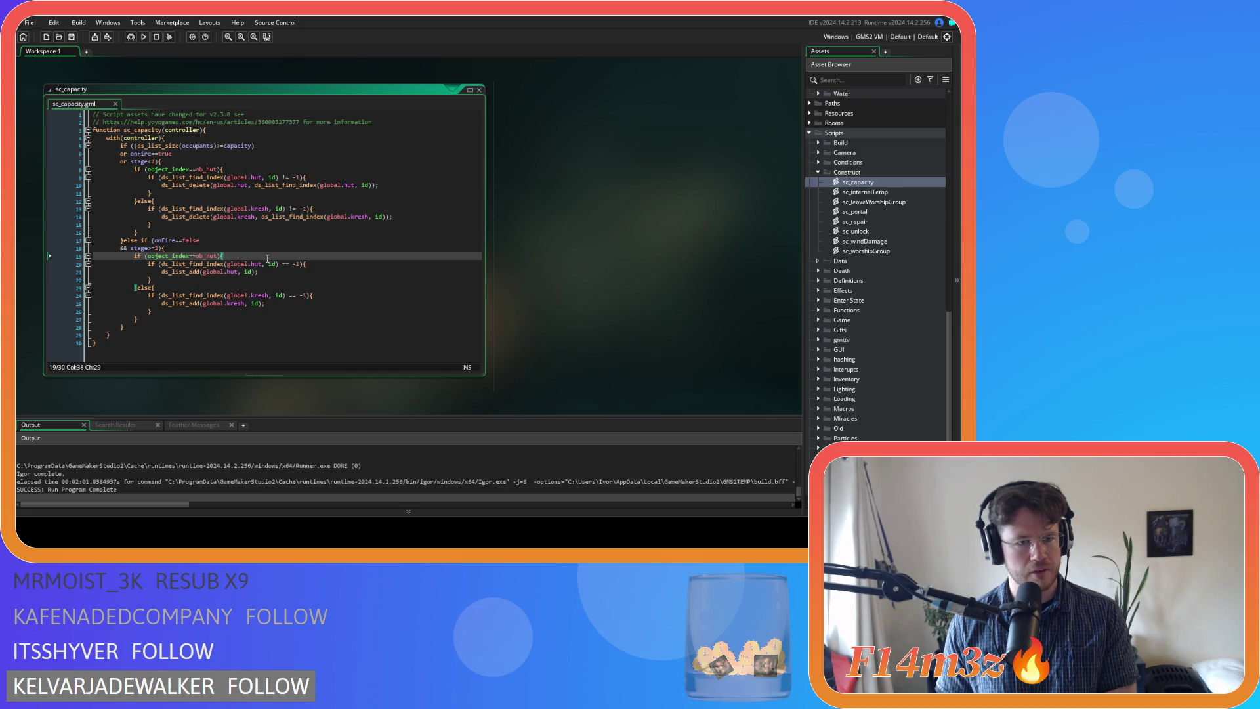
{"action": "left_click", "coordinate": [264, 203]}
{"action": "left_click", "coordinate": [259, 224]}
{"action": "left_click", "coordinate": [252, 170]}
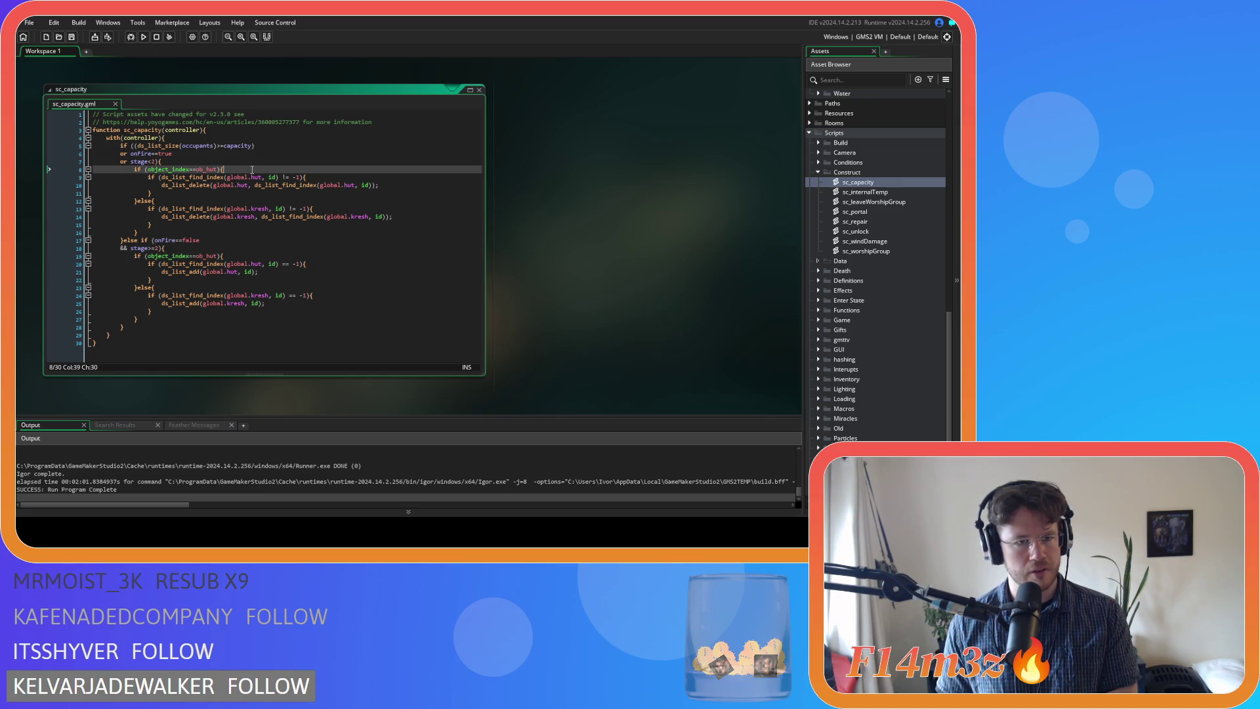
{"action": "left_click", "coordinate": [404, 182]}
{"action": "key", "text": "Return"}
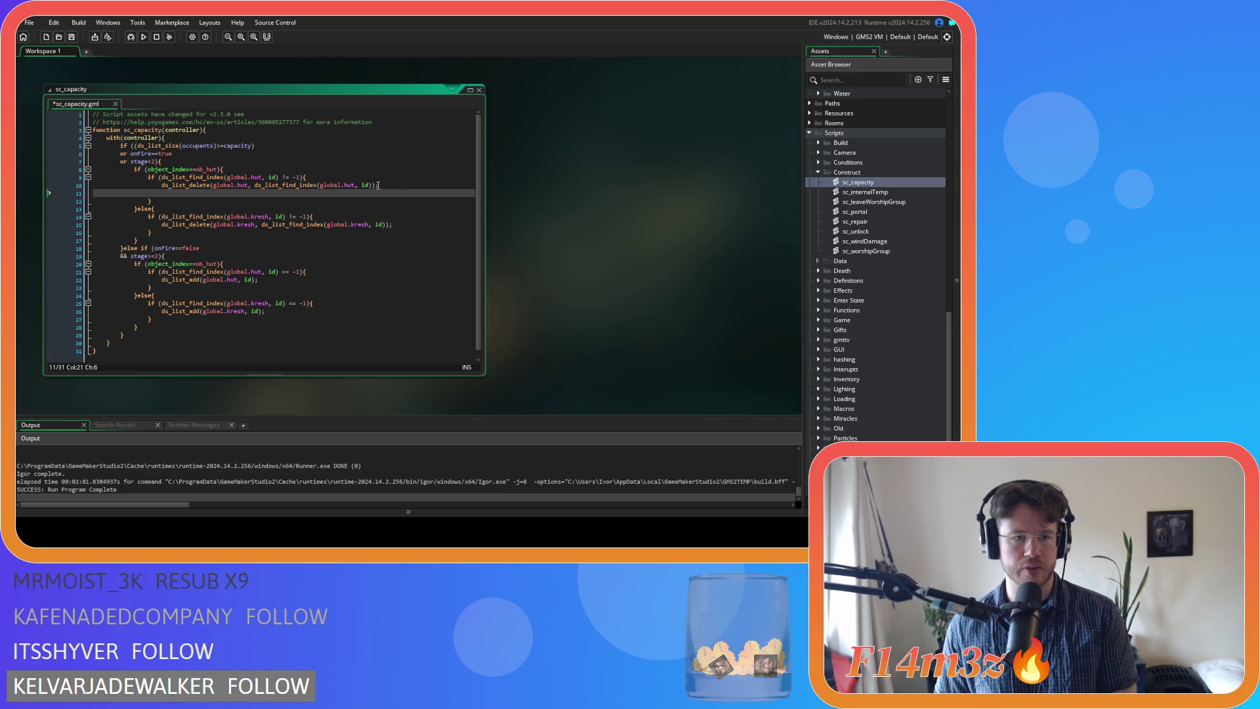
{"action": "key", "text": "BackSpace"}
Duplicate the hut-removal block as a global.fueledTents removal check and save
{"action": "left_click_drag", "start_coordinate": [159, 191], "coordinate": [149, 177]}
{"action": "key", "text": "ctrl+d"}
{"action": "double_click", "coordinate": [259, 201]}
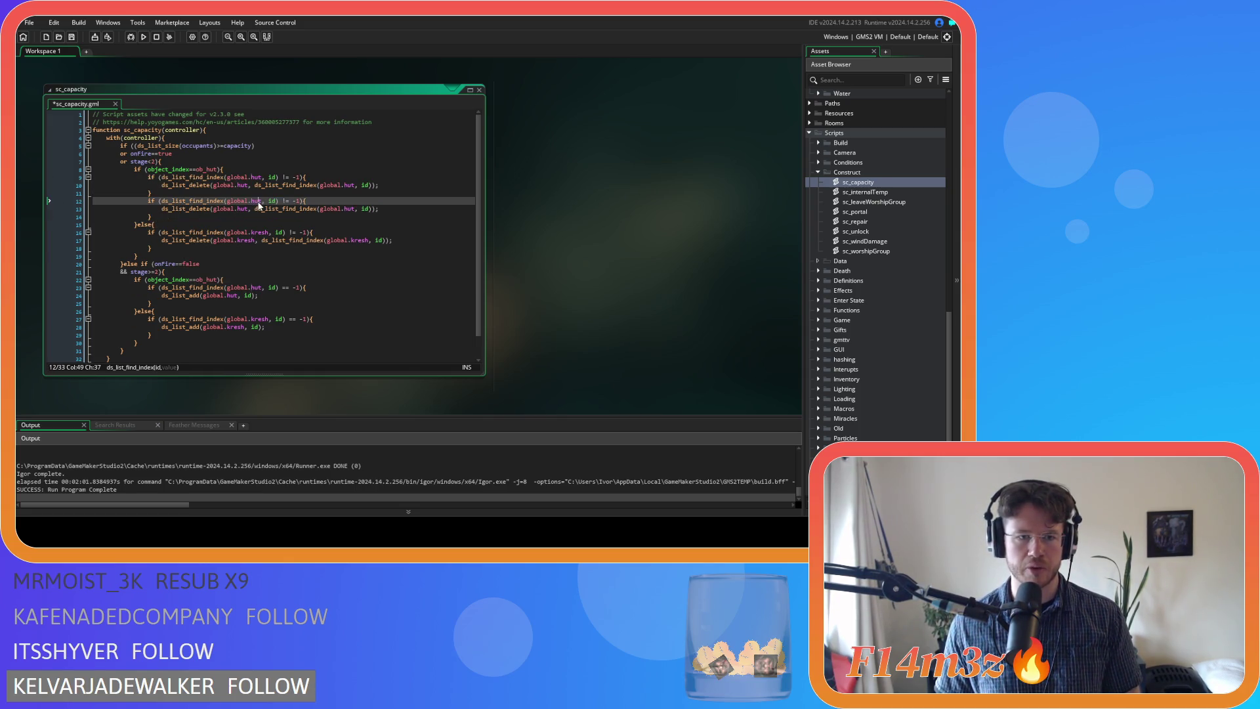
{"action": "type", "text": "fuel"}
{"action": "key", "text": "Return"}
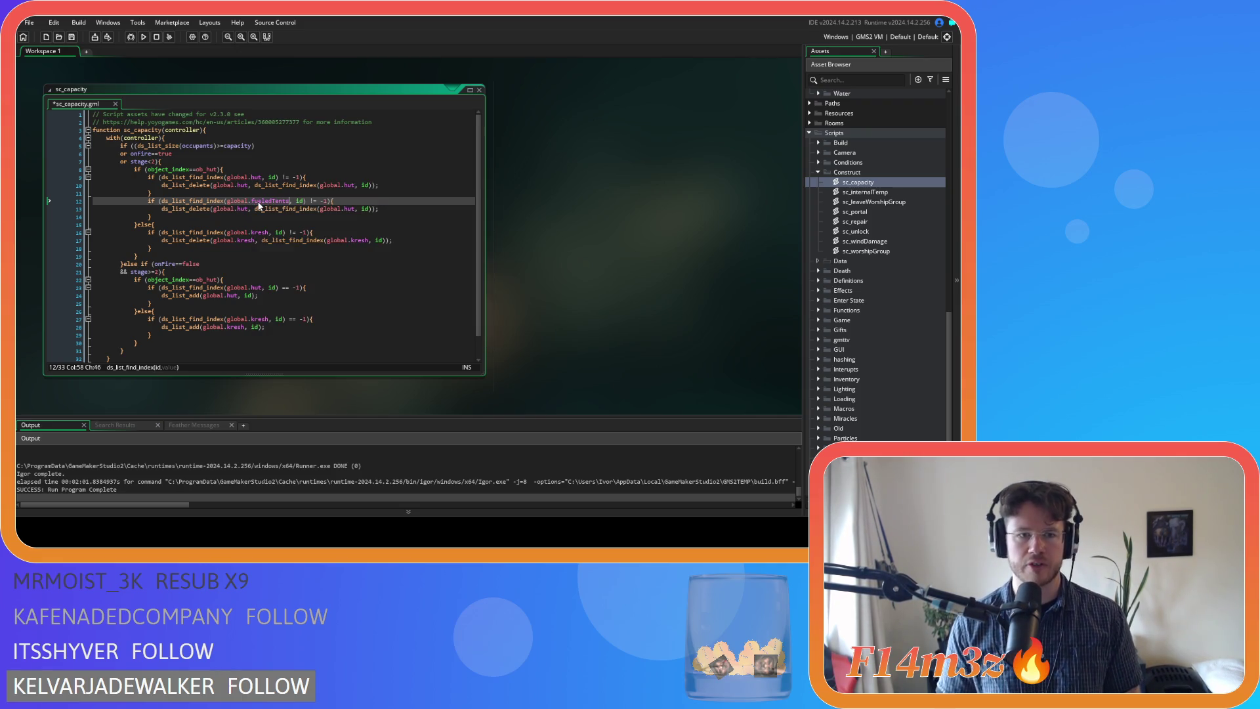
{"action": "double_click", "coordinate": [269, 201]}
{"action": "key", "text": "ctrl+c"}
{"action": "double_click", "coordinate": [244, 208]}
{"action": "key", "text": "ctrl+v"}
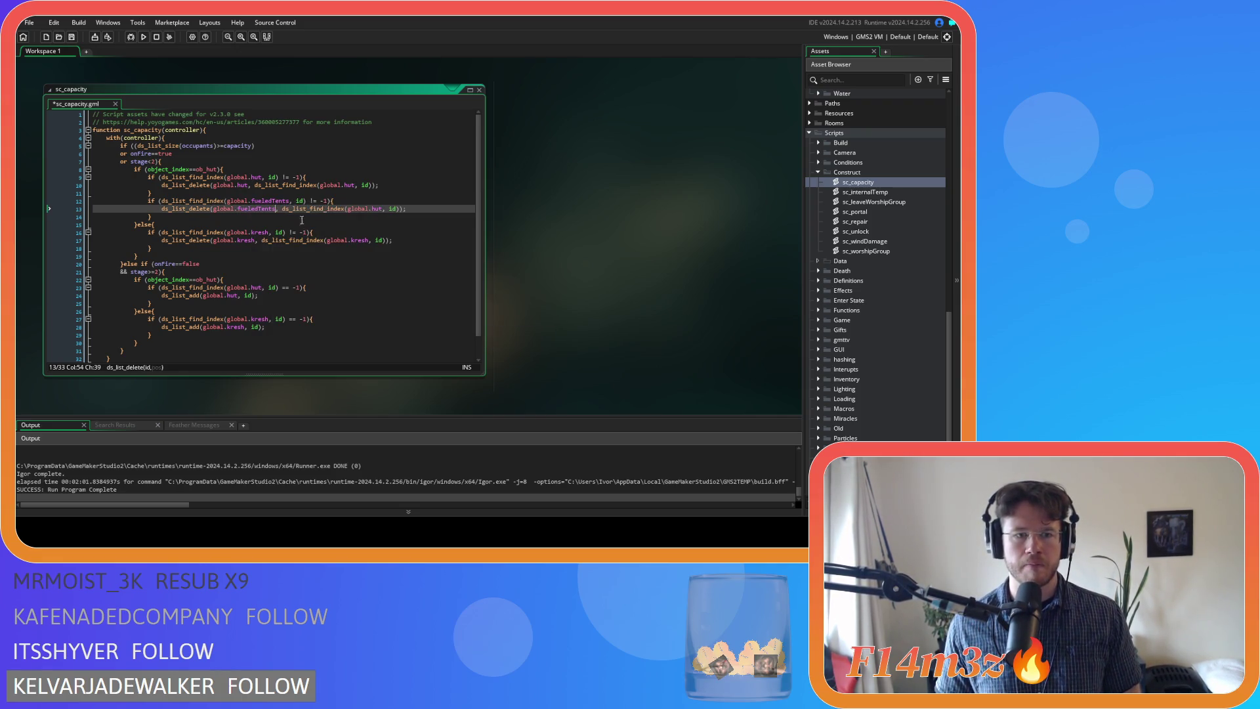
{"action": "double_click", "coordinate": [371, 209]}
{"action": "key", "text": "ctrl+v"}
{"action": "key", "text": "ctrl+s"}
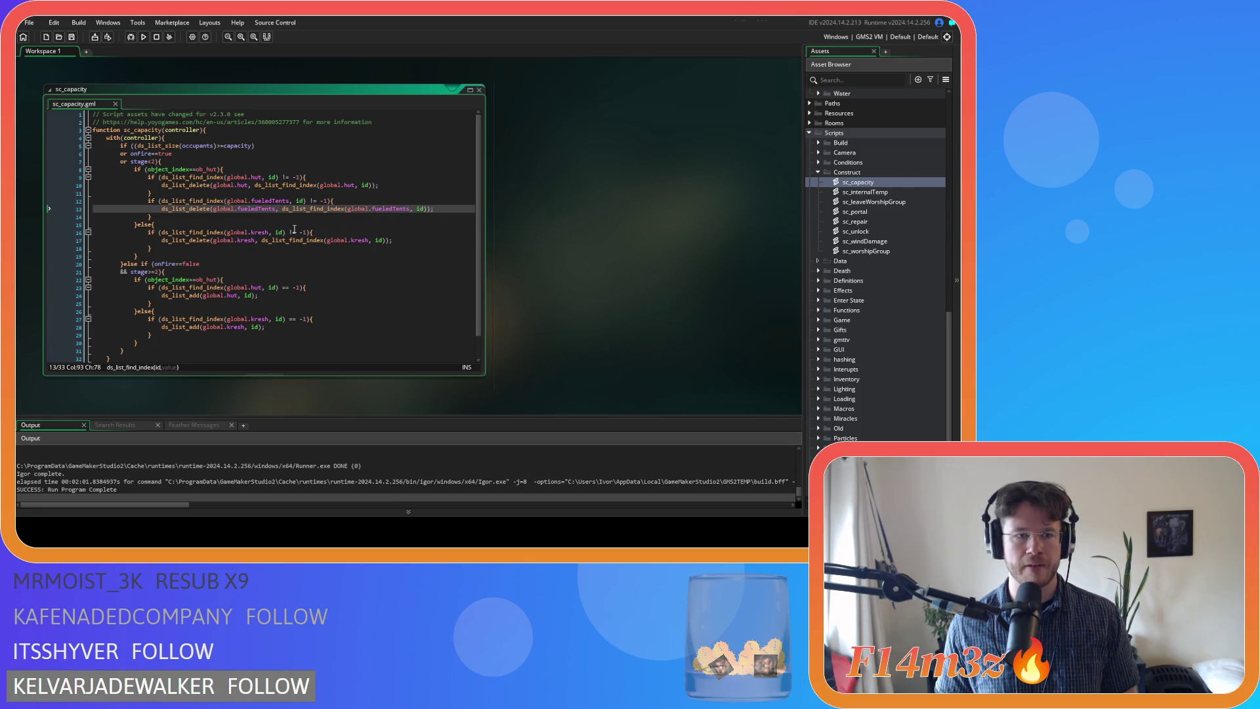
Duplicate the stage 3 hut-add block and split its condition with &&
{"action": "mouse_move", "coordinate": [156, 216]}
{"action": "left_mouse_down"}
{"action": "mouse_move", "coordinate": [177, 201]}
{"action": "mouse_move", "coordinate": [148, 201]}
{"action": "left_mouse_up"}
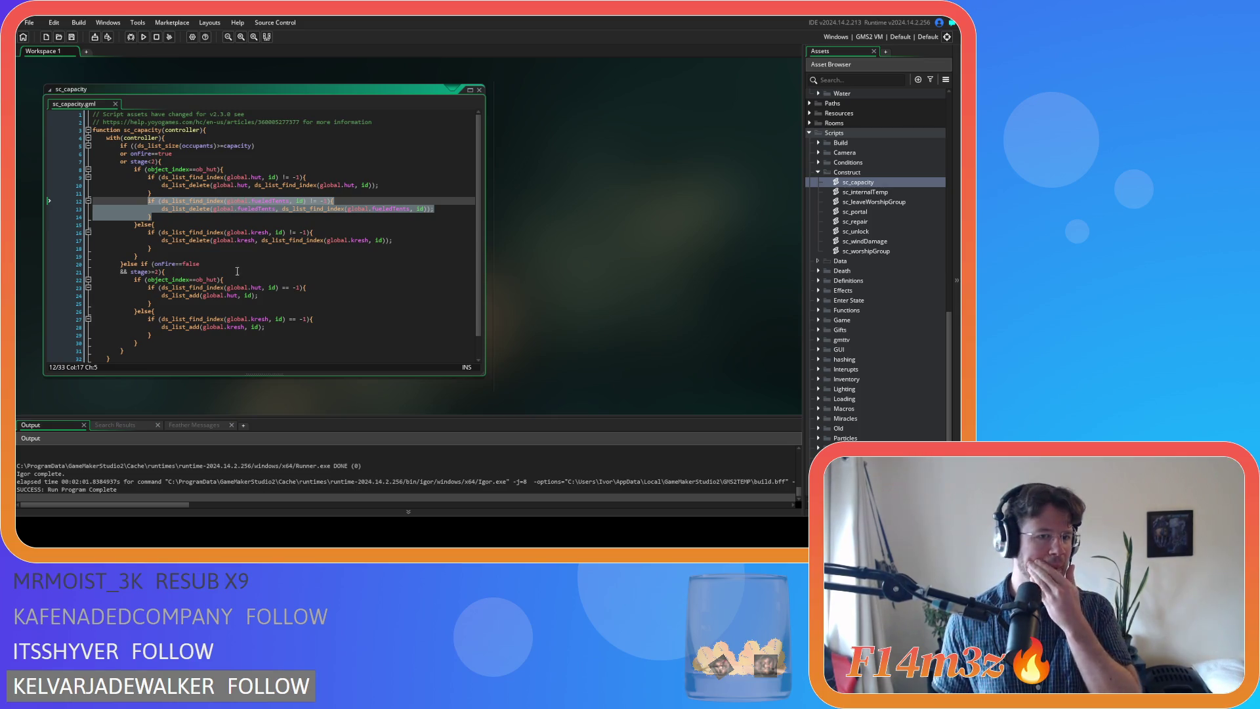
{"action": "left_click_drag", "start_coordinate": [157, 307], "coordinate": [148, 287]}
{"action": "key", "text": "ctrl+d"}
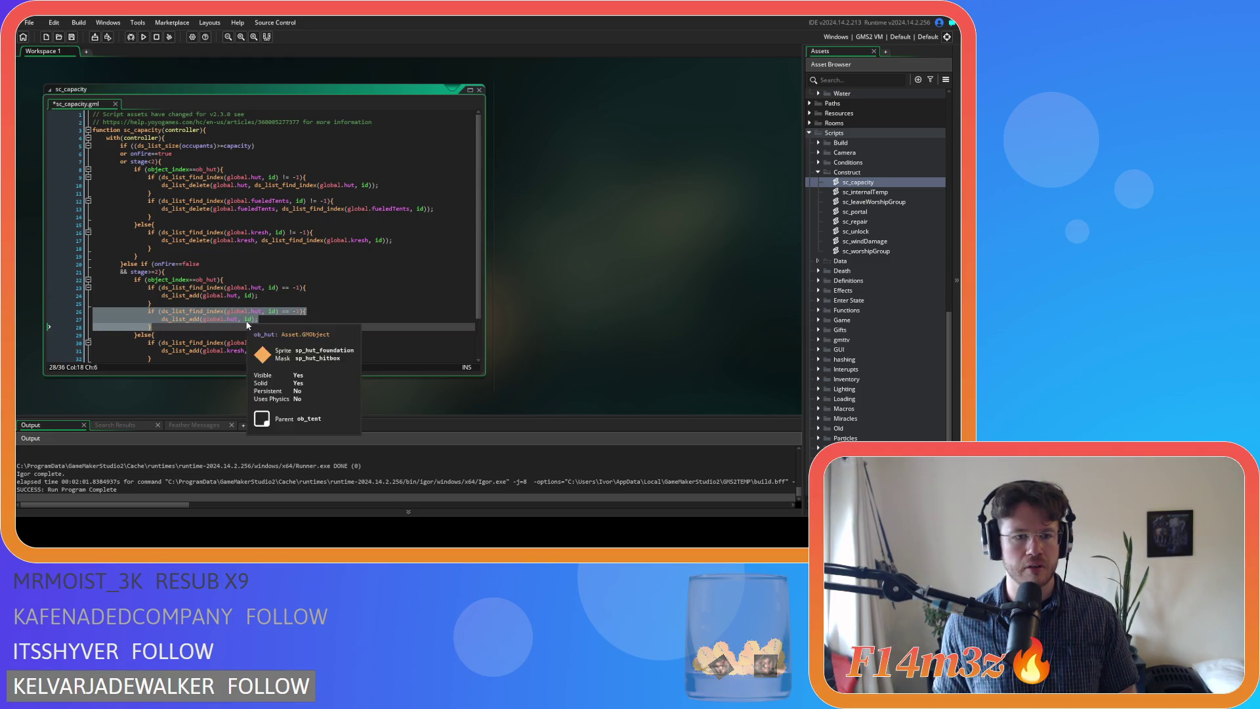
{"action": "left_click", "coordinate": [200, 311]}
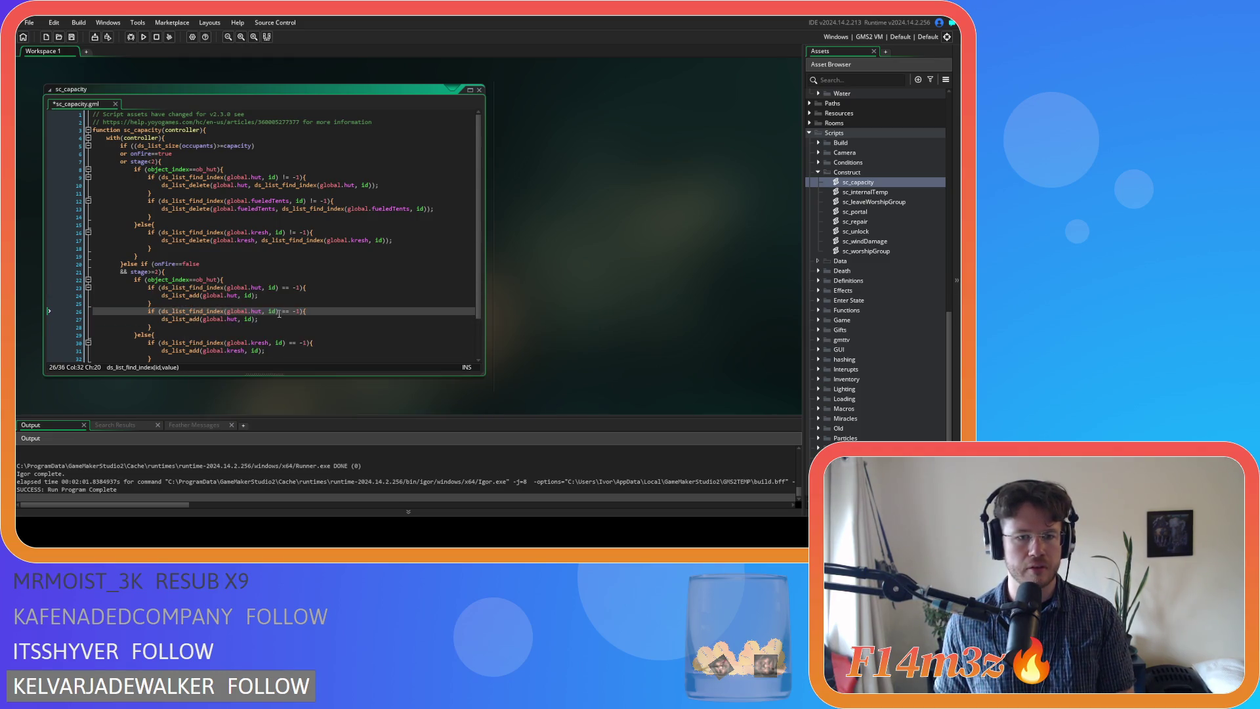
{"action": "left_click", "coordinate": [161, 311]}
{"action": "key", "text": "Return"}
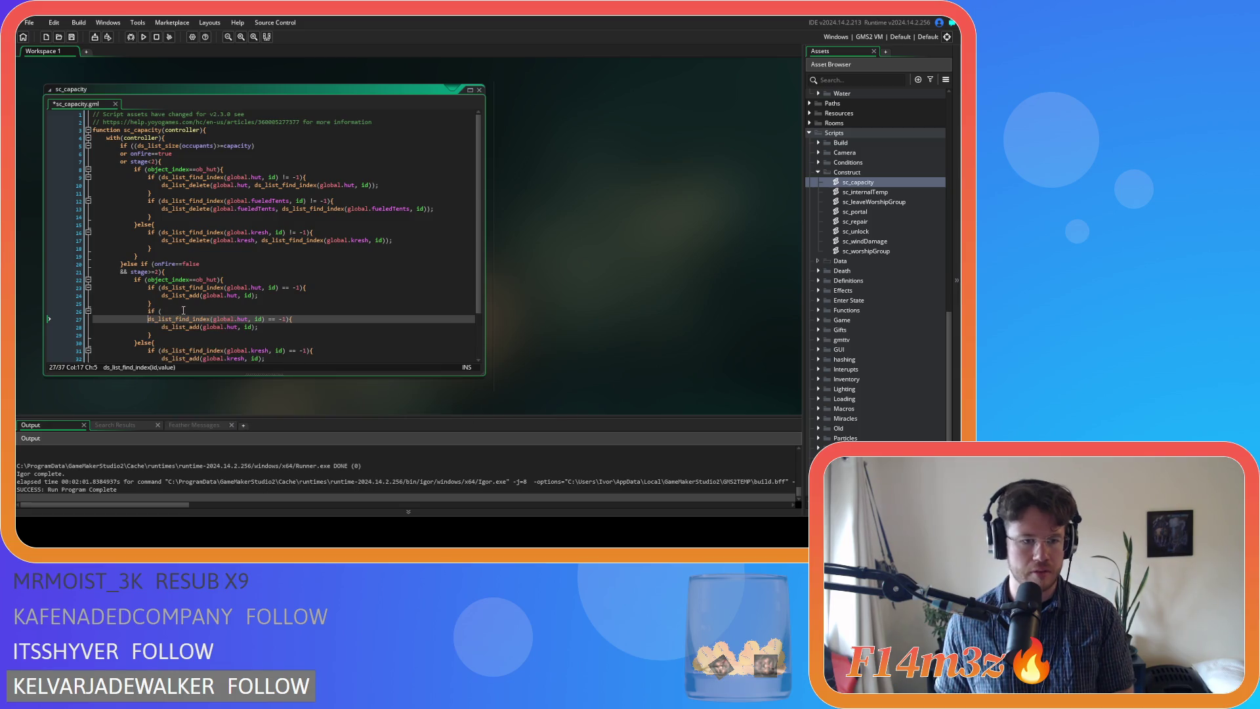
{"action": "type", "text": "&&"}
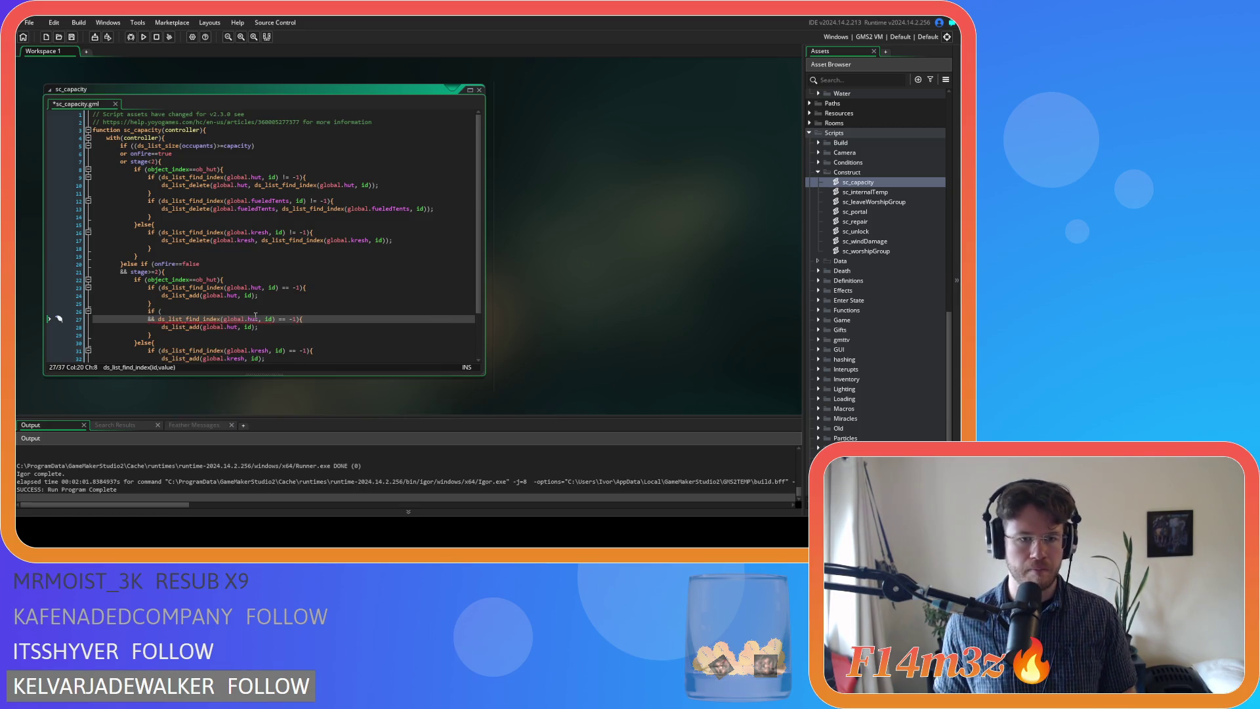
Switch the copied add block to global.fueledTents and prefix its condition with fuel>0
{"action": "double_click", "coordinate": [269, 201]}
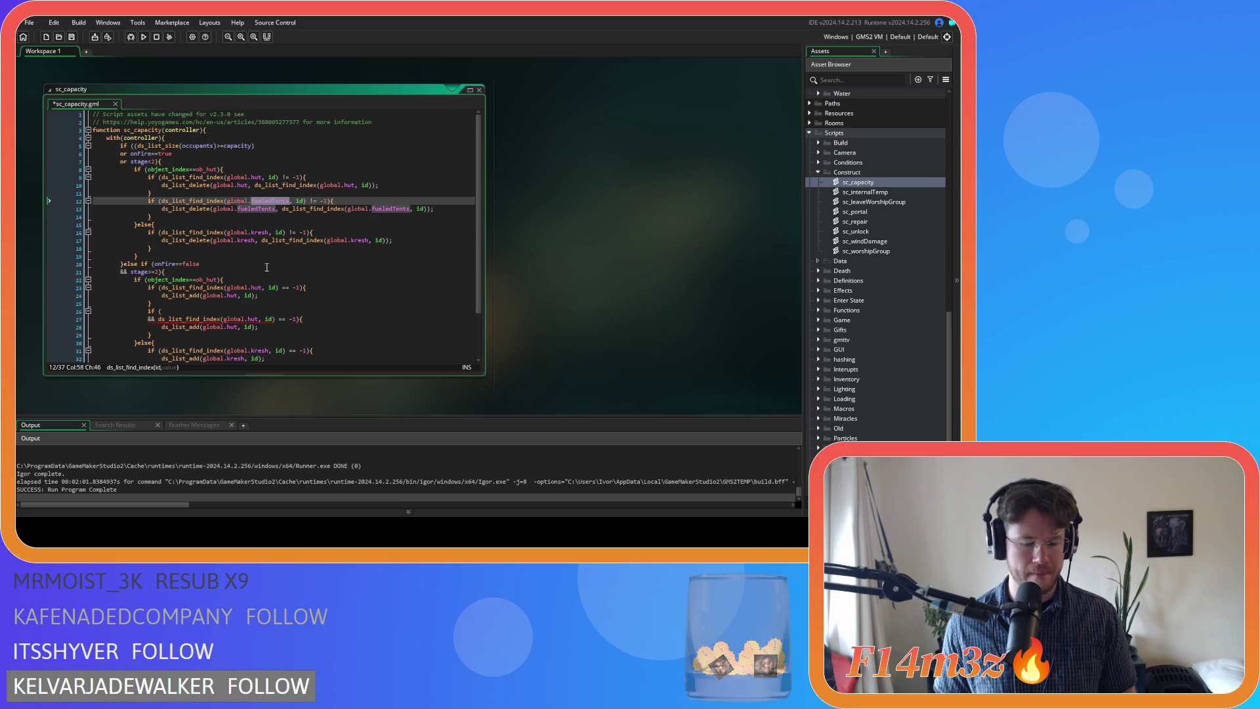
{"action": "key", "text": "ctrl+c"}
{"action": "double_click", "coordinate": [251, 286]}
{"action": "double_click", "coordinate": [258, 319]}
{"action": "key", "text": "ctrl+v"}
{"action": "double_click", "coordinate": [231, 327]}
{"action": "key", "text": "ctrl+v"}
{"action": "left_click", "coordinate": [313, 312]}
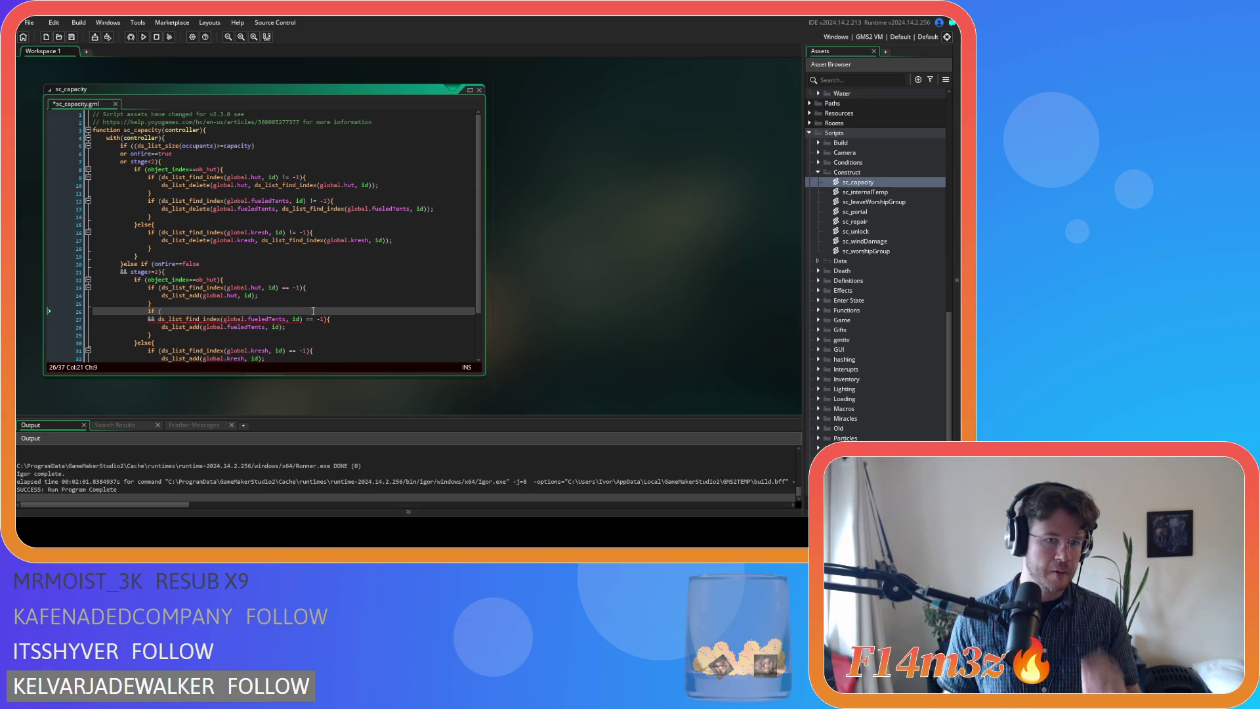
{"action": "type", "text": "fuel>"}
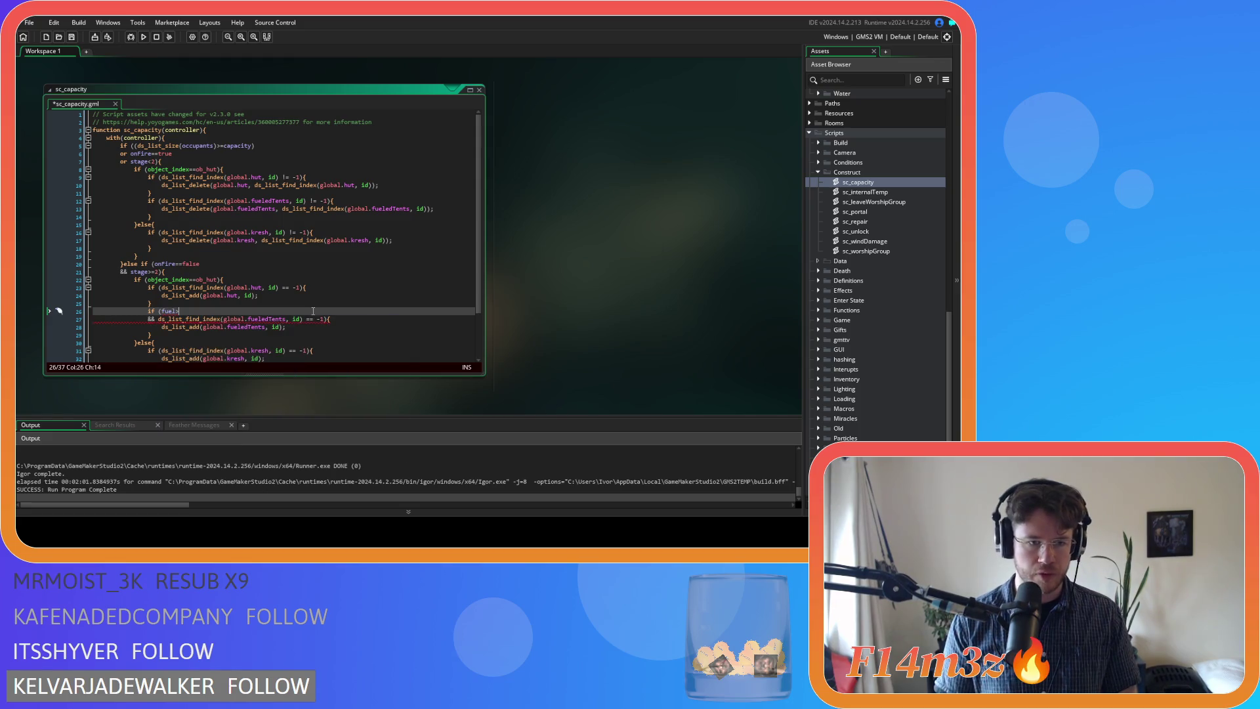
{"action": "type", "text": "0"}
Remove stray spaces around == and after commas in the hut-add checks on lines 23–28
{"action": "left_click", "coordinate": [303, 326]}
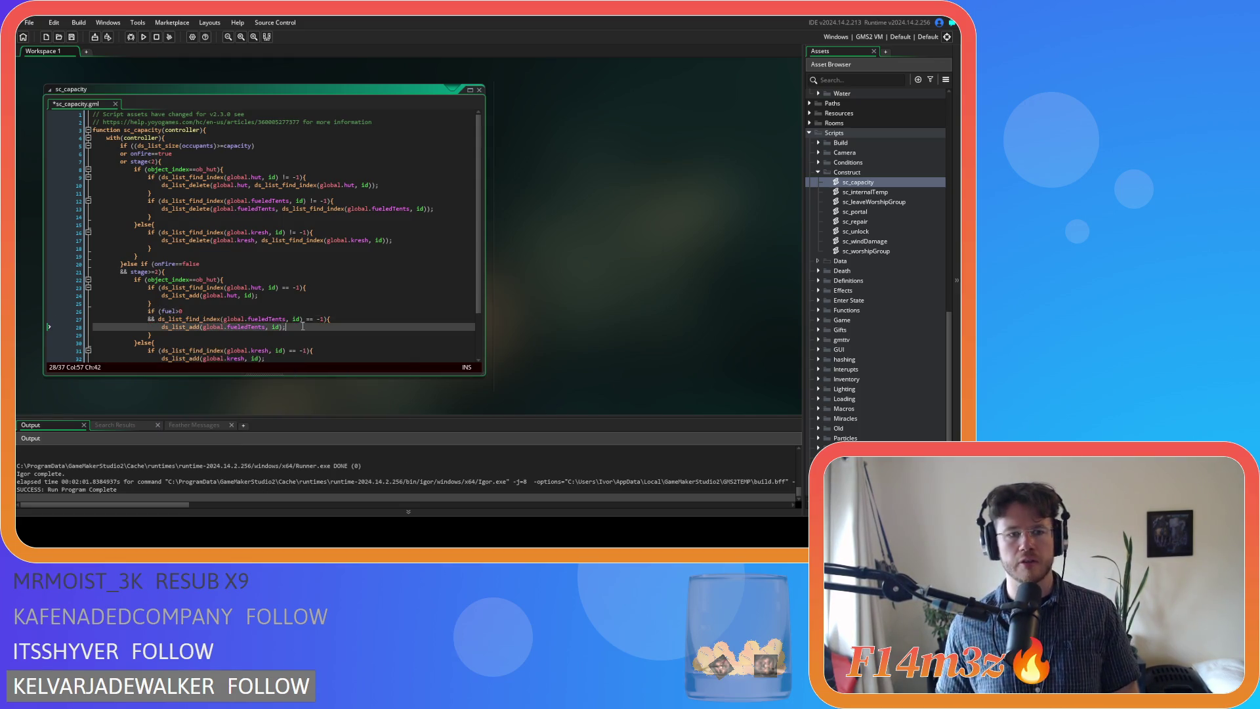
{"action": "left_click", "coordinate": [305, 319]}
{"action": "key", "text": "BackSpace"}
{"action": "left_click", "coordinate": [272, 327]}
{"action": "key", "text": "BackSpace"}
{"action": "left_click", "coordinate": [279, 288]}
{"action": "key", "text": "Delete"}
{"action": "key", "text": "Right"}
{"action": "key", "text": "Right"}
{"action": "key", "text": "Delete"}
{"action": "left_click", "coordinate": [265, 287]}
{"action": "key", "text": "Delete"}
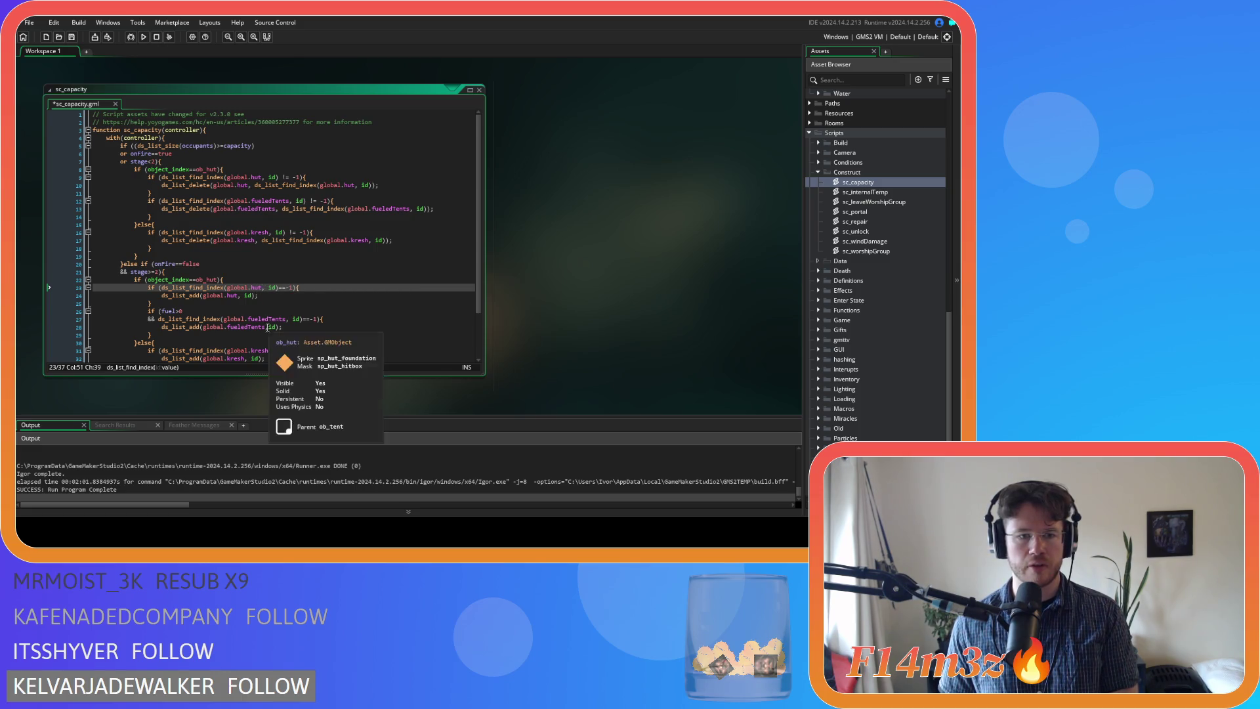
{"action": "left_click", "coordinate": [241, 296]}
{"action": "key", "text": "Delete"}
Tighten spacing around != and commas in the removal checks on lines 9–17
{"action": "left_click", "coordinate": [371, 239]}
{"action": "key", "text": "Delete"}
{"action": "left_click", "coordinate": [277, 232]}
{"action": "key", "text": "BackSpace"}
{"action": "key", "text": "Right"}
{"action": "key", "text": "Right"}
{"action": "key", "text": "Right"}
{"action": "key", "text": "Delete"}
{"action": "key", "text": "Right"}
{"action": "key", "text": "Right"}
{"action": "key", "text": "Delete"}
{"action": "left_click", "coordinate": [413, 210]}
{"action": "left_click", "coordinate": [306, 201]}
{"action": "key", "text": "Delete"}
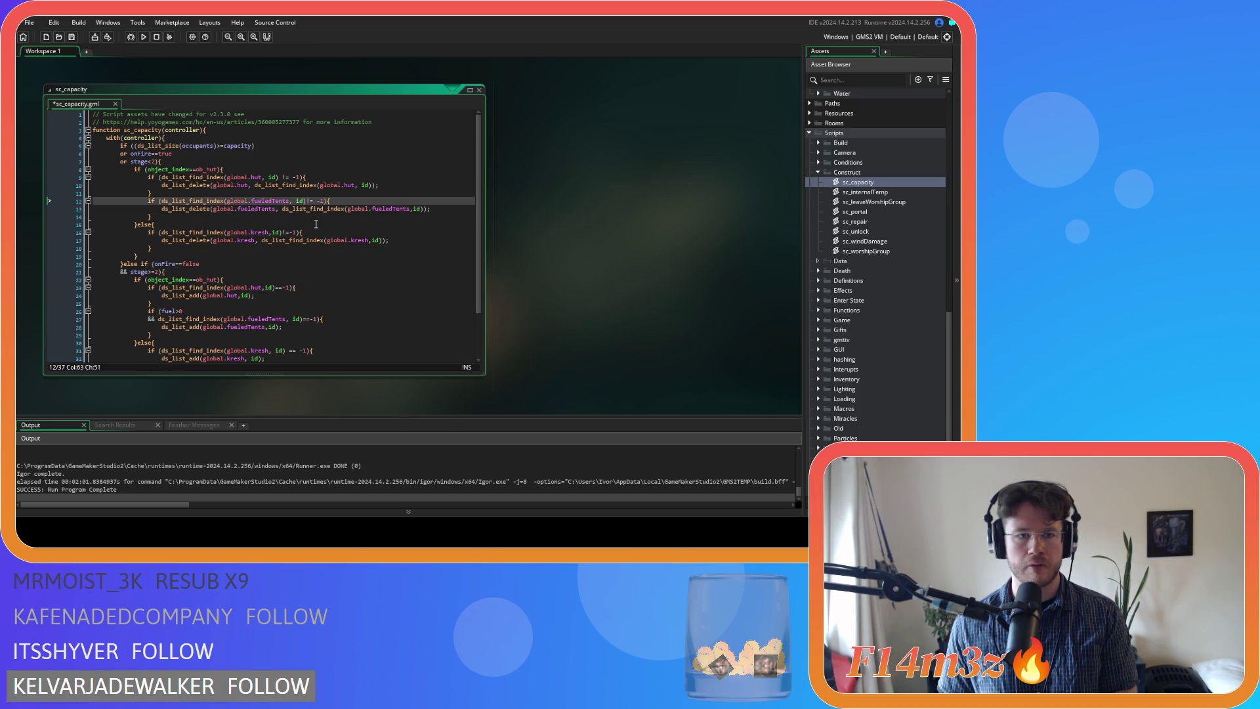
{"action": "left_click", "coordinate": [295, 201]}
{"action": "key", "text": "BackSpace"}
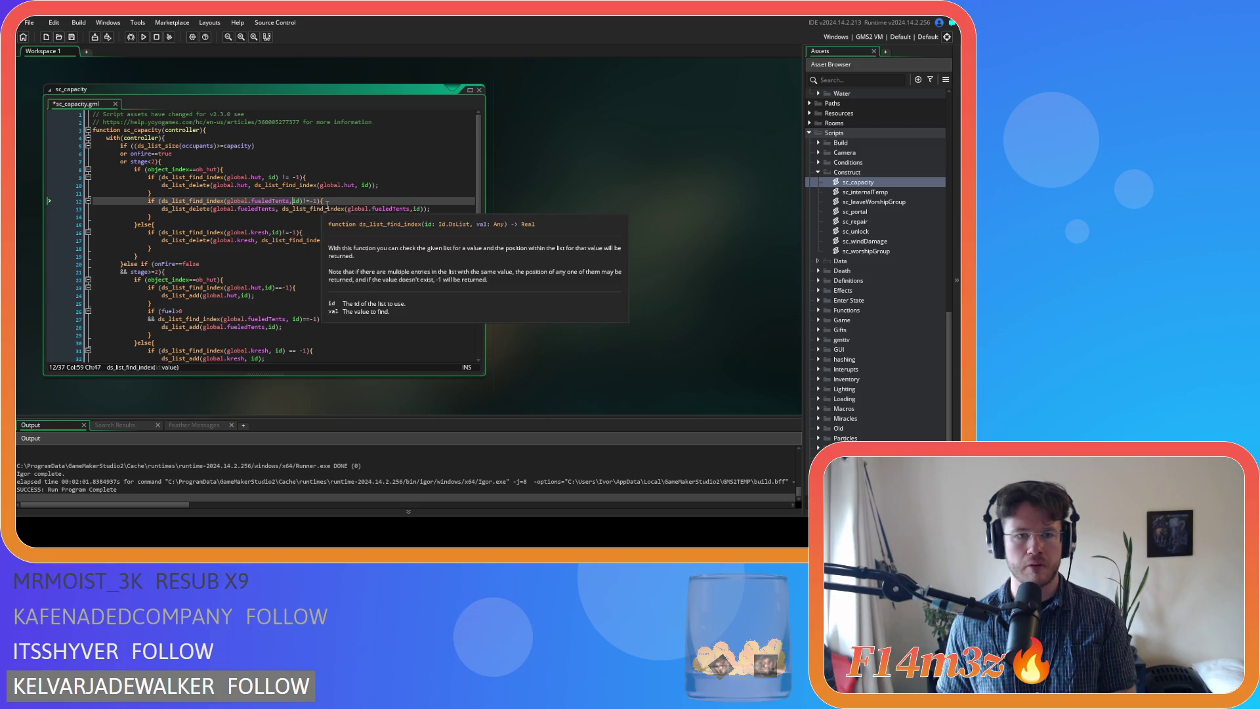
{"action": "left_click", "coordinate": [357, 185]}
{"action": "key", "text": "Delete"}
{"action": "left_click", "coordinate": [278, 178]}
{"action": "key", "text": "Delete"}
{"action": "key", "text": "Right"}
{"action": "key", "text": "Right"}
{"action": "key", "text": "Delete"}
{"action": "left_click", "coordinate": [269, 178]}
{"action": "key", "text": "BackSpace"}
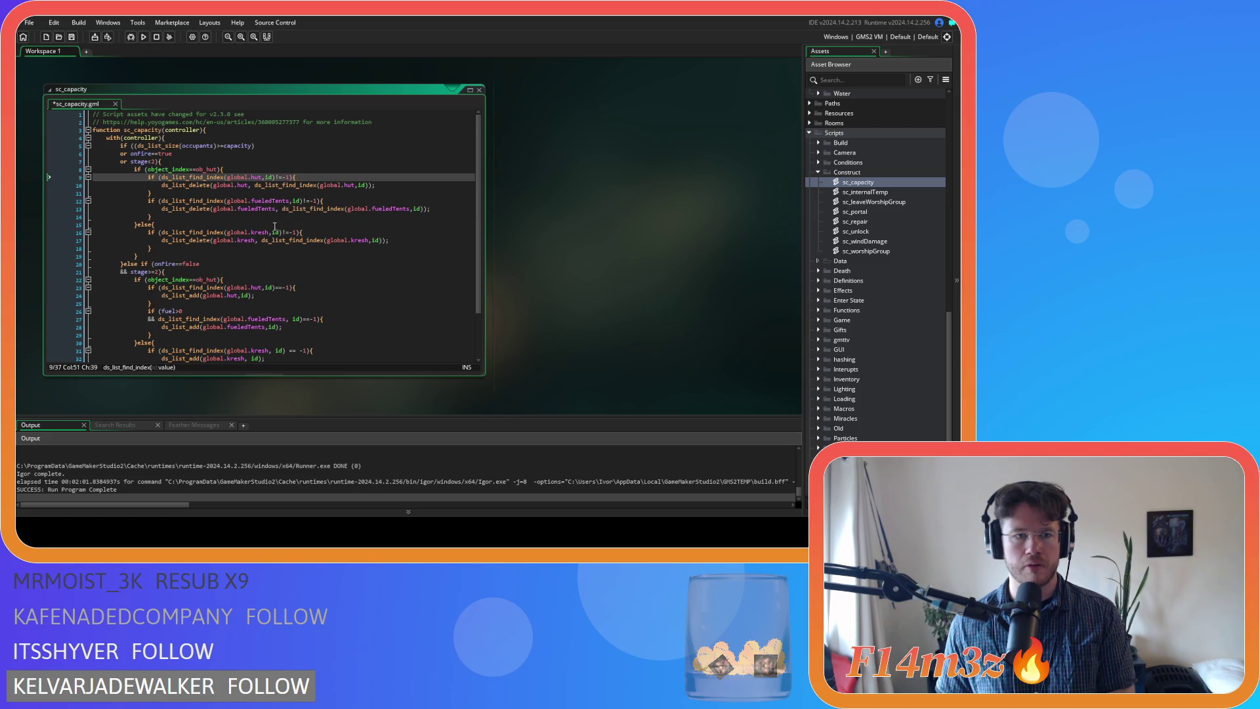
{"action": "left_click", "coordinate": [284, 209]}
{"action": "key", "text": "BackSpace"}
{"action": "left_click", "coordinate": [254, 185]}
{"action": "key", "text": "BackSpace"}
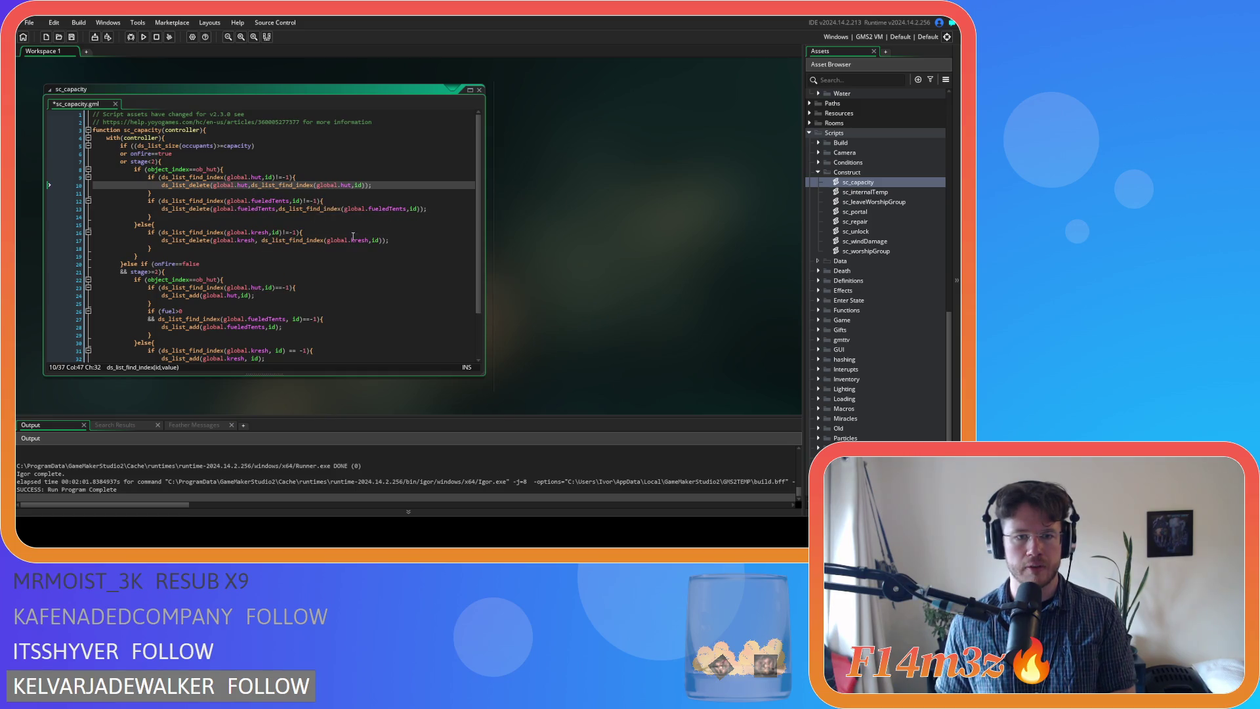
{"action": "left_click", "coordinate": [263, 241]}
{"action": "key", "text": "BackSpace"}
{"action": "key", "text": "BackSpace"}
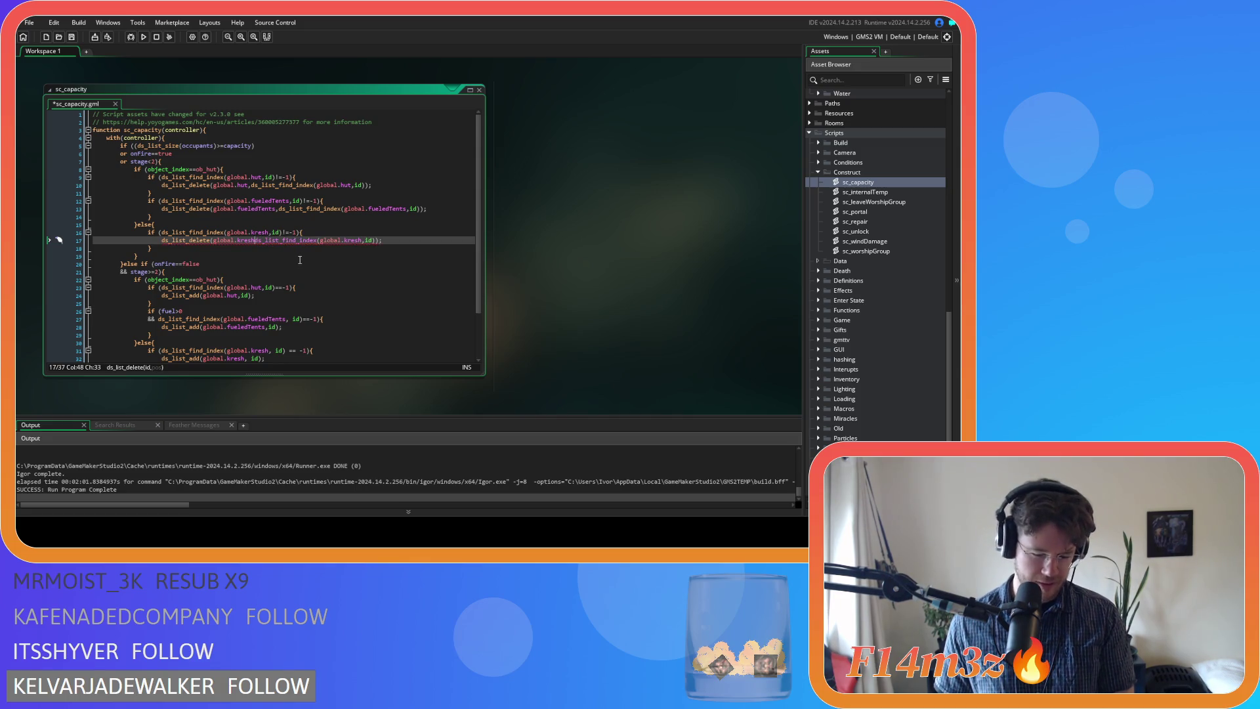
{"action": "type", "text": ","}
Remove stray spaces in line 27 and the kresh check and add lines, then save
{"action": "scroll", "coordinate": [289, 253], "scroll_direction": "down", "scroll_amount": 3}
{"action": "left_click", "coordinate": [291, 264]}
{"action": "key", "text": "BackSpace"}
{"action": "left_click", "coordinate": [276, 296]}
{"action": "key", "text": "BackSpace"}
{"action": "left_click", "coordinate": [287, 296]}
{"action": "key", "text": "BackSpace"}
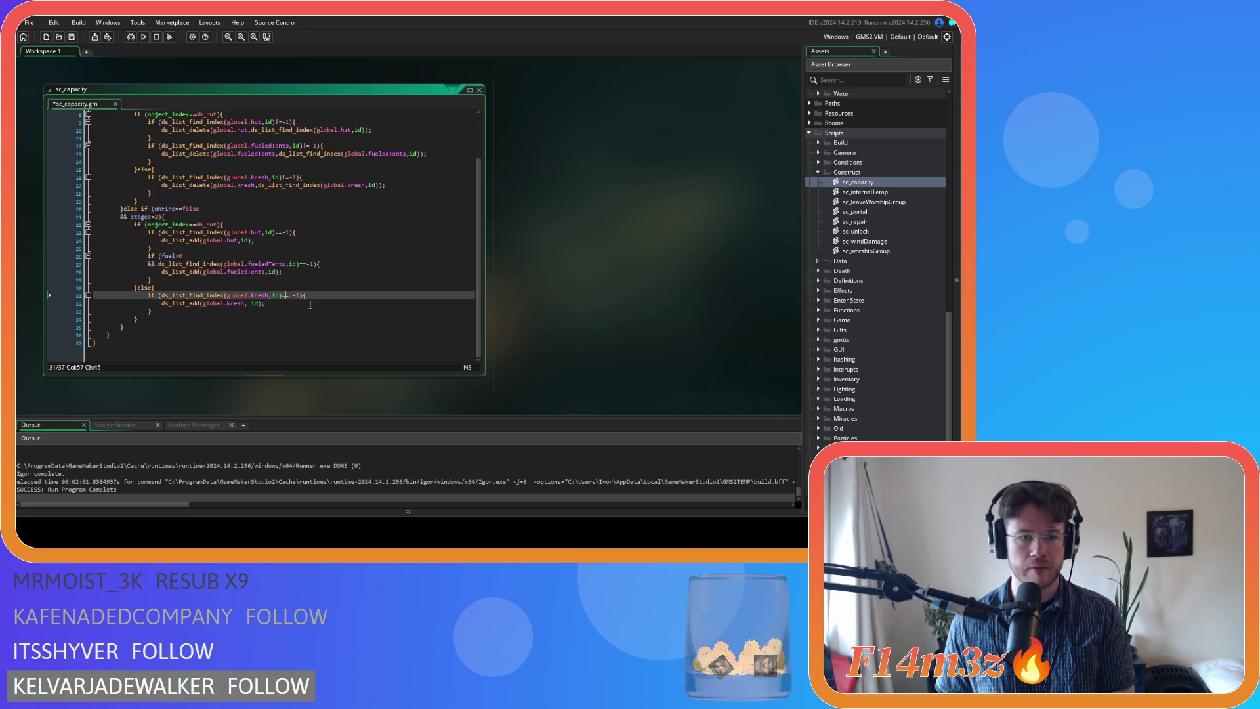
{"action": "left_click", "coordinate": [250, 304]}
{"action": "key", "text": "BackSpace"}
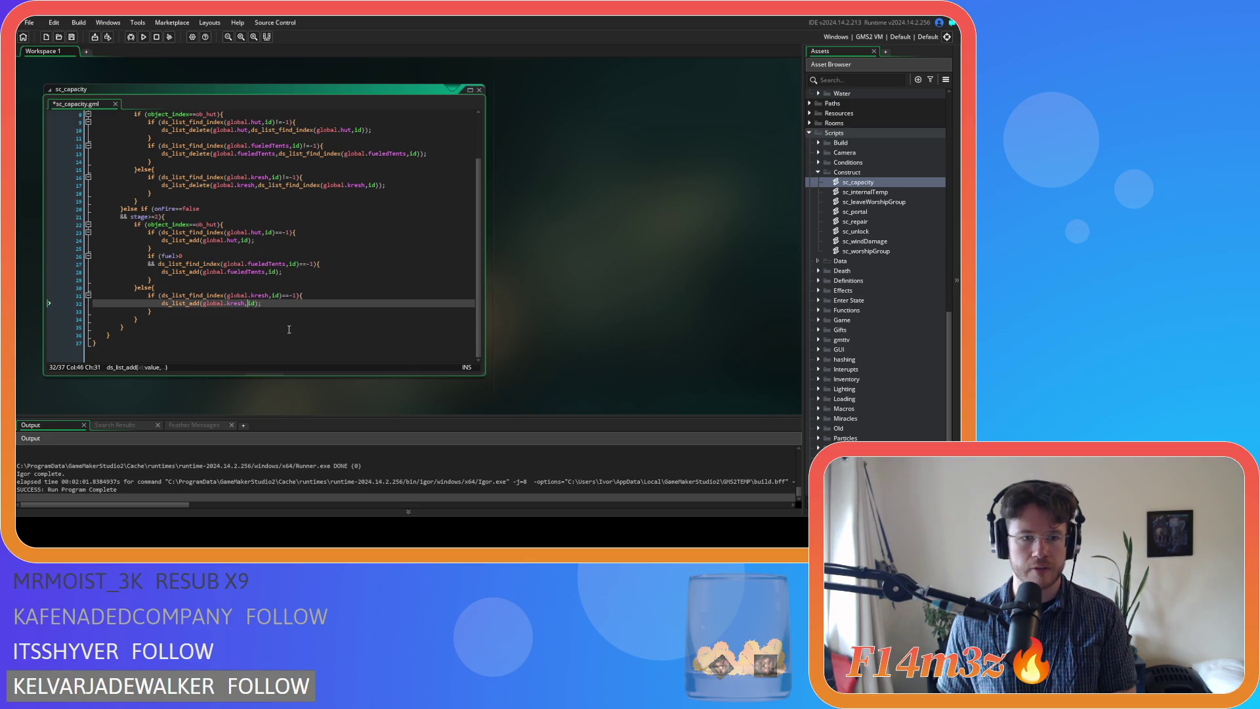
{"action": "left_click", "coordinate": [290, 304]}
{"action": "key", "text": "ctrl+s"}
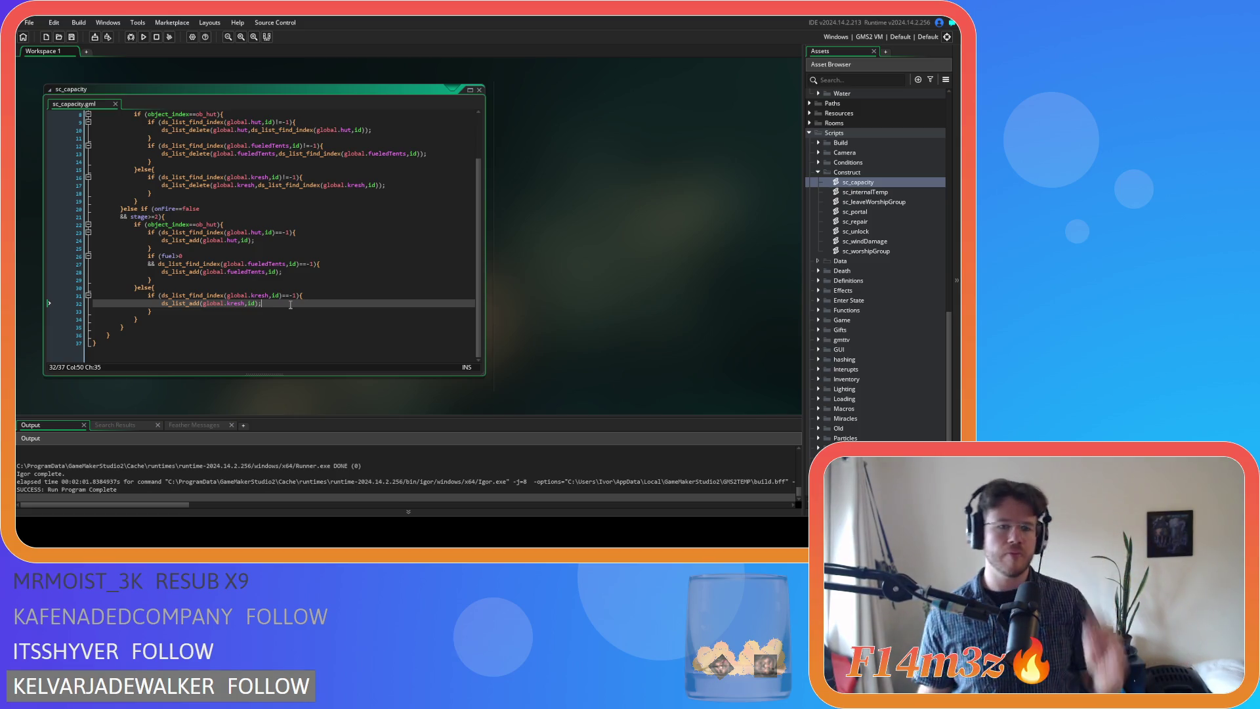
Review the fueledTents add call and removal lines in sc_capacity
{"action": "left_click", "coordinate": [273, 258]}
{"action": "scroll", "coordinate": [274, 261], "scroll_direction": "up", "scroll_amount": 3}
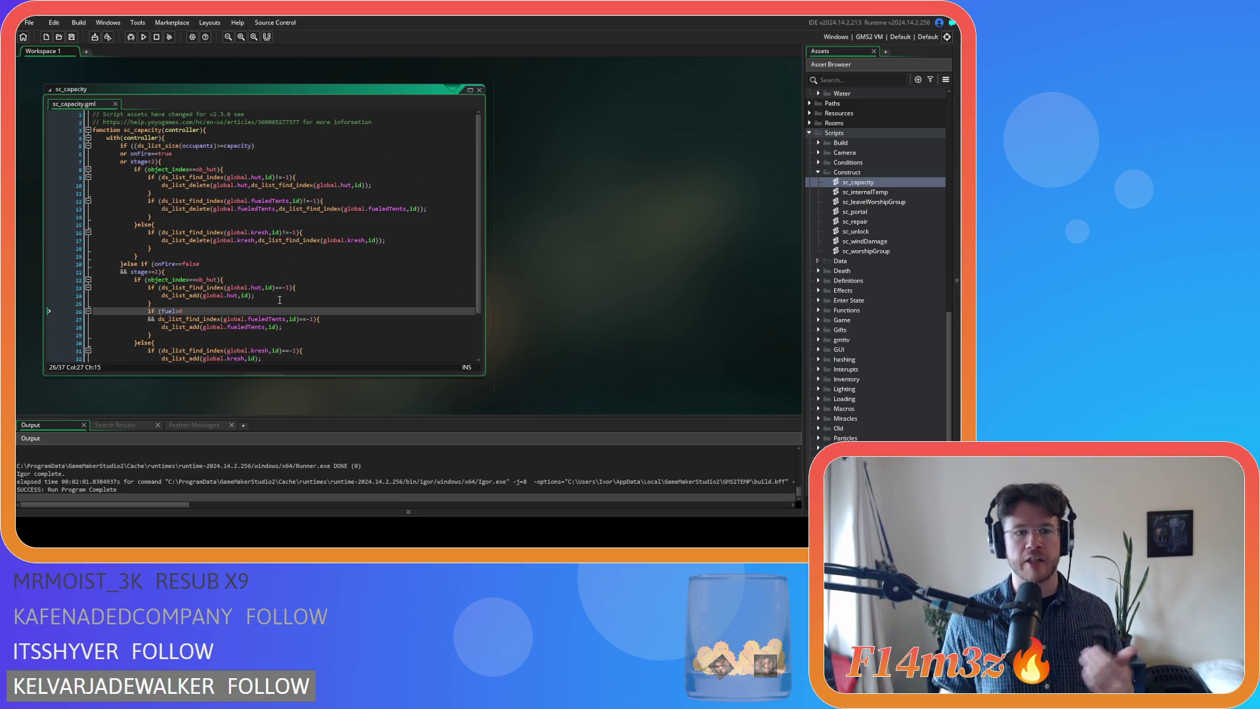
{"action": "scroll", "coordinate": [280, 300], "scroll_direction": "down", "scroll_amount": 3}
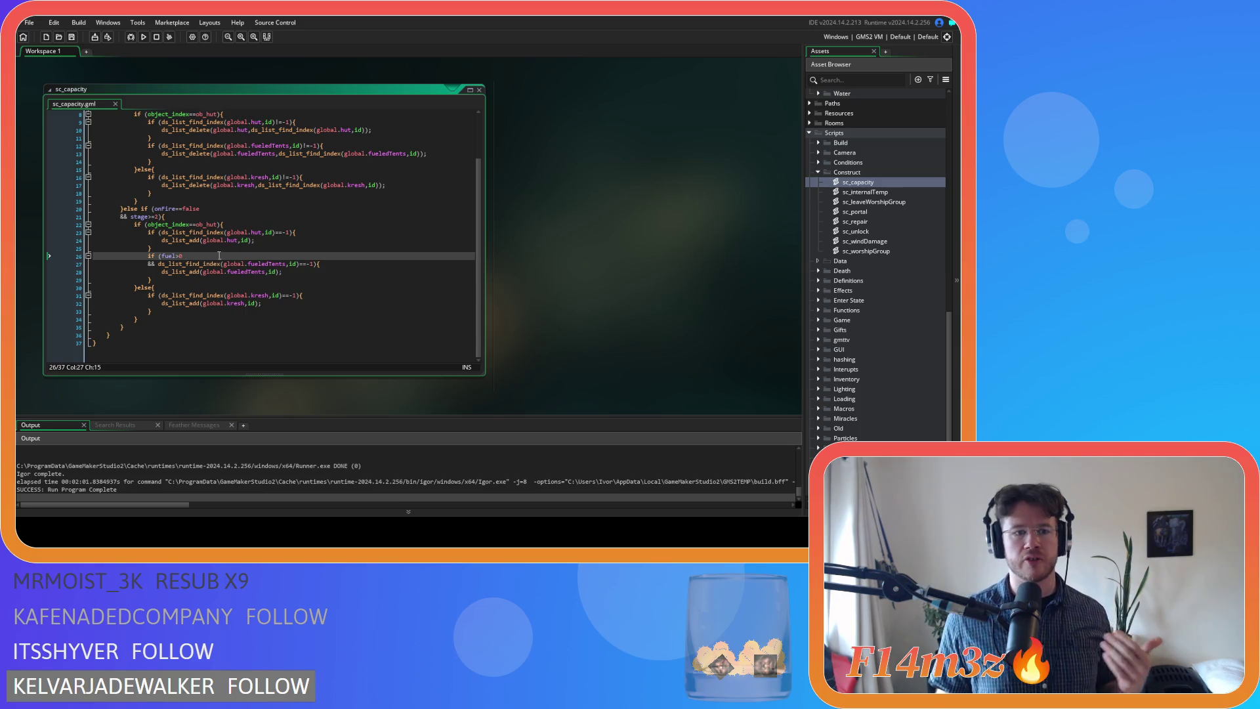
{"action": "left_click_drag", "start_coordinate": [203, 272], "coordinate": [269, 271]}
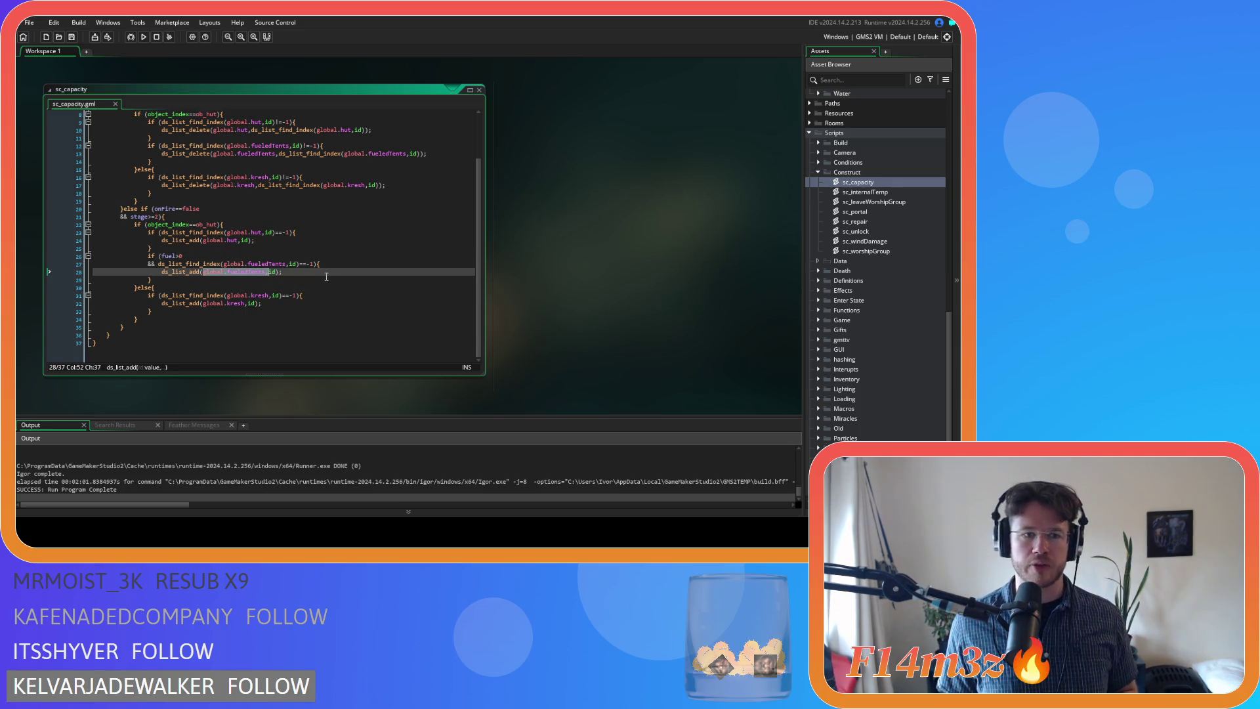
{"action": "scroll", "coordinate": [326, 276], "scroll_direction": "up", "scroll_amount": 2}
{"action": "mouse_move", "coordinate": [221, 185]}
{"action": "left_mouse_down"}
{"action": "mouse_move", "coordinate": [296, 186]}
{"action": "mouse_move", "coordinate": [263, 193]}
{"action": "left_mouse_up"}
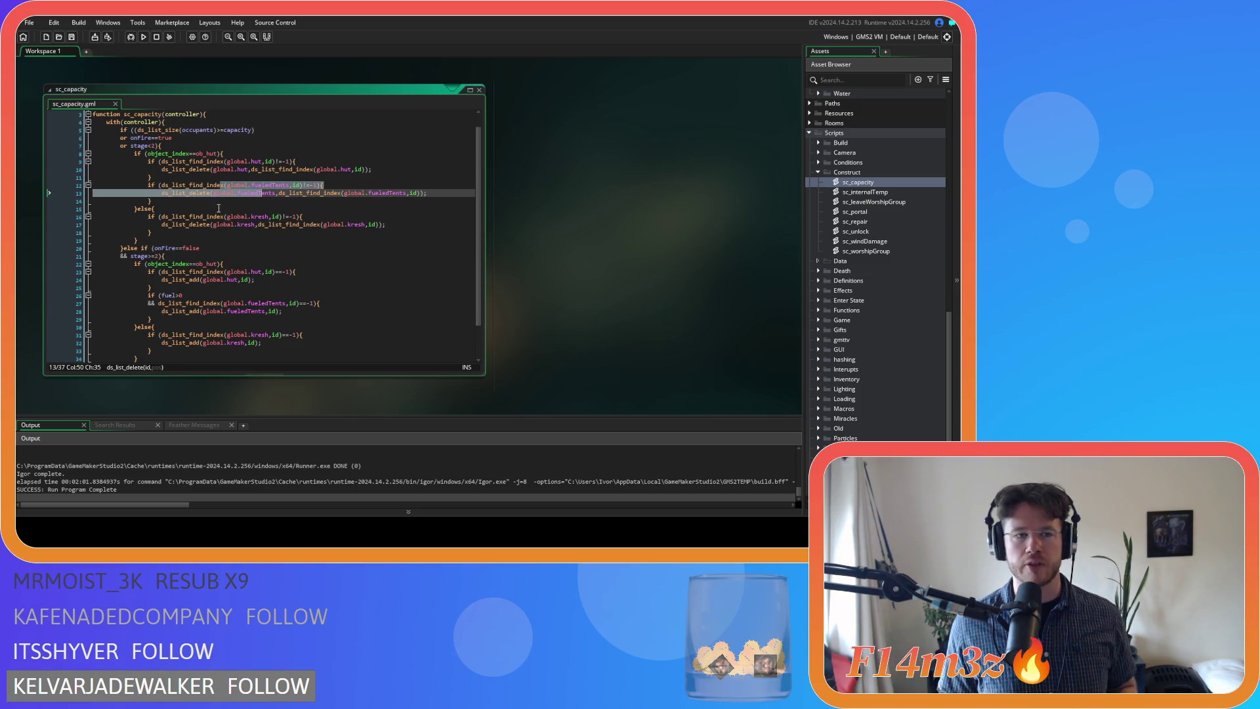
{"action": "left_click", "coordinate": [216, 203]}
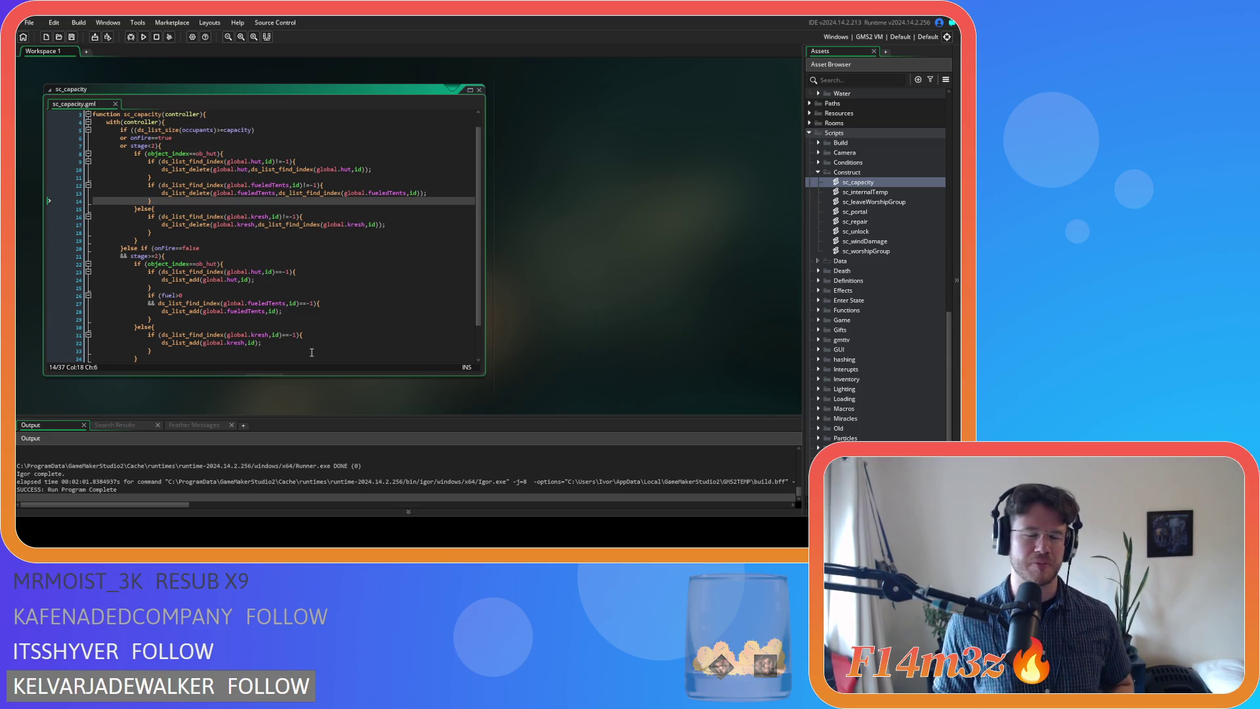
Delete the fuel>0 fueledTents add block and the fueledTents removal block, save, and close the script
{"action": "left_click_drag", "start_coordinate": [194, 325], "coordinate": [52, 297]}
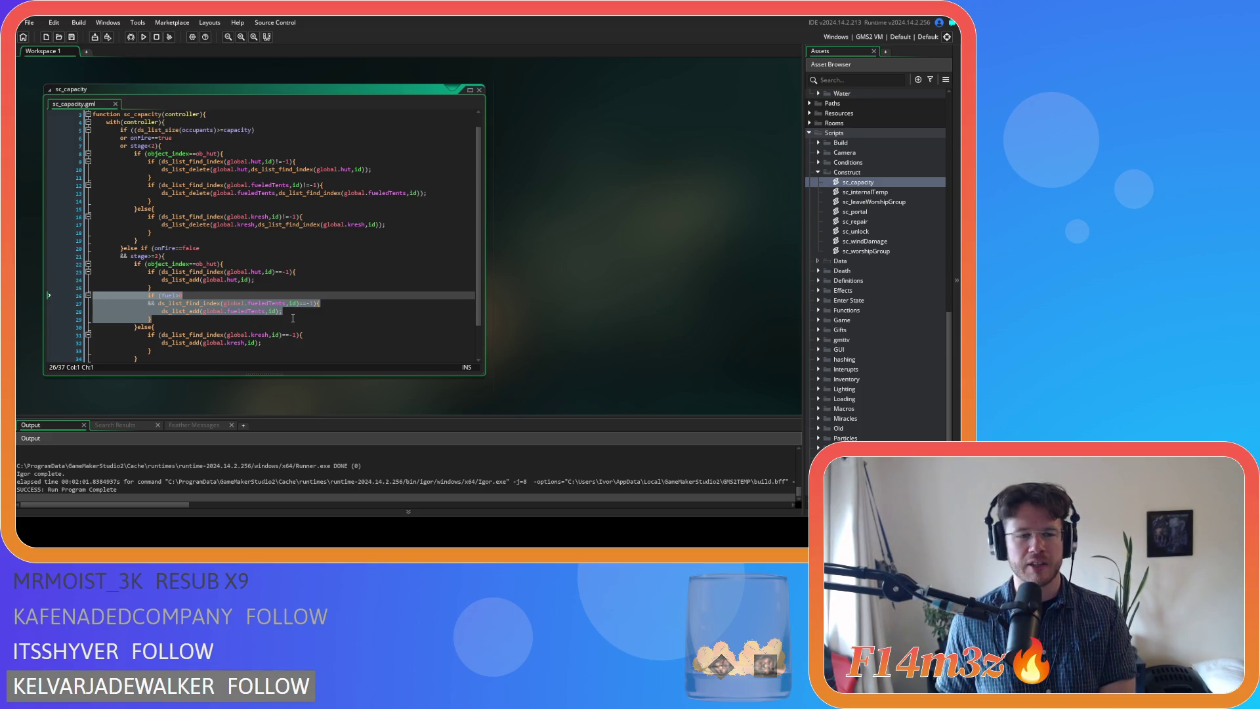
{"action": "key", "text": "BackSpace"}
{"action": "key", "text": "BackSpace"}
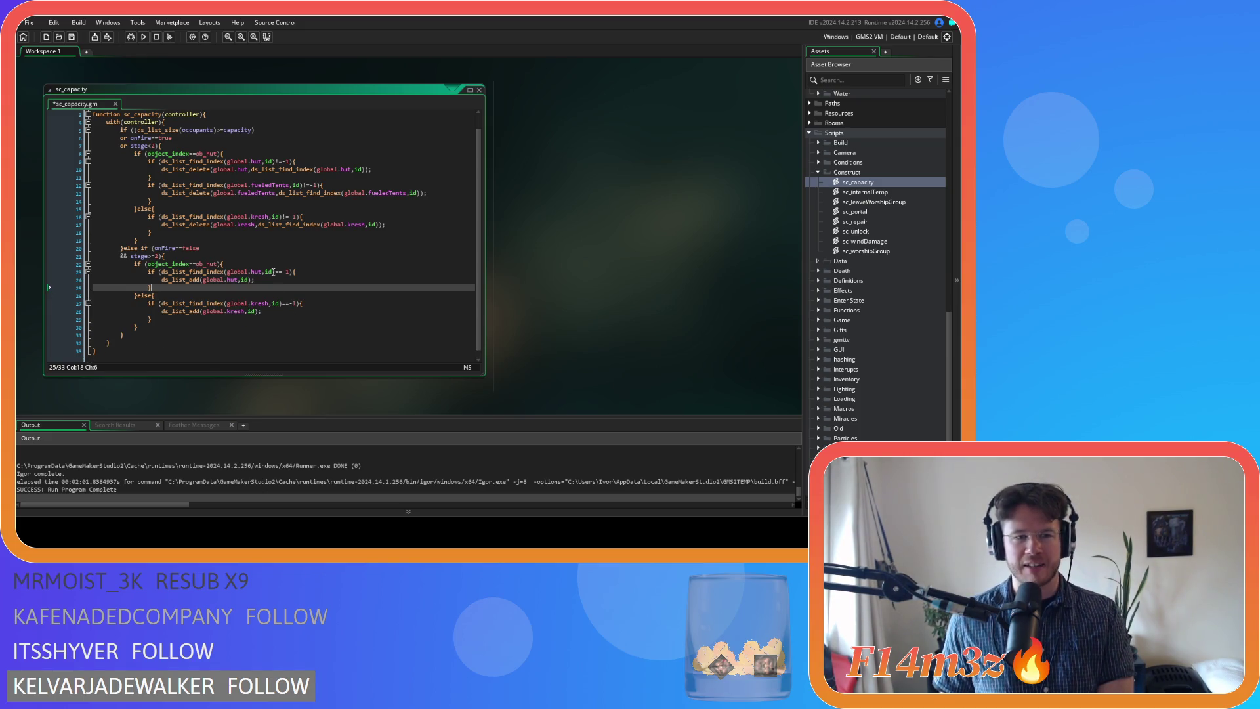
{"action": "left_click_drag", "start_coordinate": [157, 201], "coordinate": [51, 186]}
{"action": "key", "text": "BackSpace"}
{"action": "key", "text": "BackSpace"}
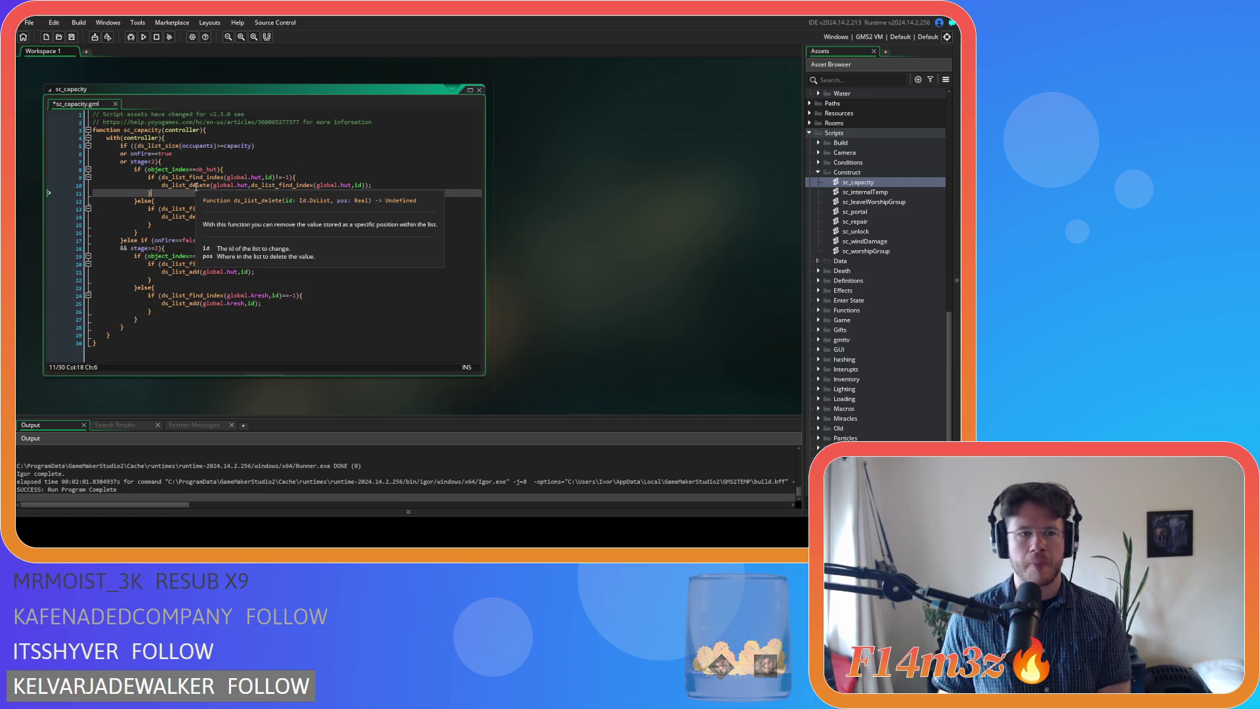
{"action": "key", "text": "ctrl+s"}
{"action": "left_click", "coordinate": [165, 248]}
{"action": "left_click", "coordinate": [479, 90]}
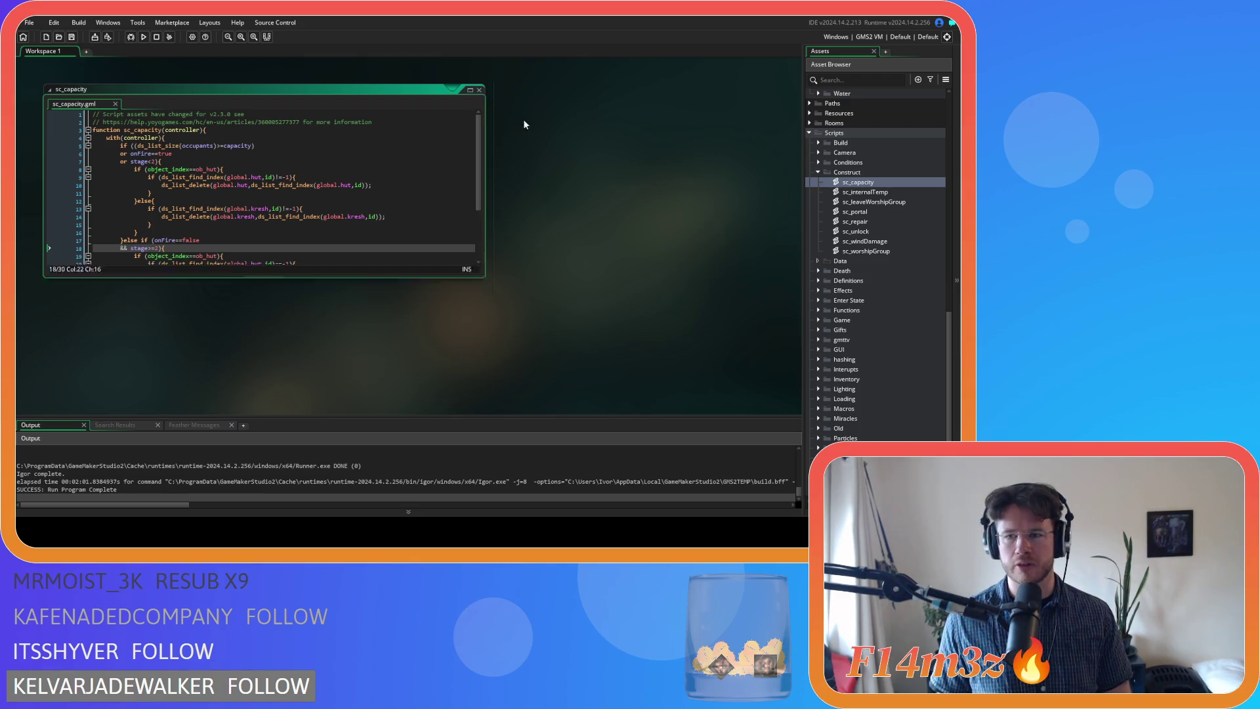
Open ob_human's Create event and search it for state_fue
{"action": "left_click", "coordinate": [818, 172]}
{"action": "scroll", "coordinate": [821, 164], "scroll_direction": "up", "scroll_amount": 10}
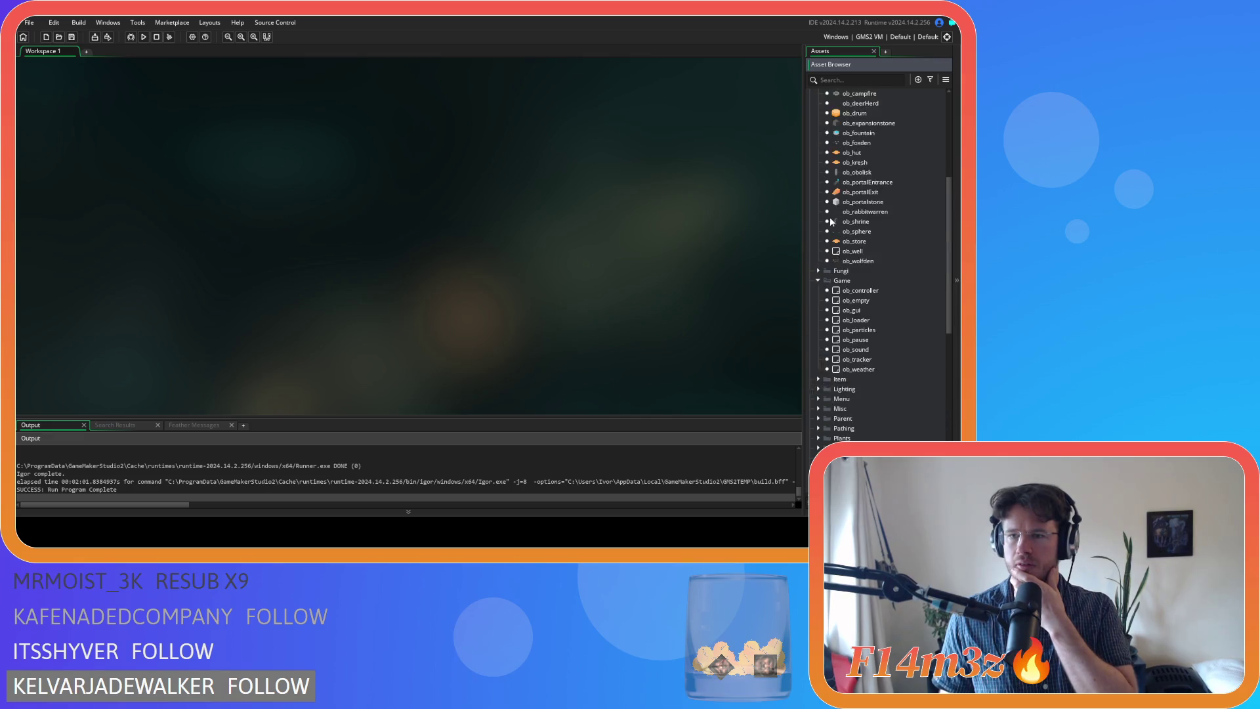
{"action": "scroll", "coordinate": [833, 226], "scroll_direction": "up", "scroll_amount": 5}
{"action": "left_click", "coordinate": [845, 197]}
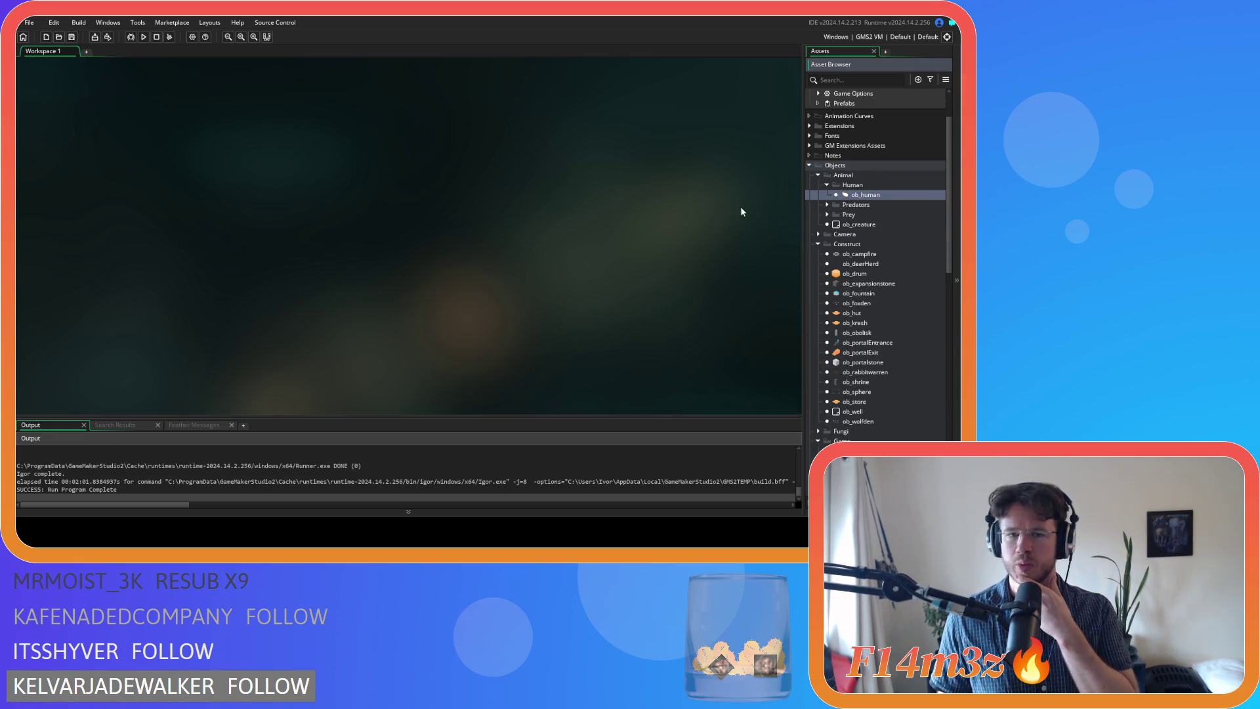
{"action": "left_click", "coordinate": [437, 208]}
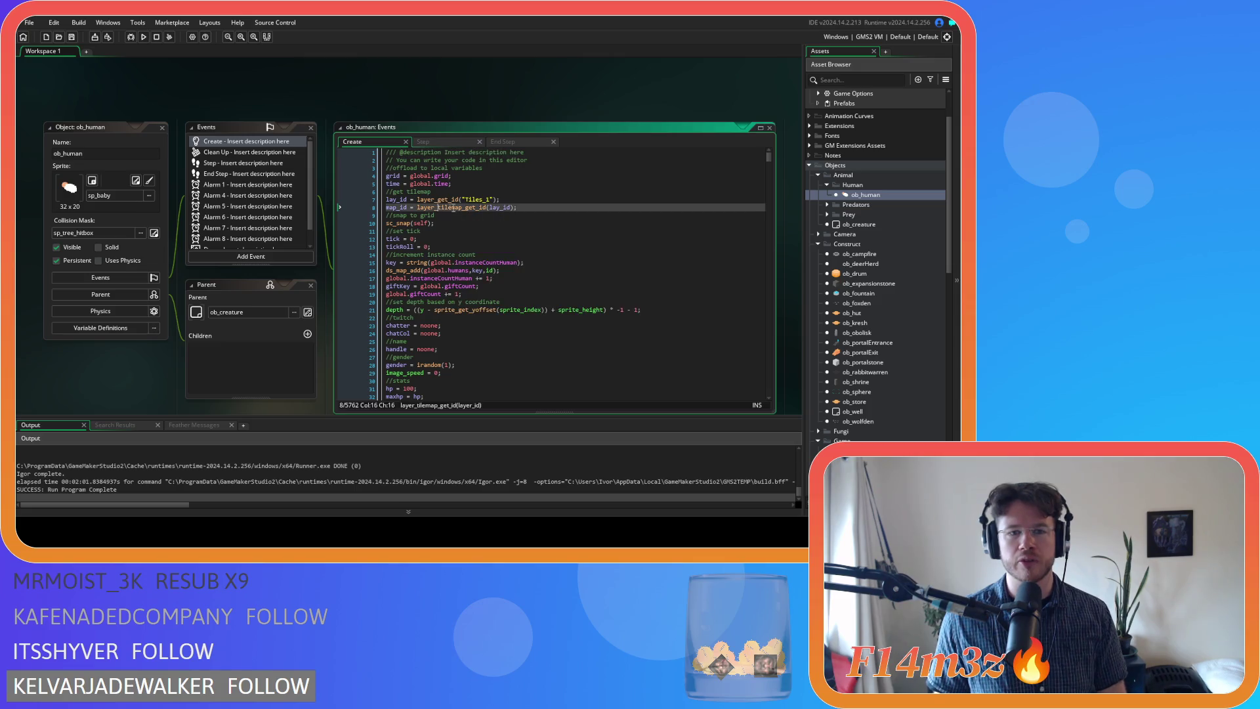
{"action": "key", "text": "ctrl+f"}
{"action": "type", "text": "state_fuel"}
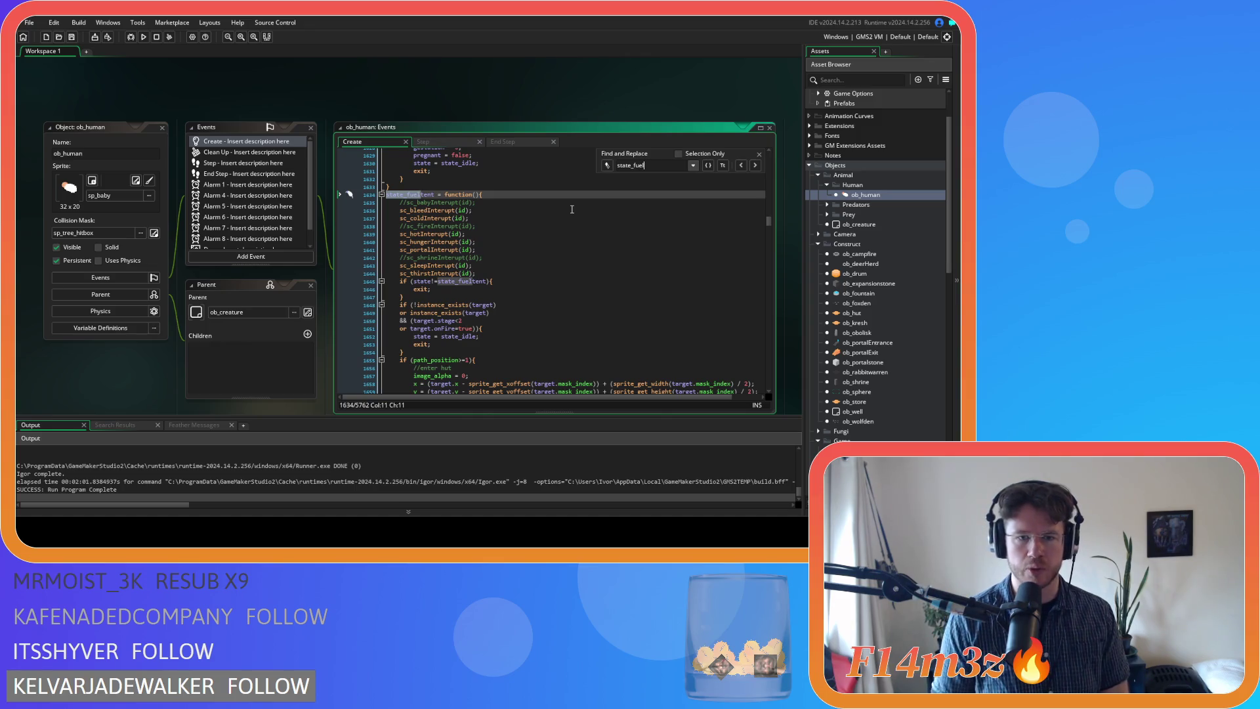
{"action": "scroll", "coordinate": [572, 209], "scroll_direction": "down", "scroll_amount": 9}
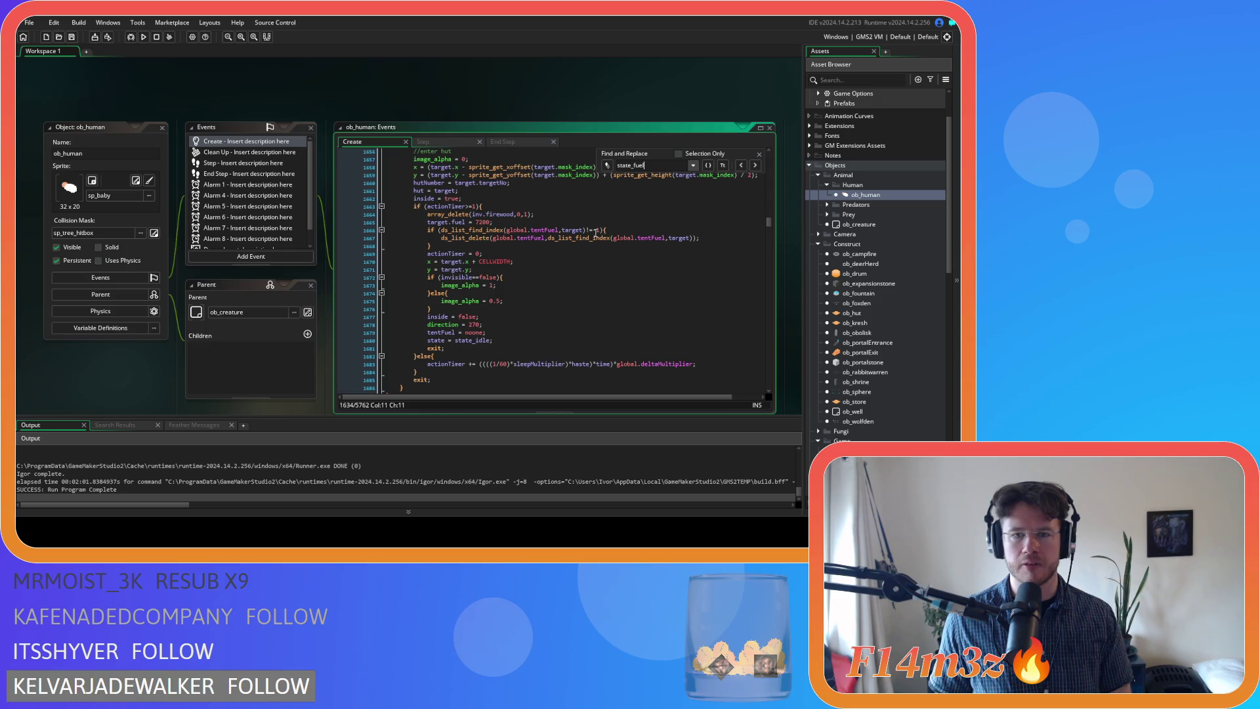
After the tentFuel removal block, add a check that target is missing from global.fueledTents
{"action": "left_click", "coordinate": [499, 247]}
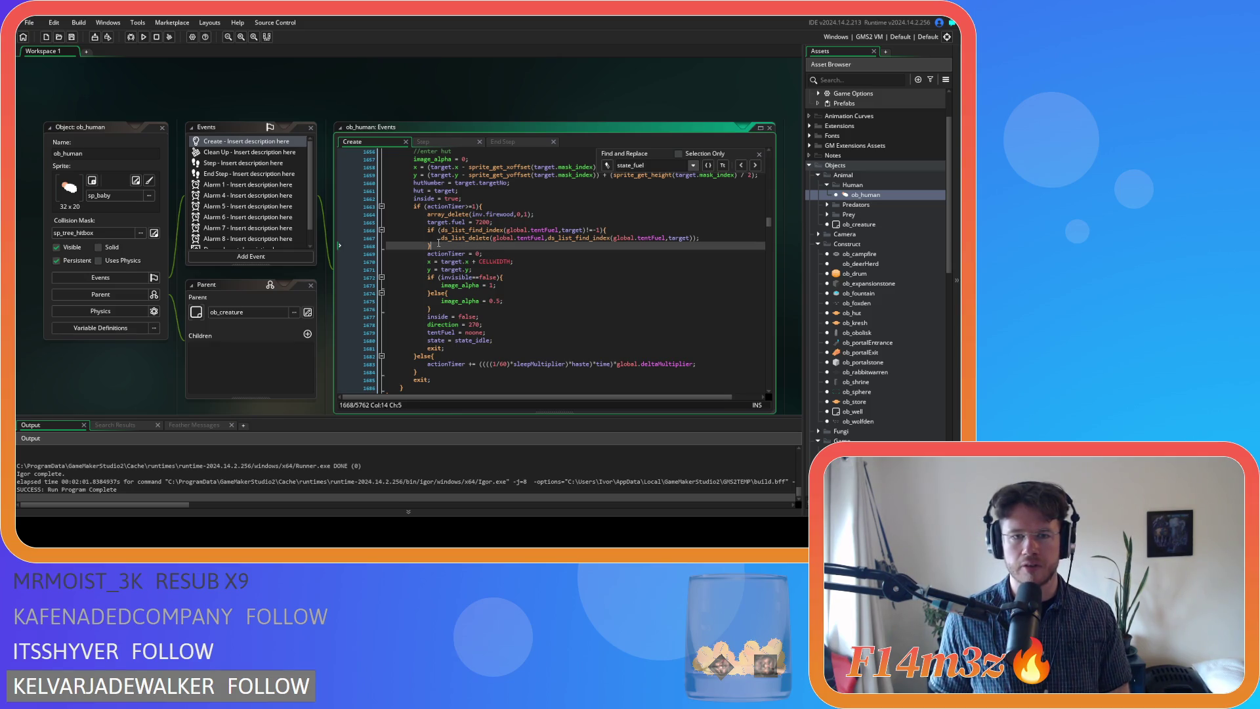
{"action": "key", "text": "Return"}
{"action": "type", "text": "if"}
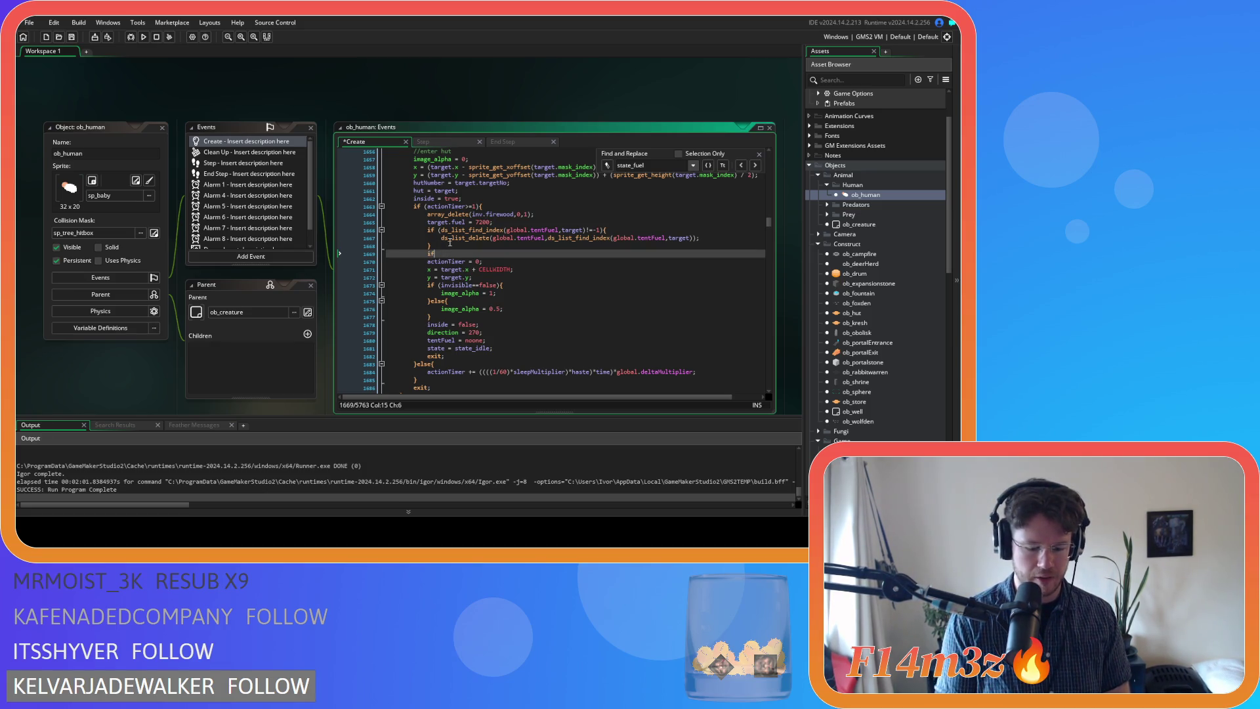
{"action": "type", "text": " (ds_list_f"}
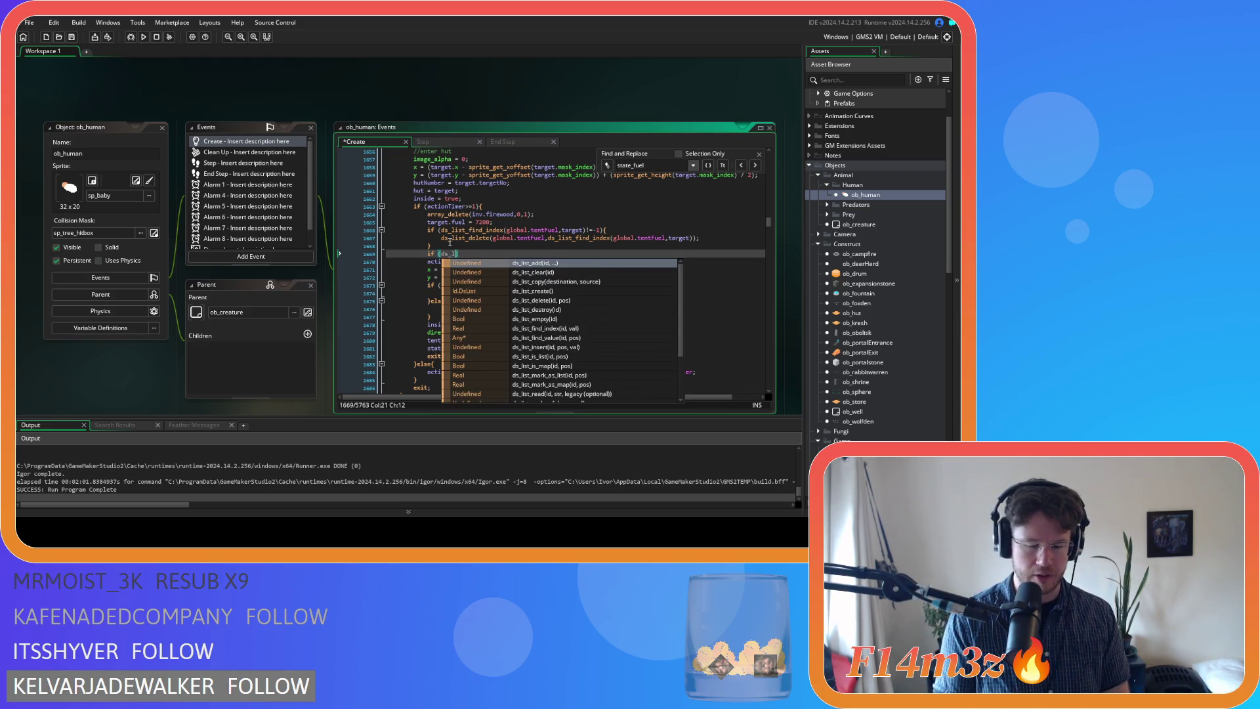
{"action": "type", "text": "i"}
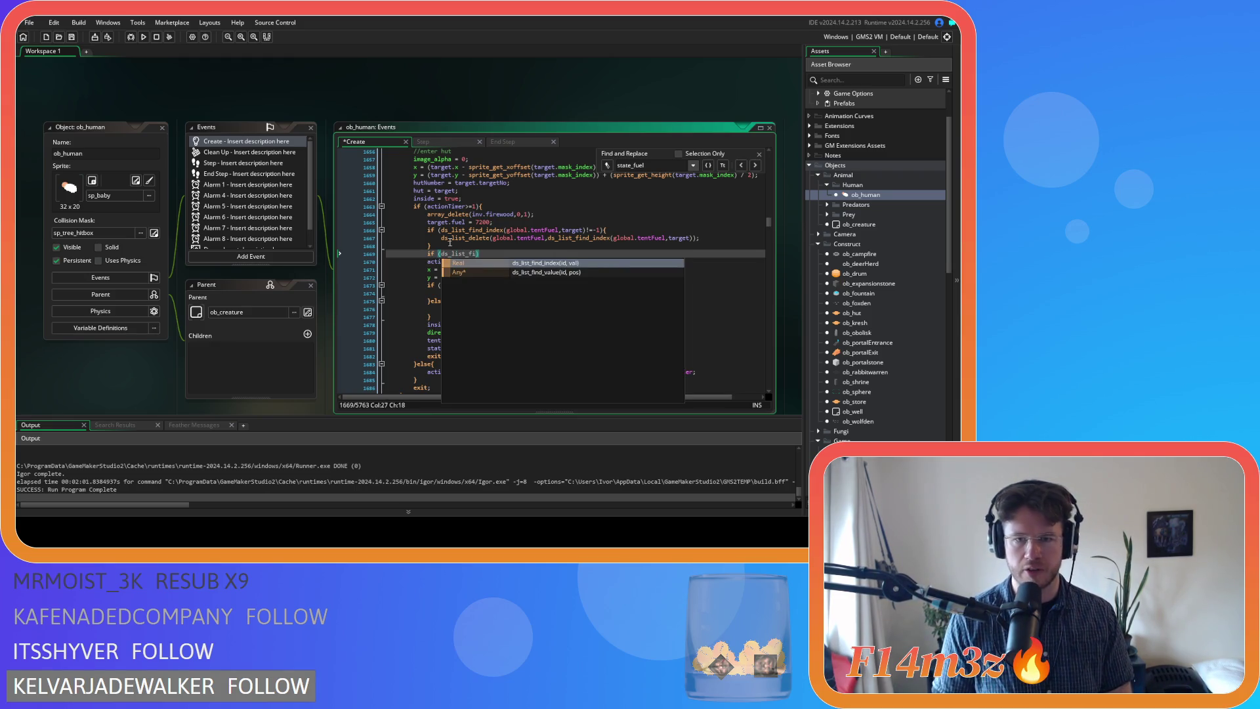
{"action": "key", "text": "Return"}
{"action": "type", "text": "global."}
{"action": "type", "text": "fueled"}
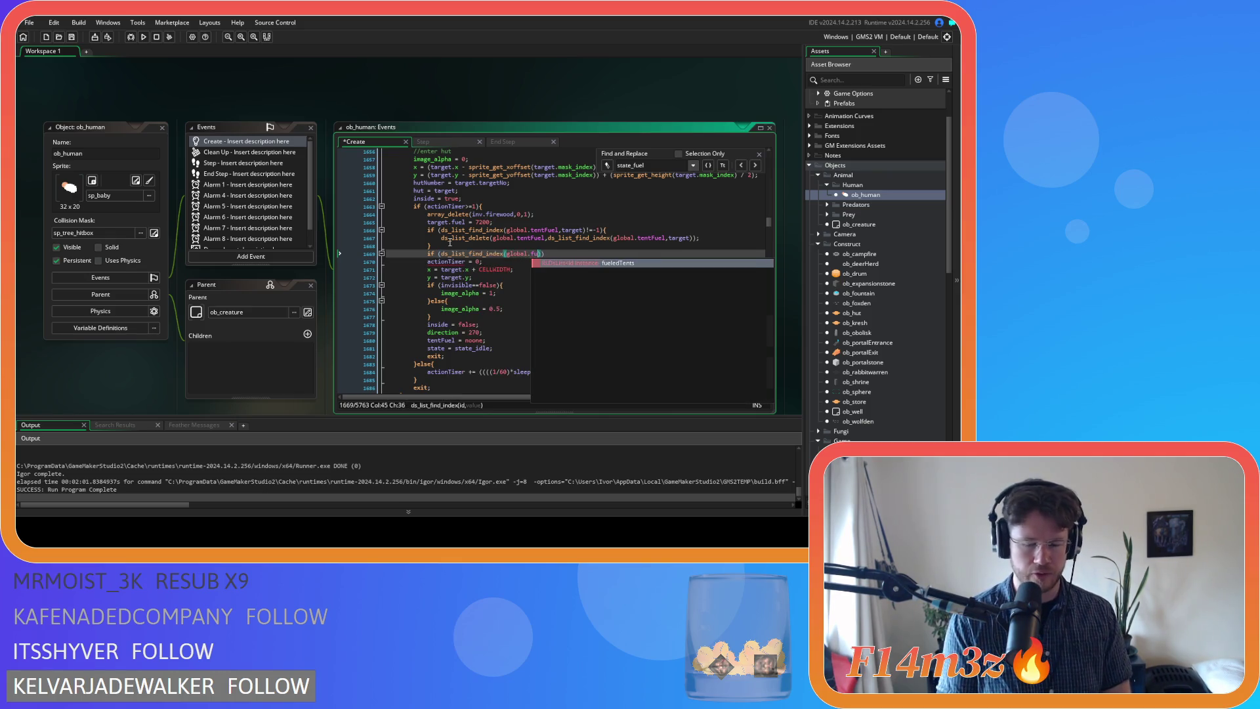
{"action": "key", "text": "Return"}
{"action": "type", "text": ",id"}
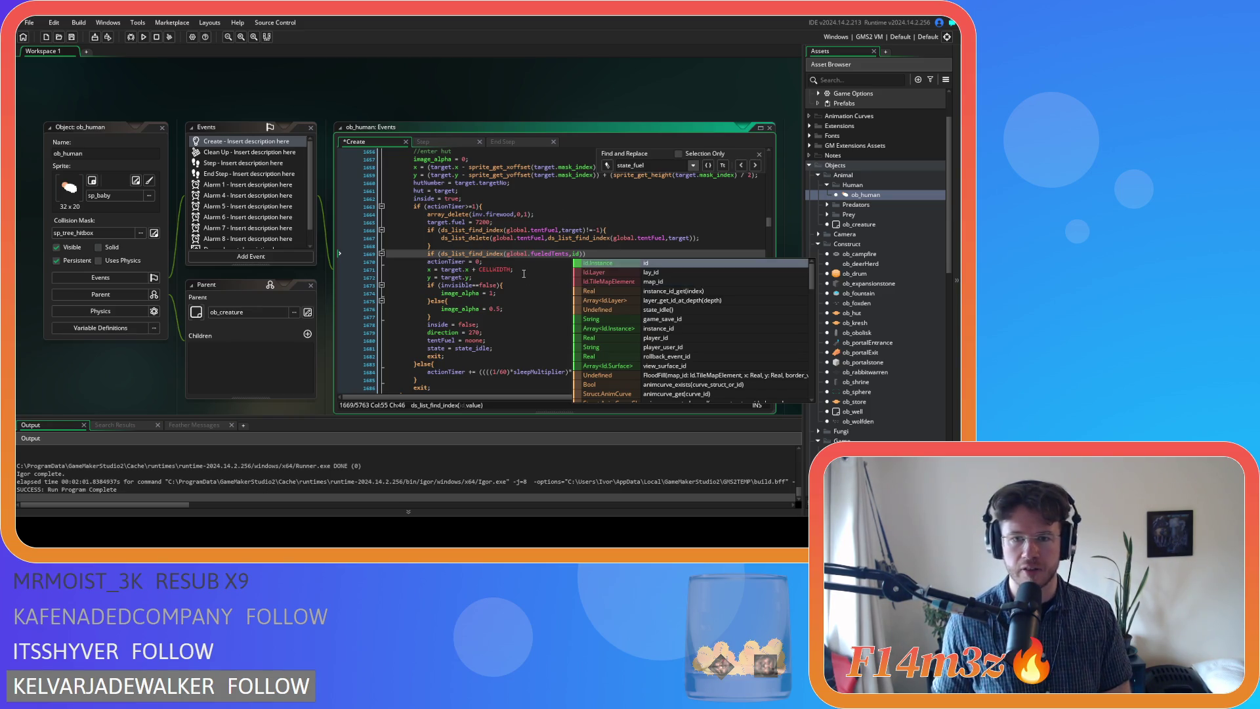
{"action": "left_click", "coordinate": [574, 254]}
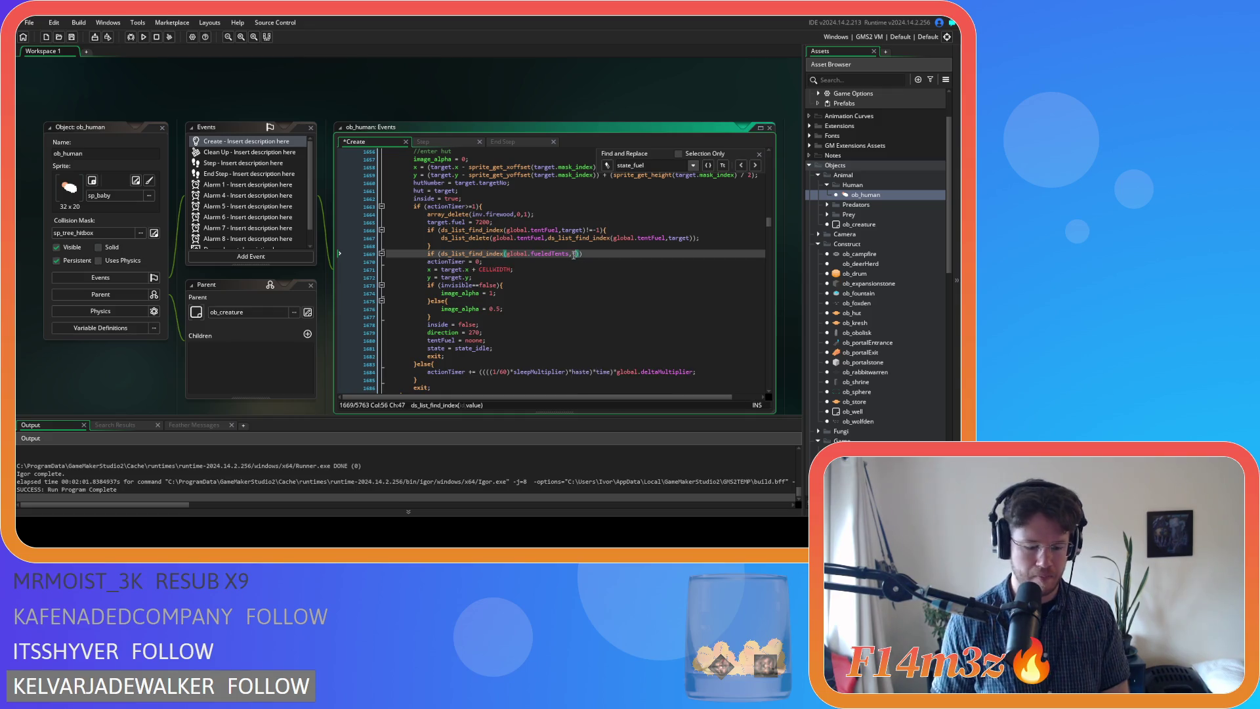
{"action": "type", "text": "target)==-1"}
Inside the check, add target to global.fueledTents and save the Create event
{"action": "key", "text": "Return"}
{"action": "type", "text": "ds_list_a"}
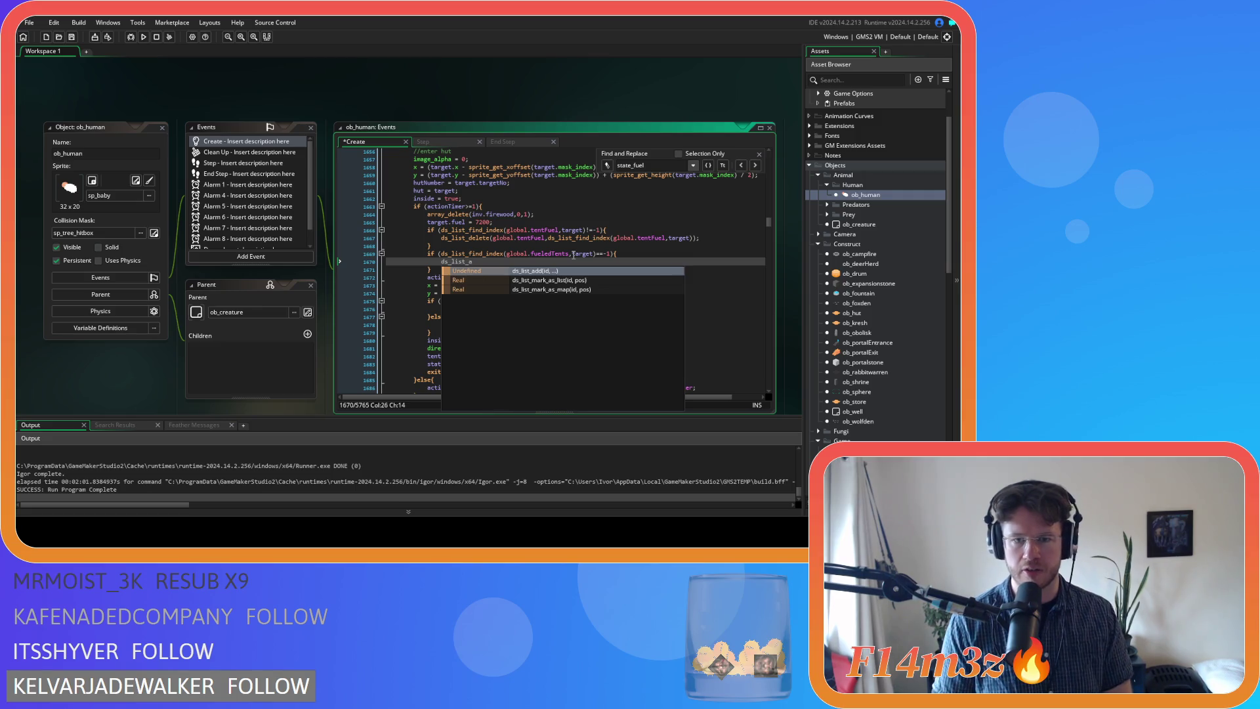
{"action": "key", "text": "Return"}
{"action": "type", "text": "global.fuel"}
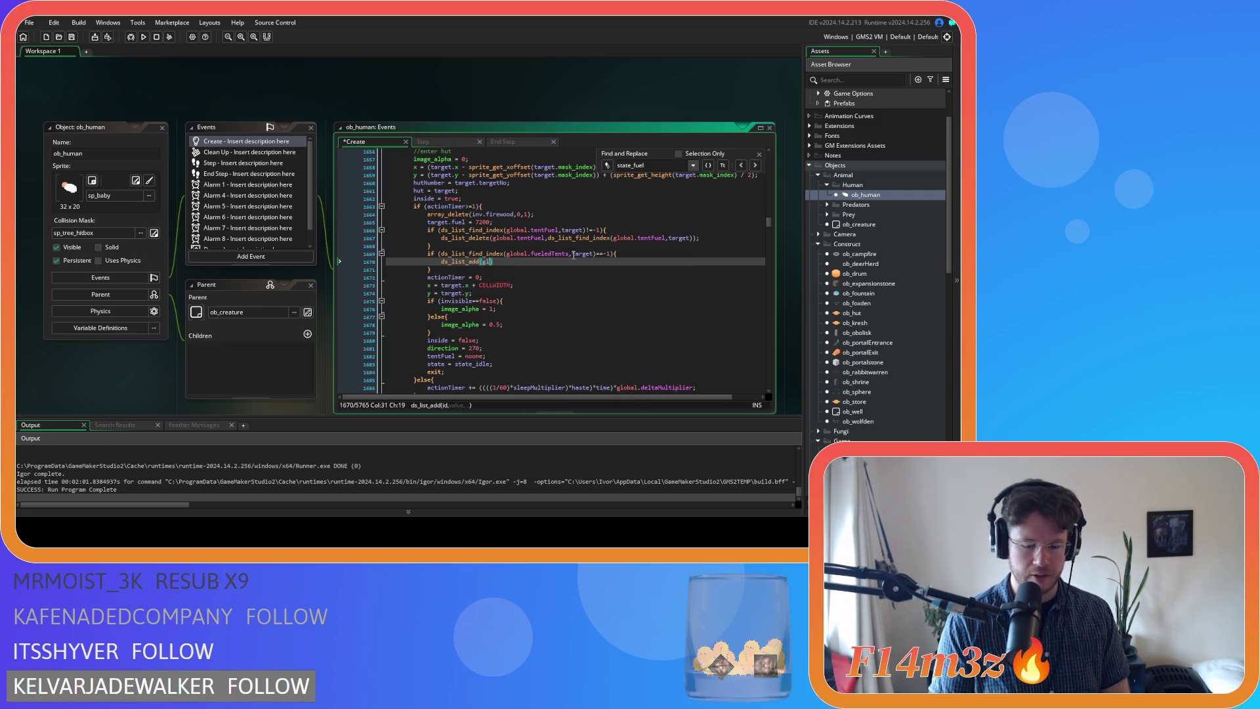
{"action": "key", "text": "Return"}
{"action": "type", "text": ",target"}
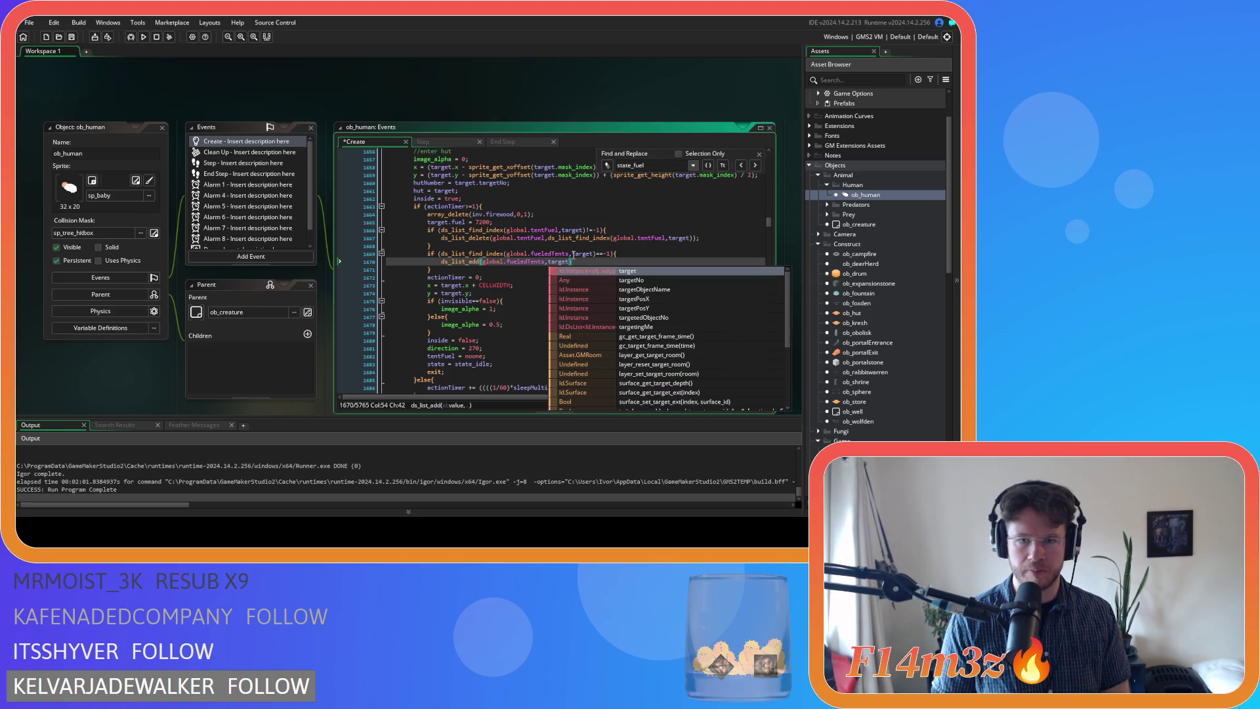
{"action": "type", "text": ");"}
{"action": "key", "text": "ctrl+s"}
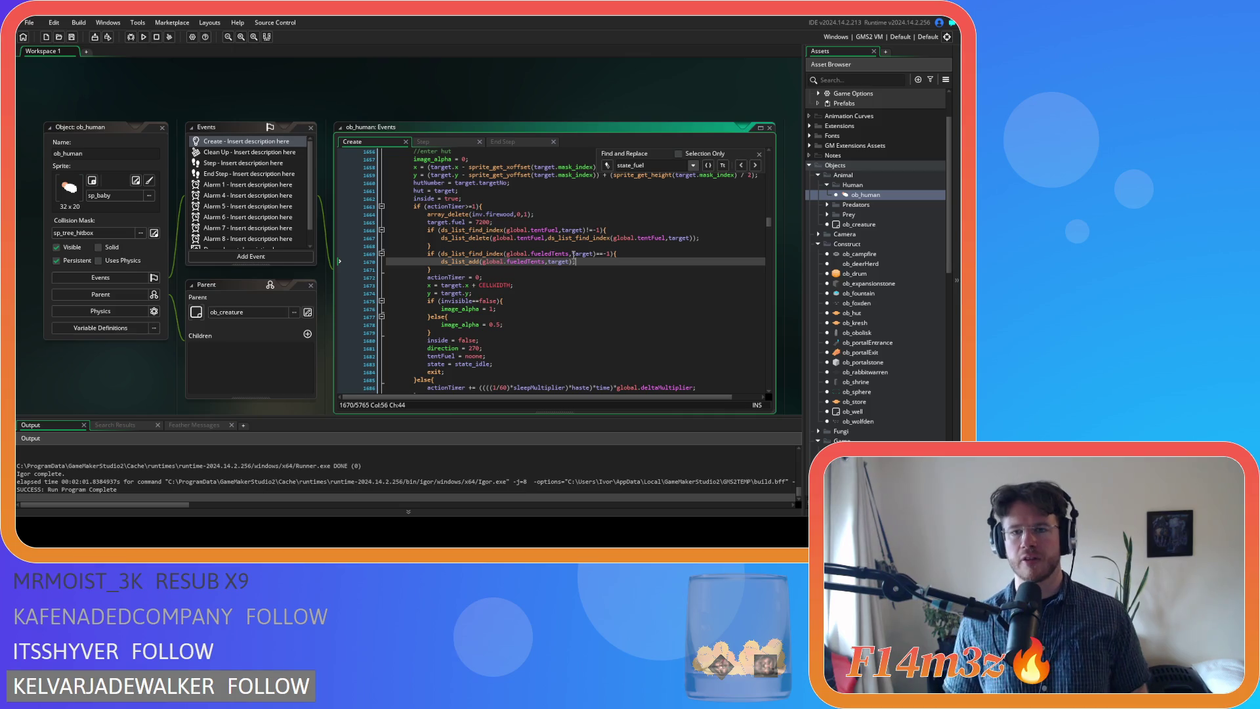
{"action": "left_click_drag", "start_coordinate": [442, 247], "coordinate": [428, 229]}
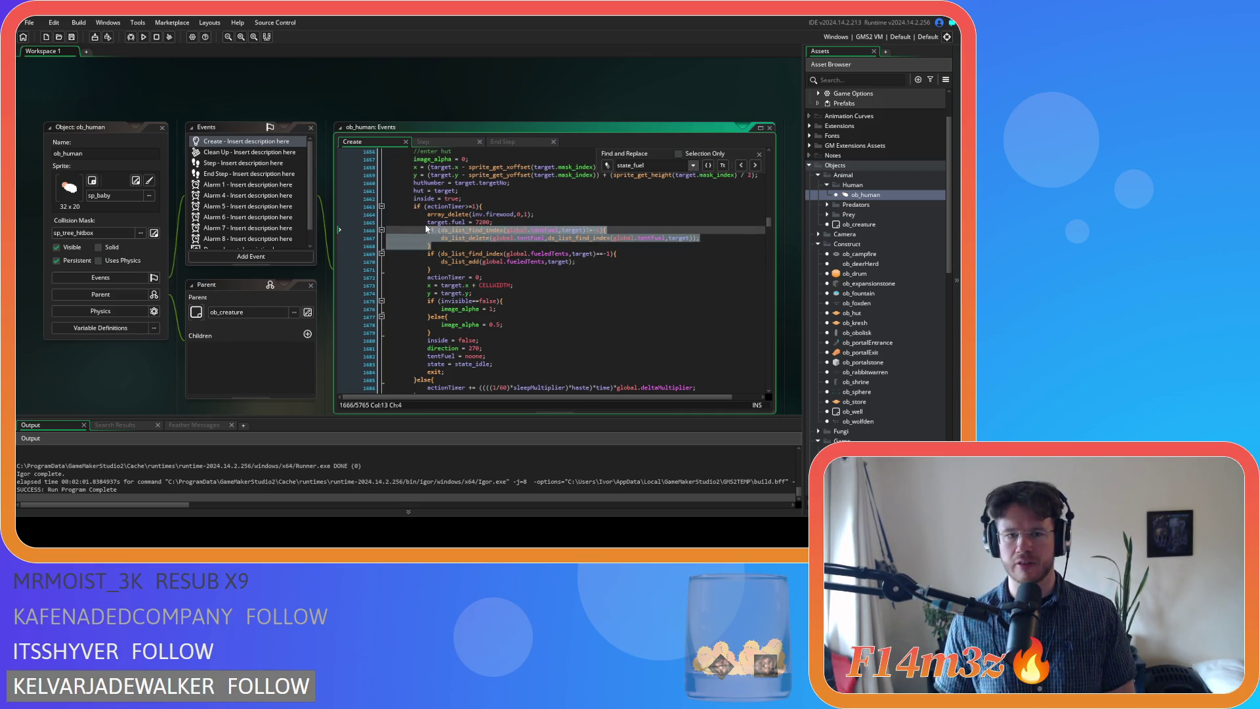
Close the search panel and locate the tentFuel removal block in ob_human's Create event
{"action": "right_click", "coordinate": [519, 241]}
{"action": "left_click", "coordinate": [549, 257]}
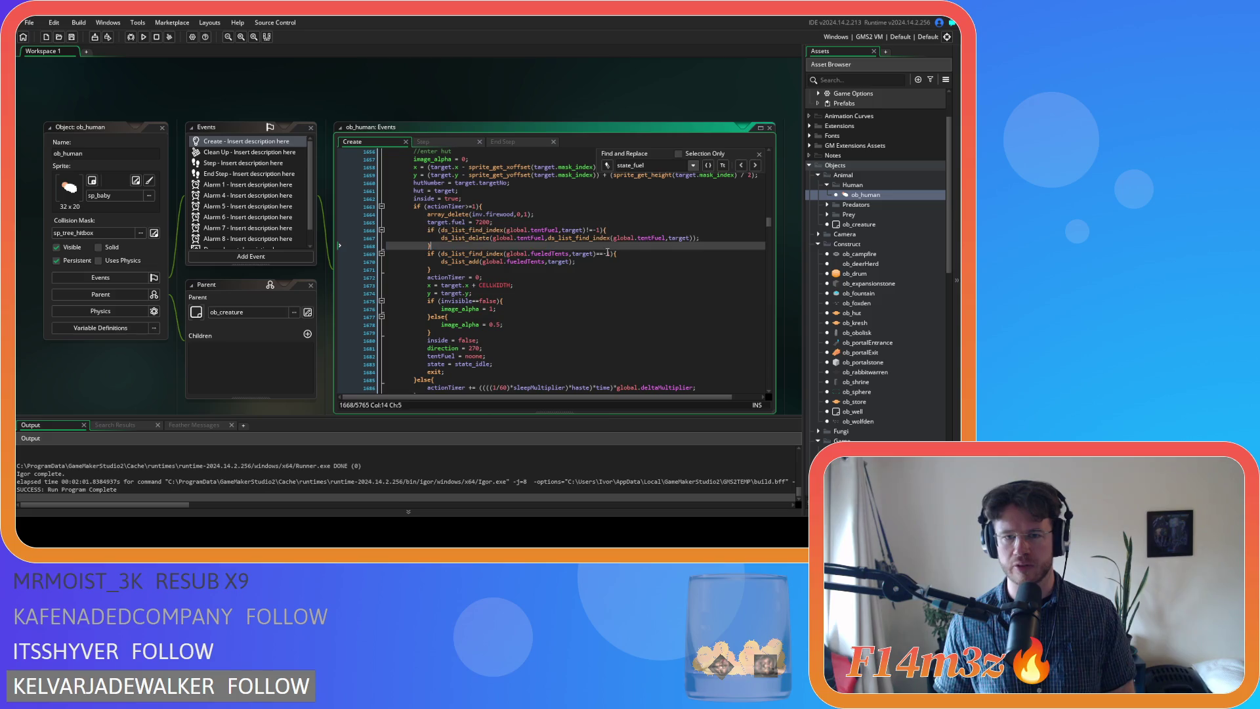
{"action": "left_click", "coordinate": [760, 154]}
{"action": "left_click", "coordinate": [585, 268]}
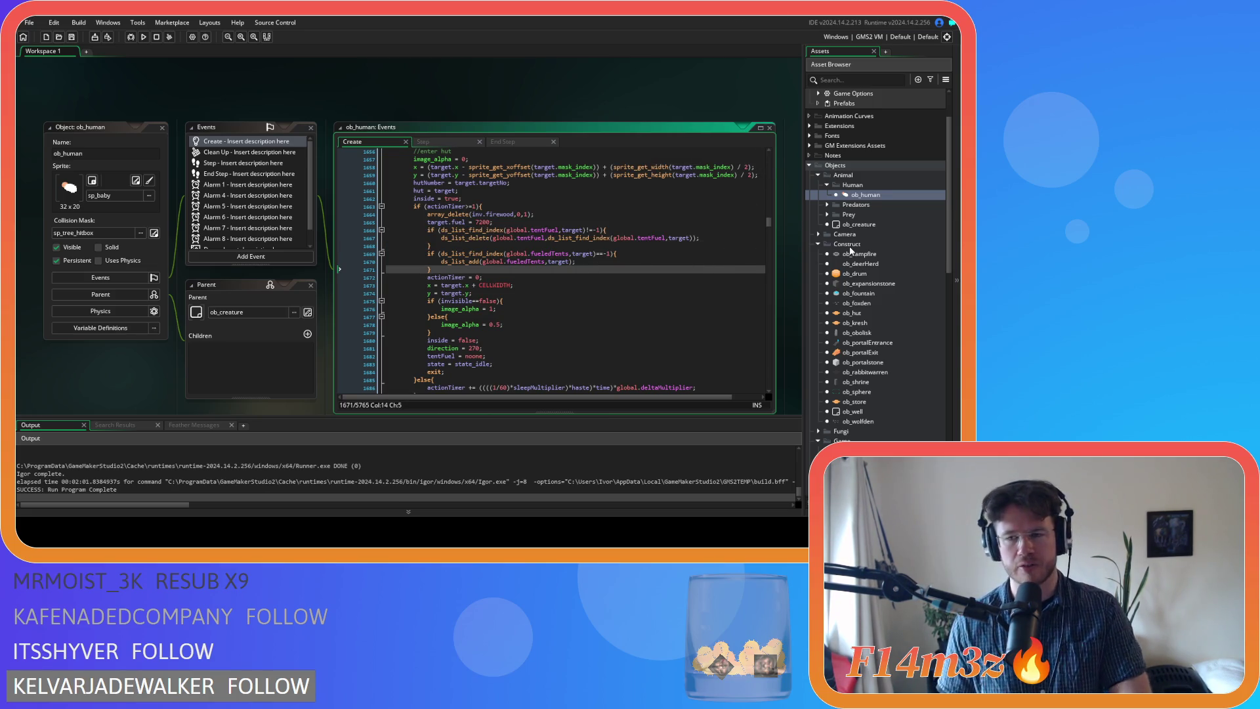
{"action": "scroll", "coordinate": [856, 308], "scroll_direction": "down", "scroll_amount": 5}
{"action": "scroll", "coordinate": [856, 308], "scroll_direction": "down", "scroll_amount": 6}
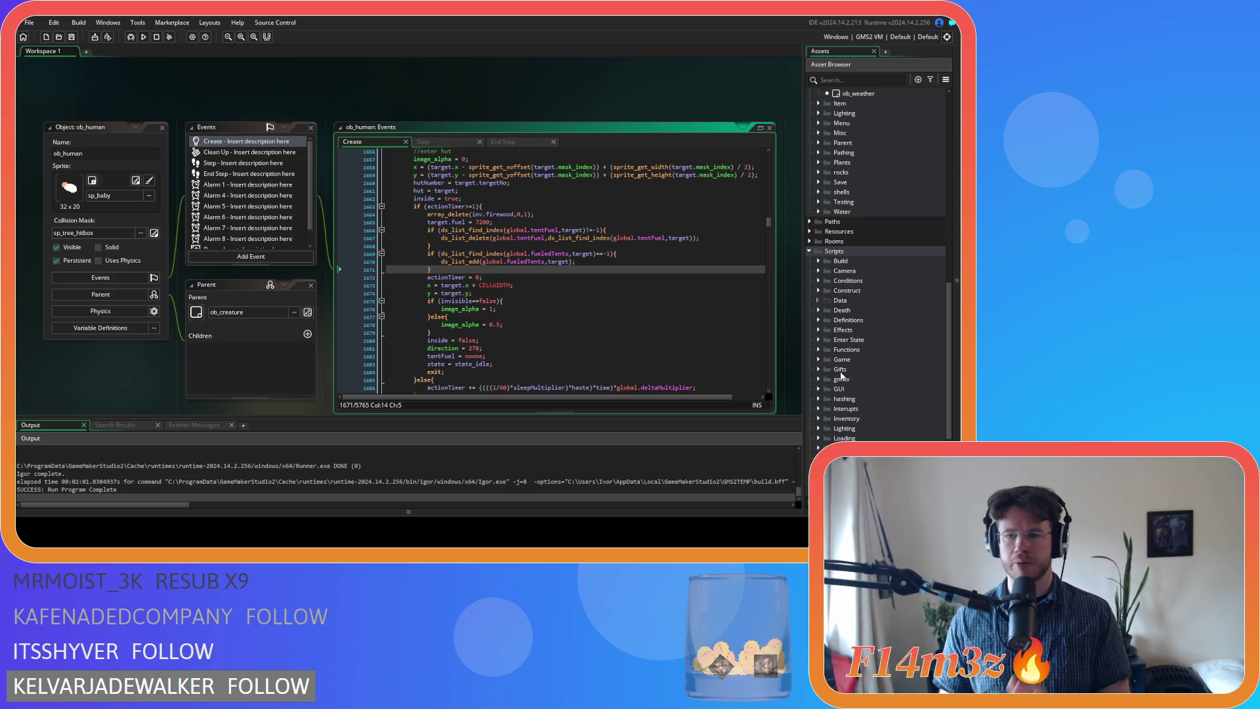
{"action": "scroll", "coordinate": [602, 306], "scroll_direction": "up", "scroll_amount": 2}
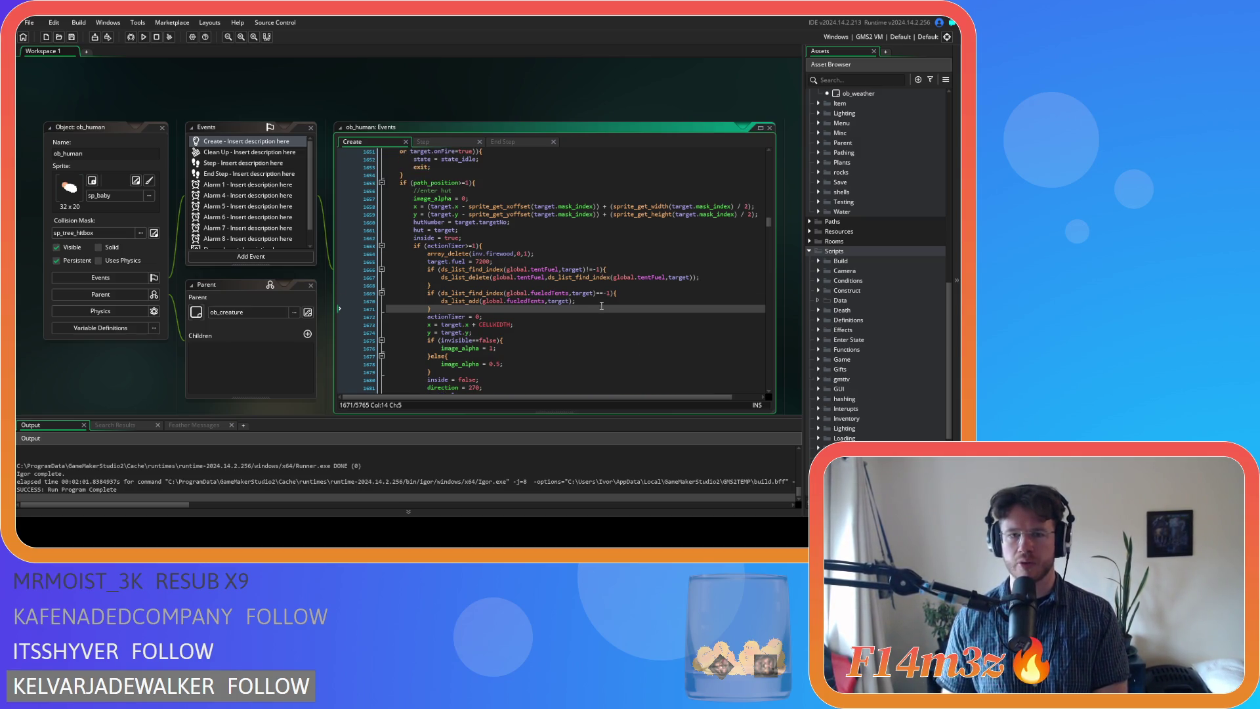
{"action": "left_click", "coordinate": [512, 286]}
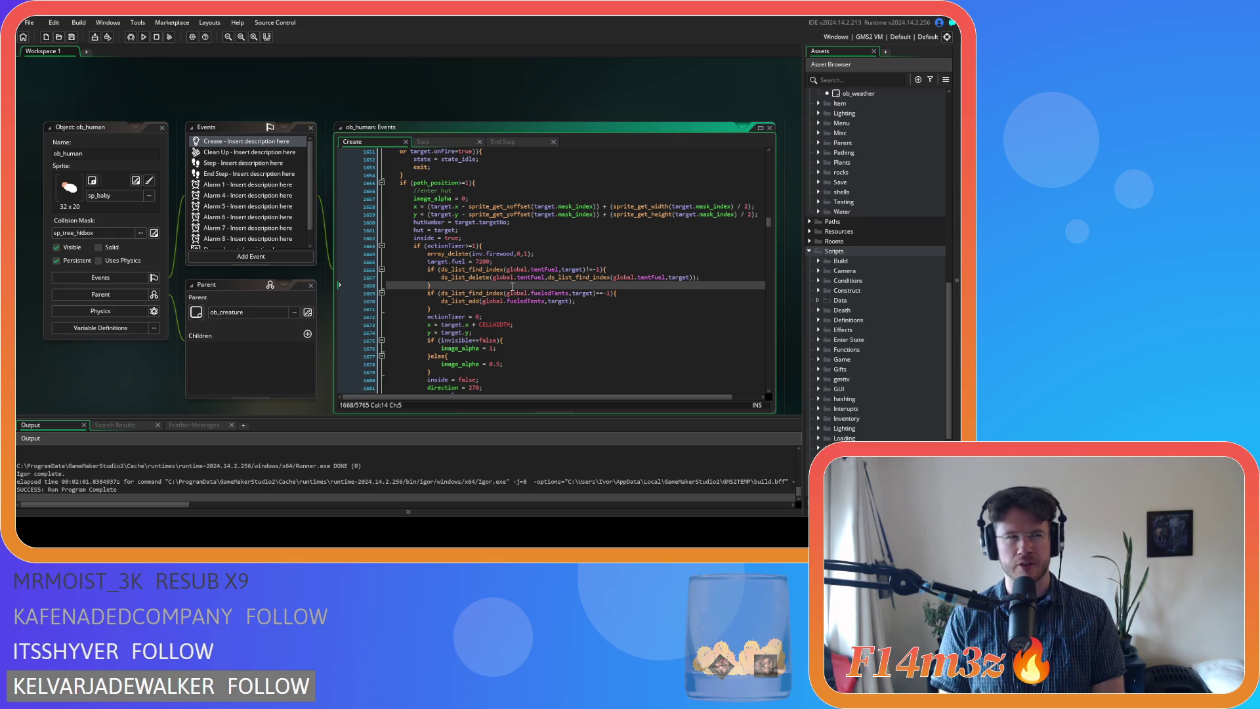
{"action": "key", "text": "Return"}
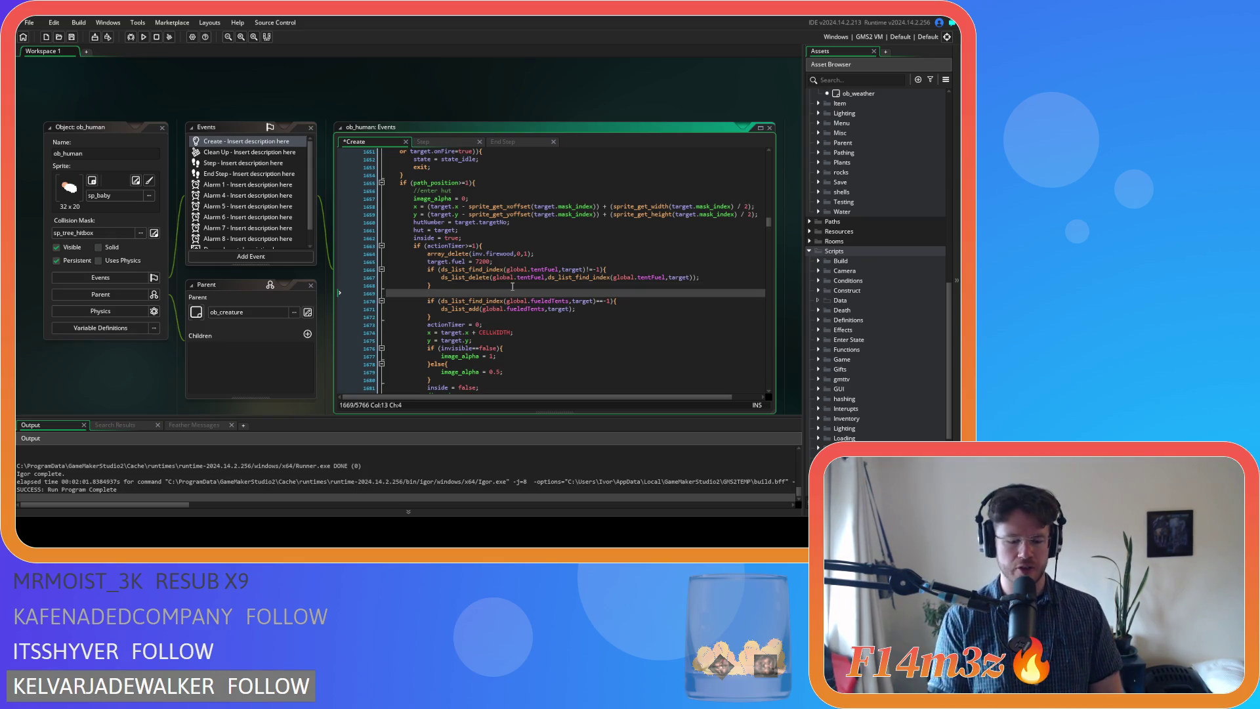
{"action": "key", "text": "ctrl+z"}
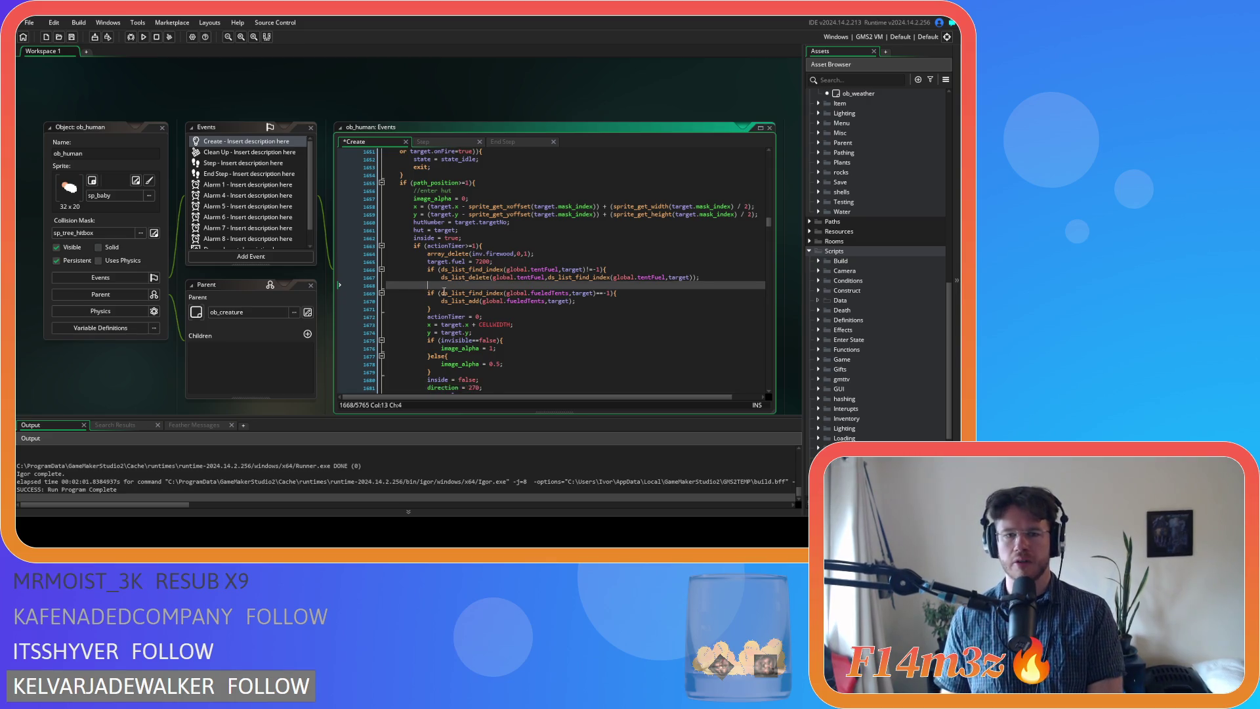
Prefix the fueledTents add condition with 'target.object_index==ob_hut &&' and select the tentFuel removal block
{"action": "left_click", "coordinate": [444, 293]}
{"action": "key", "text": "Return"}
{"action": "type", "text": "&&"}
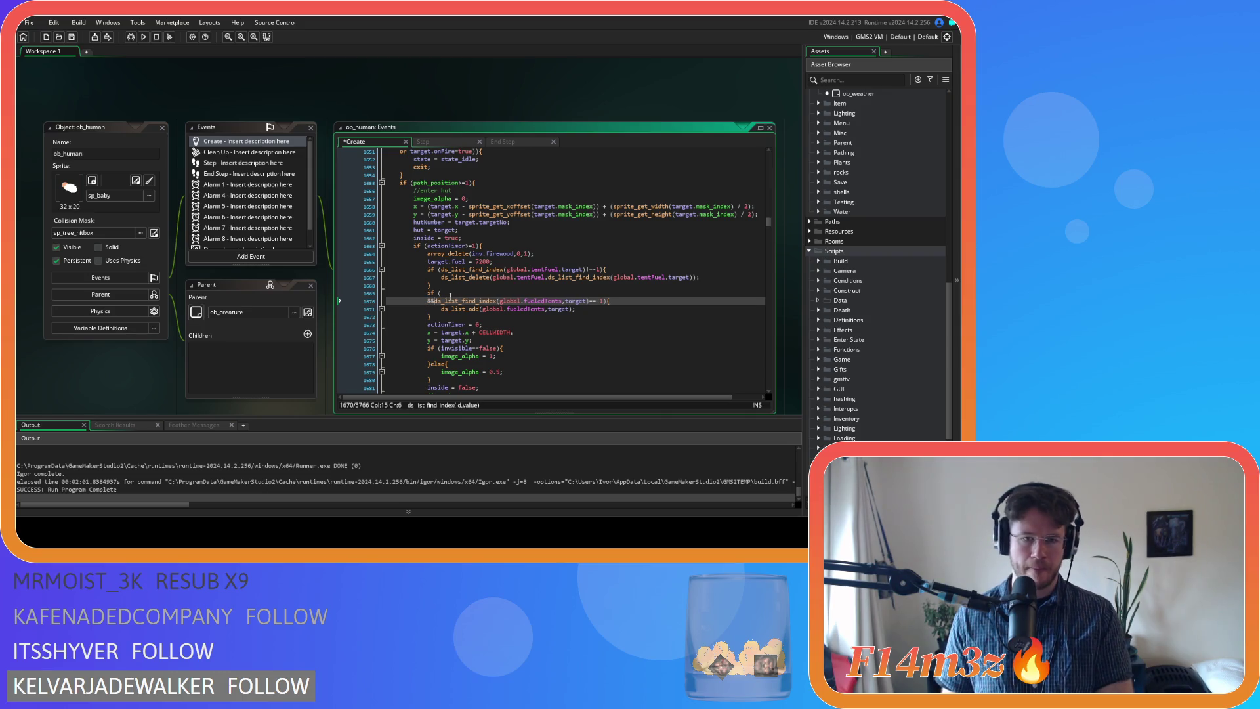
{"action": "left_click", "coordinate": [456, 294]}
{"action": "type", "text": "targ"}
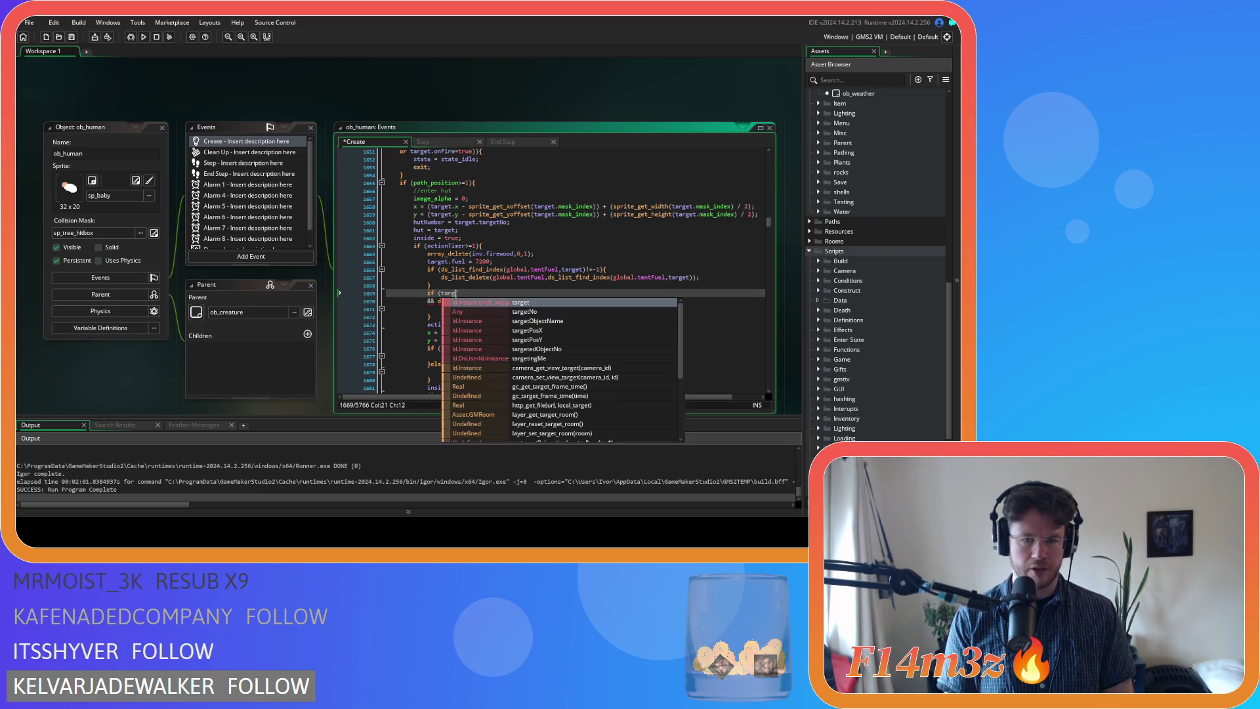
{"action": "type", "text": "et.obje"}
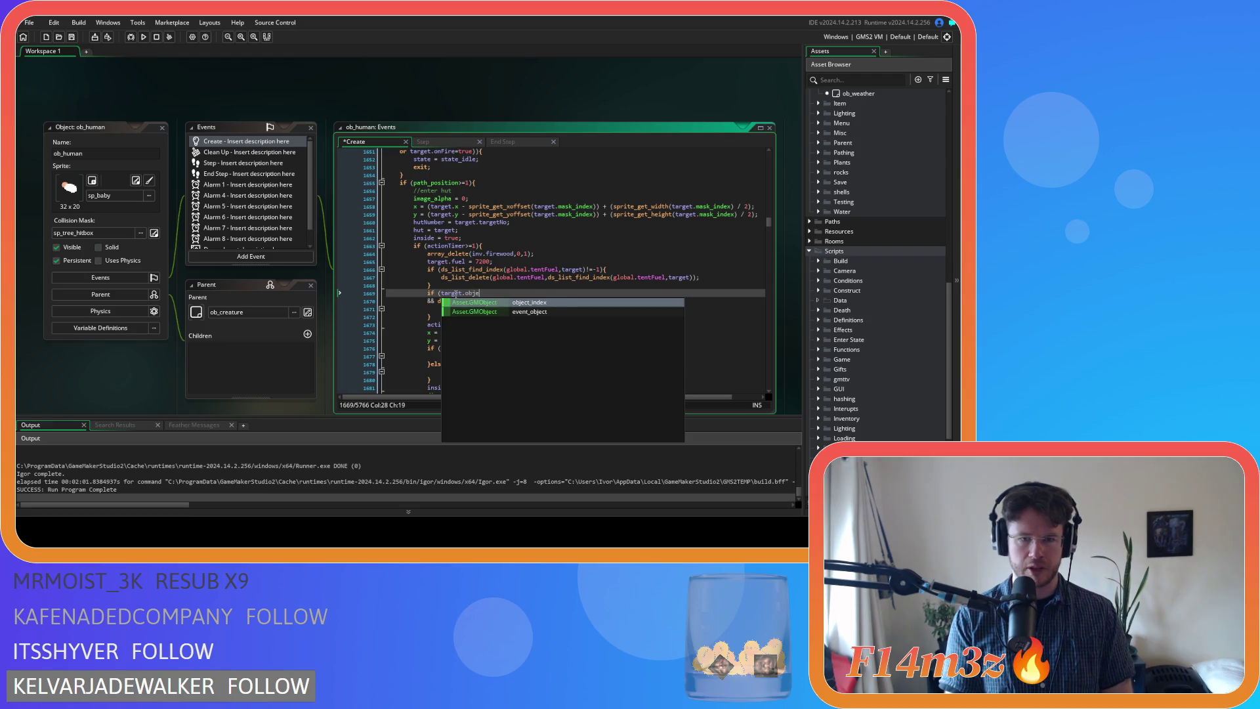
{"action": "key", "text": "Return"}
{"action": "type", "text": "==ob_h"}
{"action": "key", "text": "Return"}
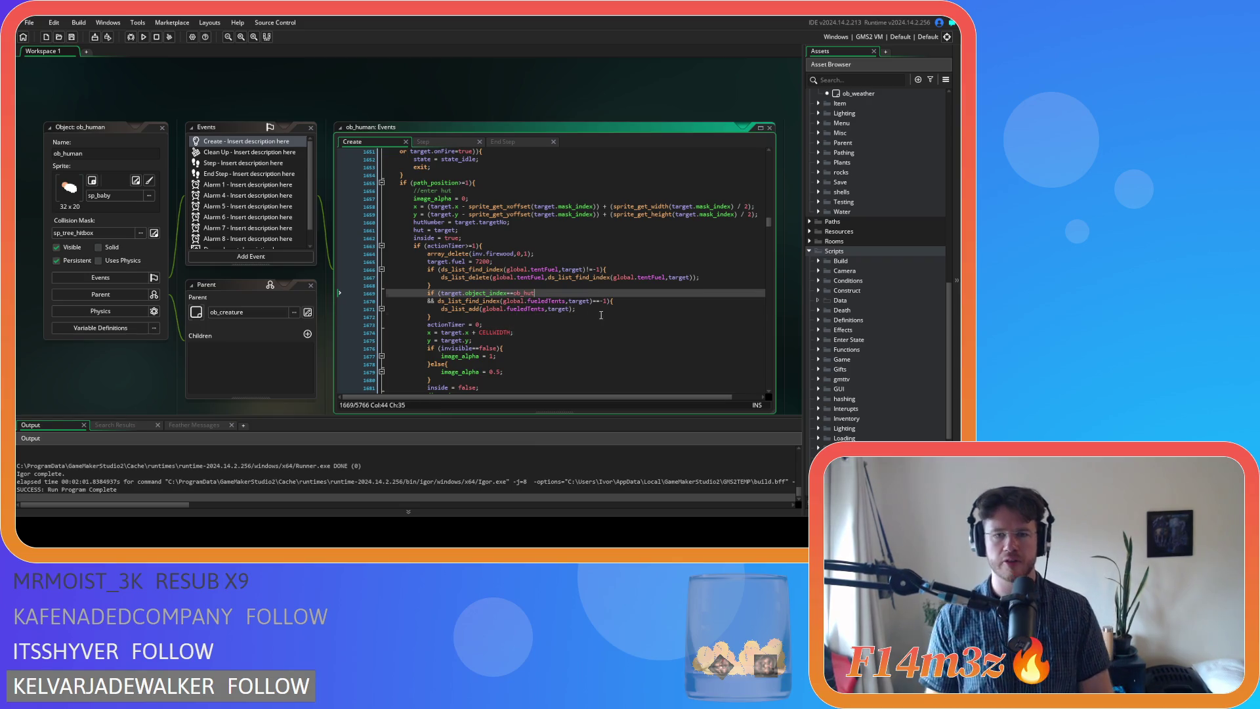
{"action": "left_click", "coordinate": [601, 315]}
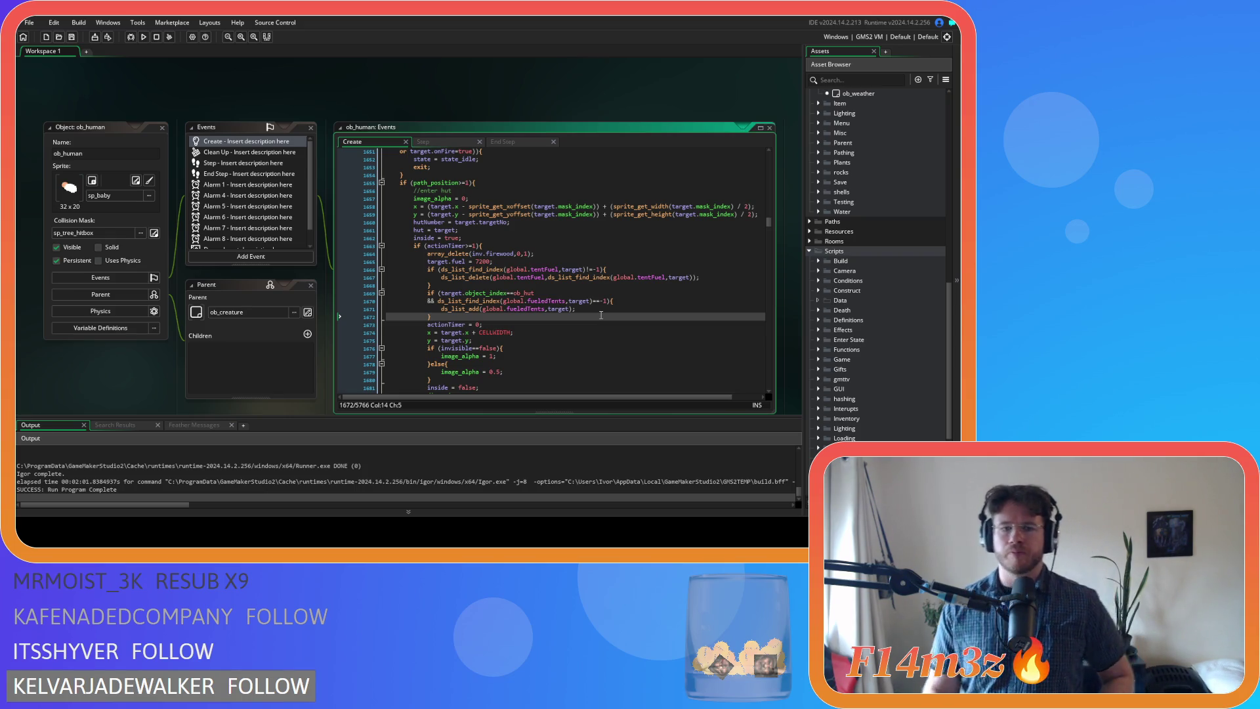
{"action": "left_click_drag", "start_coordinate": [393, 288], "coordinate": [452, 273]}
Browse the Game scripts folder, then expand the Construct scripts folder
{"action": "left_click", "coordinate": [460, 317]}
{"action": "scroll", "coordinate": [888, 392], "scroll_direction": "down", "scroll_amount": 5}
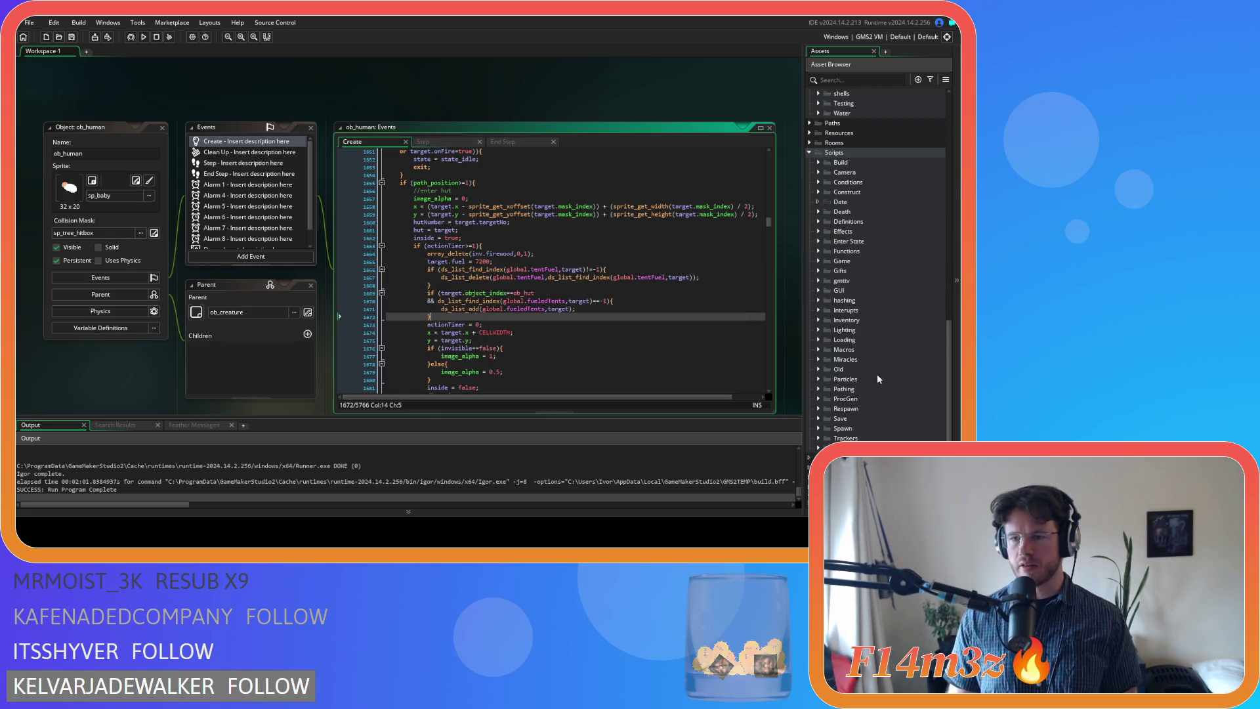
{"action": "left_click", "coordinate": [820, 260]}
{"action": "scroll", "coordinate": [899, 342], "scroll_direction": "down", "scroll_amount": 3}
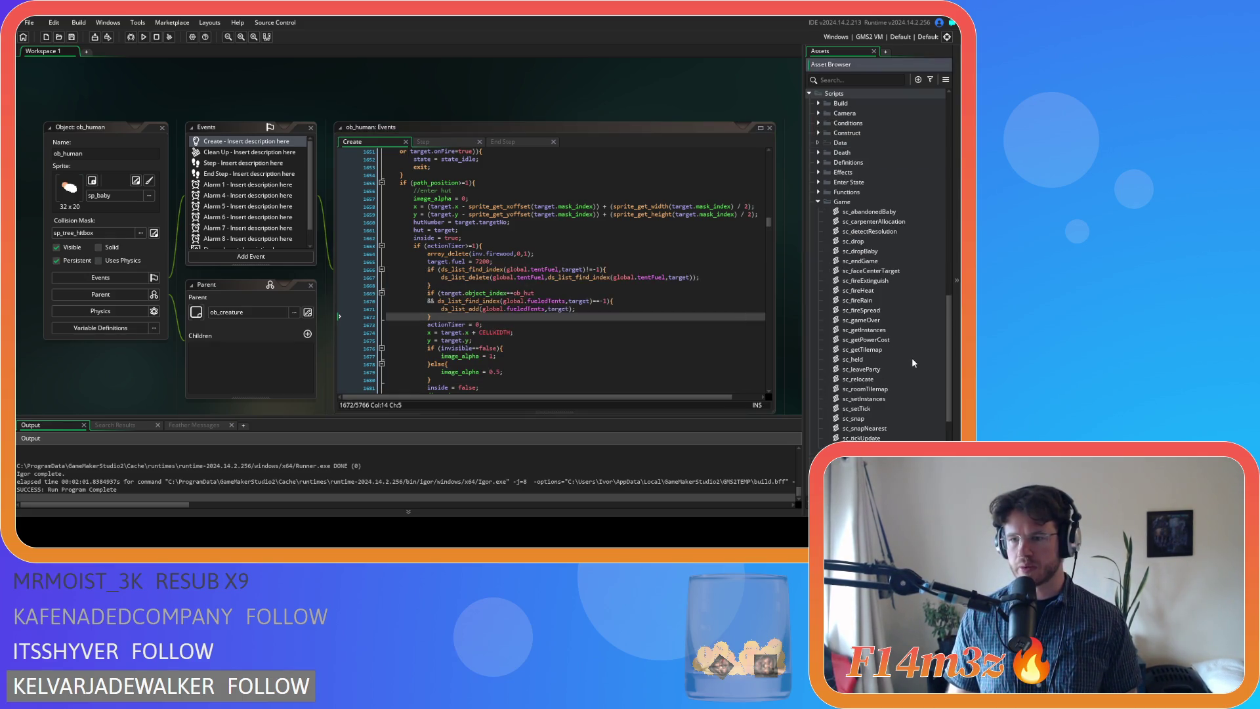
{"action": "left_click", "coordinate": [820, 202]}
{"action": "left_click", "coordinate": [820, 154]}
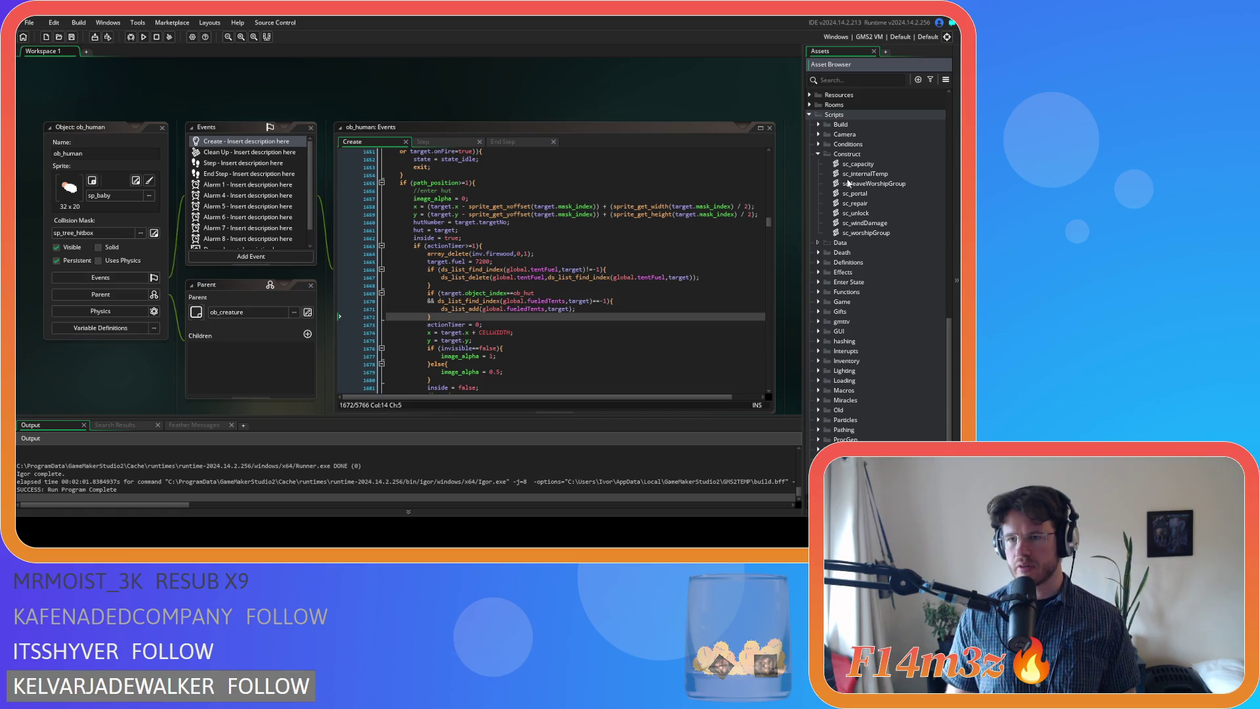
Review sc_internalTemp, then close it and collapse the Construct scripts folder
{"action": "double_click", "coordinate": [851, 174]}
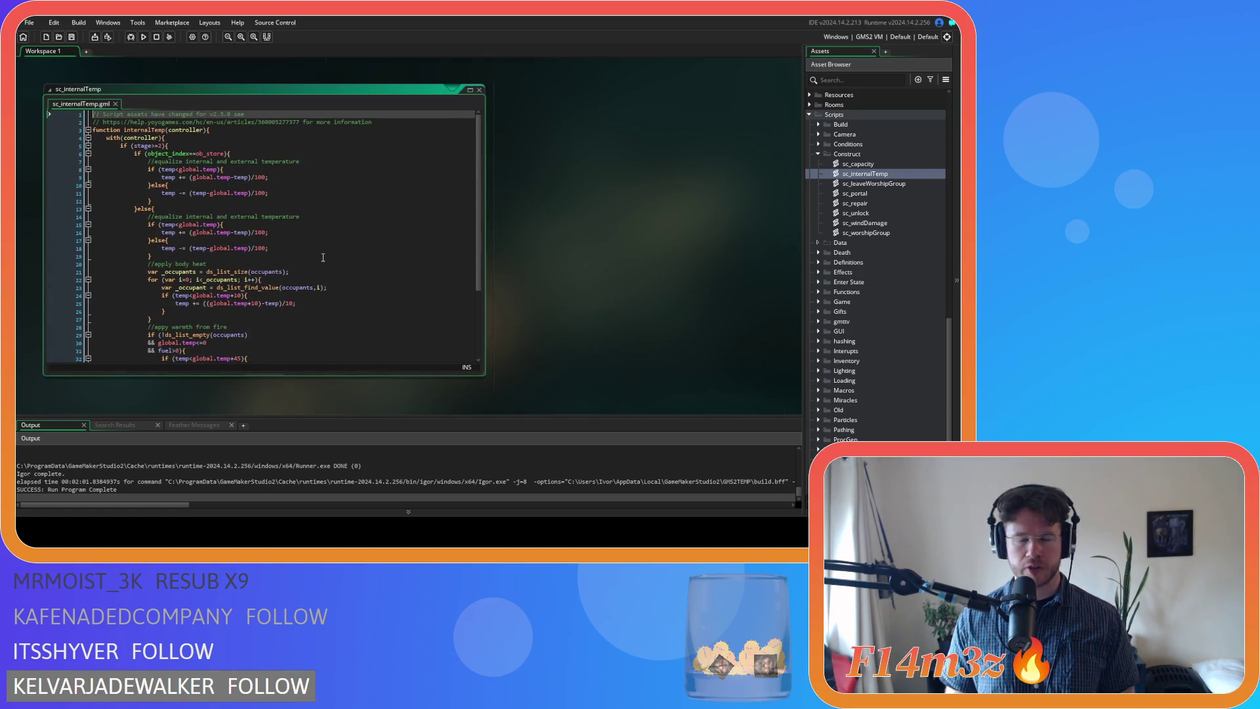
{"action": "scroll", "coordinate": [323, 257], "scroll_direction": "down", "scroll_amount": 4}
{"action": "scroll", "coordinate": [307, 285], "scroll_direction": "up", "scroll_amount": 3}
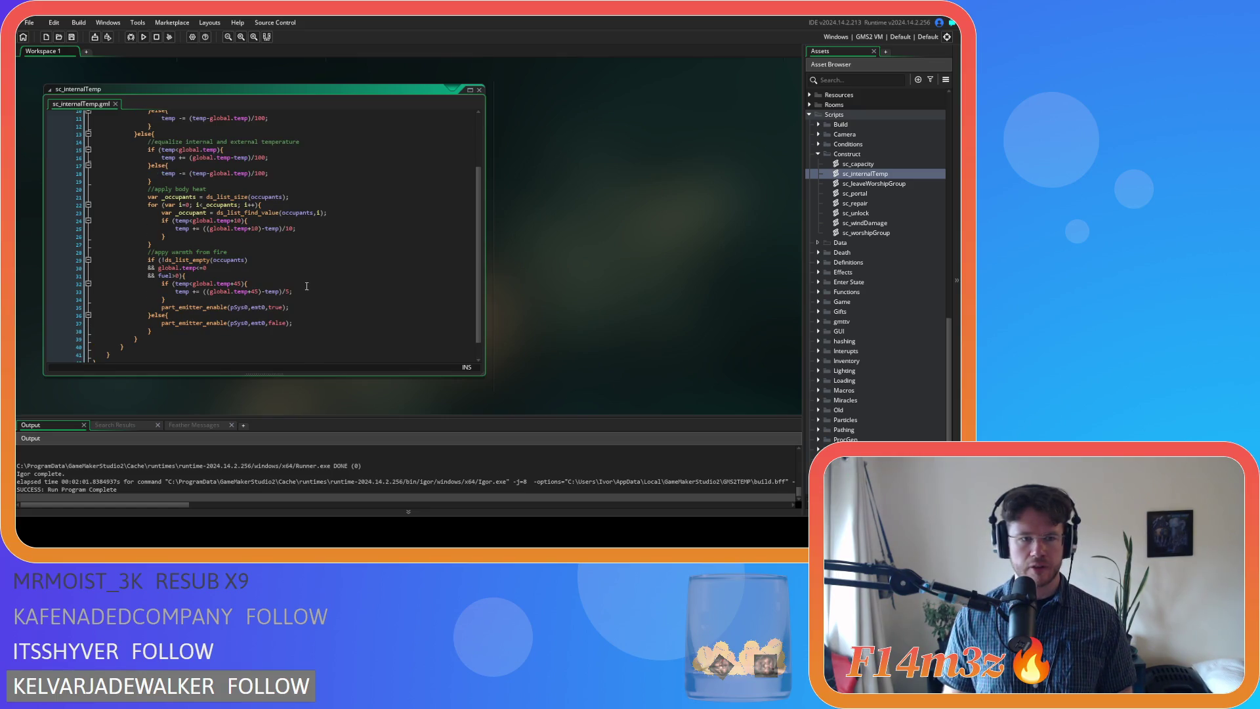
{"action": "scroll", "coordinate": [306, 286], "scroll_direction": "up", "scroll_amount": 2}
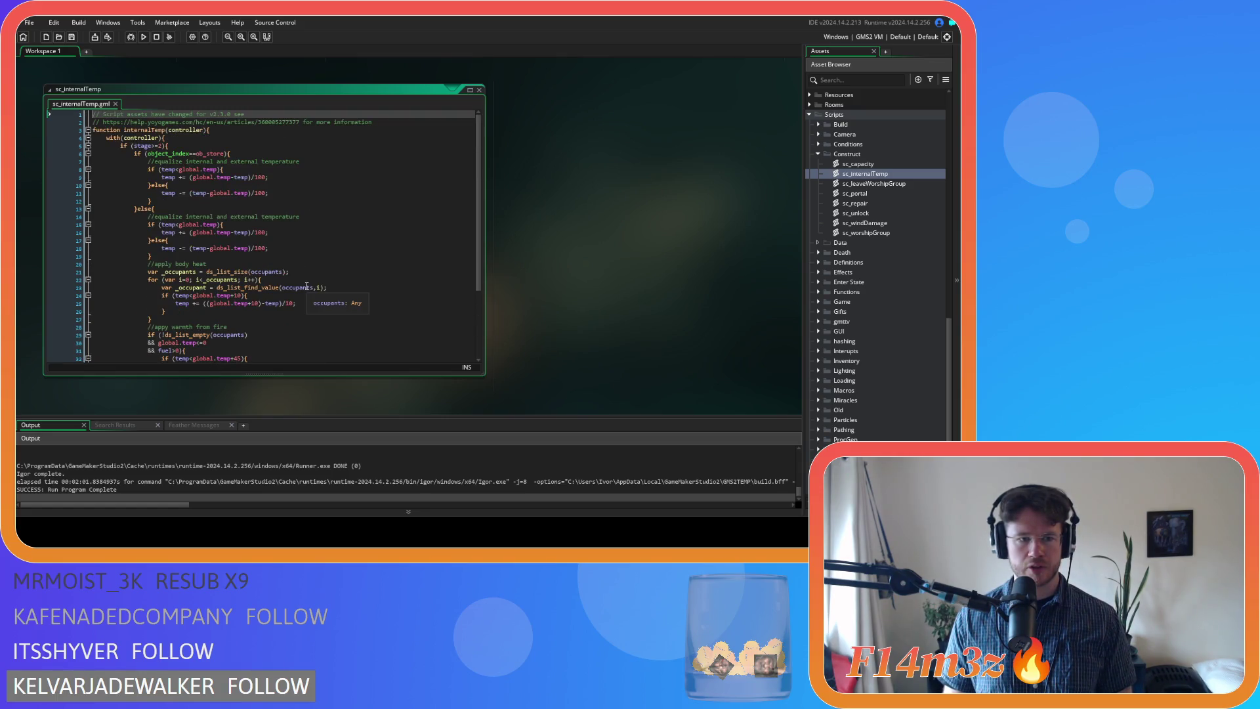
{"action": "left_click", "coordinate": [479, 90]}
{"action": "left_click", "coordinate": [818, 154]}
{"action": "scroll", "coordinate": [847, 210], "scroll_direction": "up", "scroll_amount": 10}
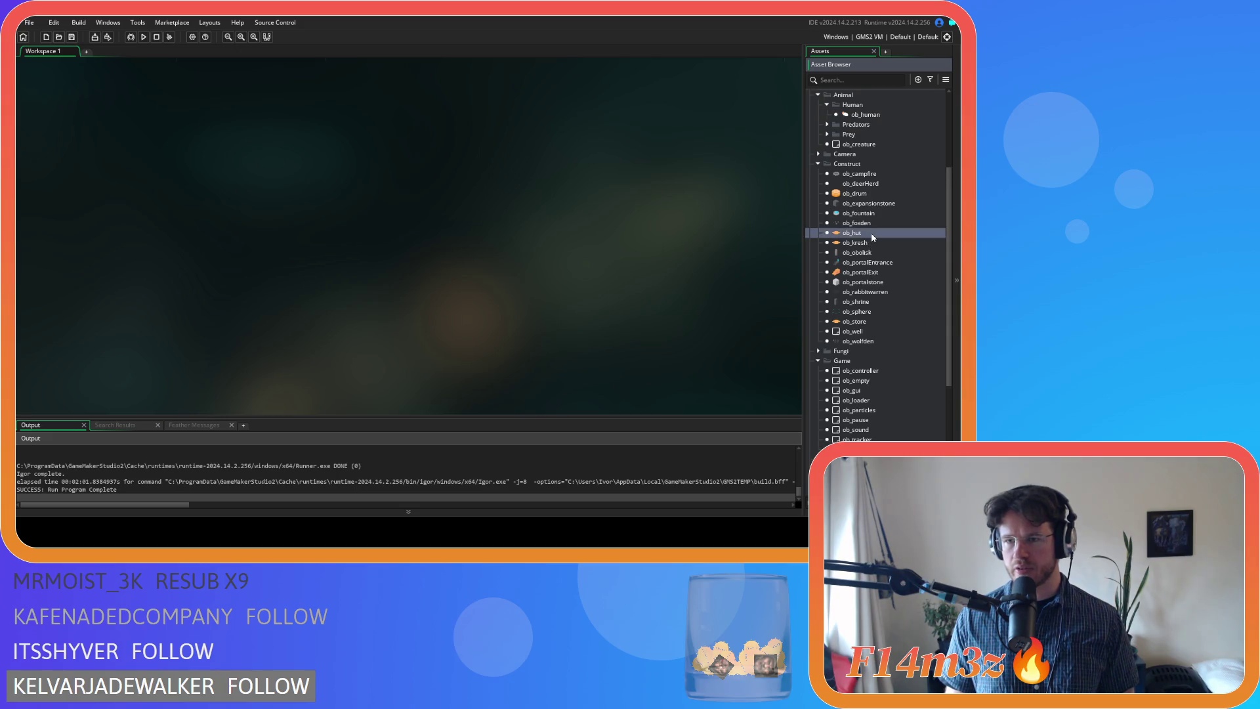
Paste the tentFuel removal block into ob_hut's Step event fuel block and outdent it
{"action": "double_click", "coordinate": [872, 233]}
{"action": "double_click", "coordinate": [227, 163]}
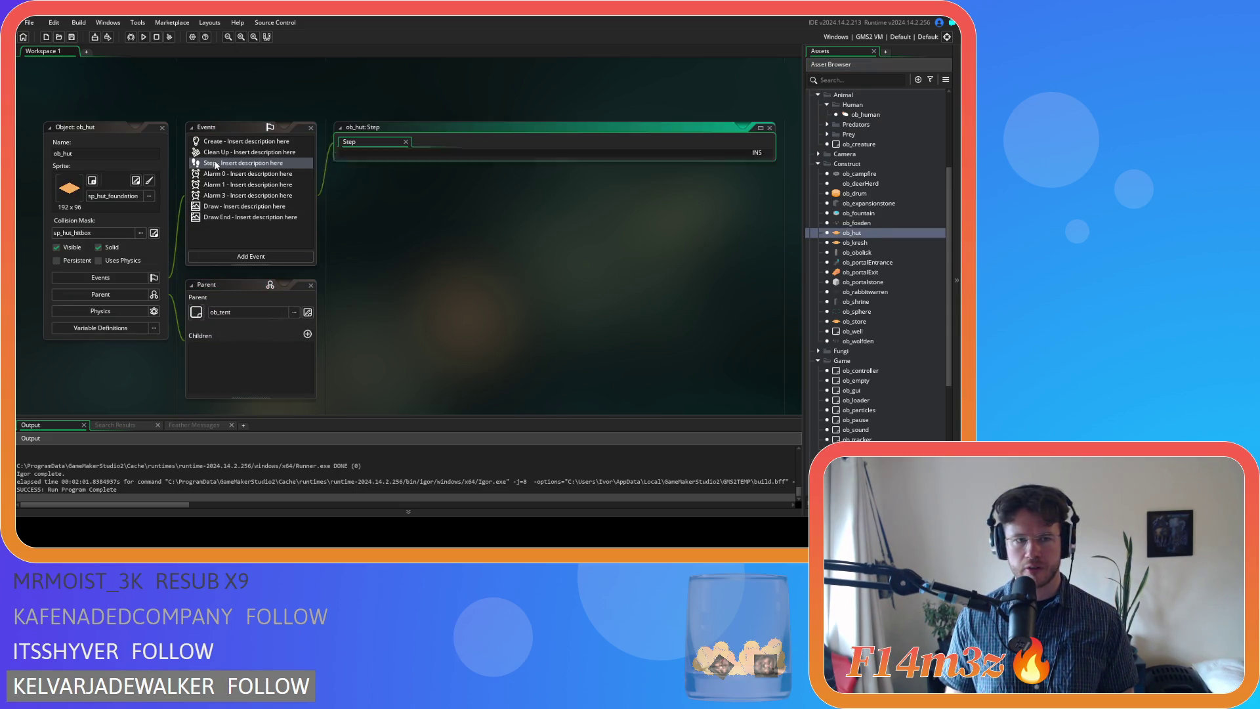
{"action": "left_click", "coordinate": [512, 289]}
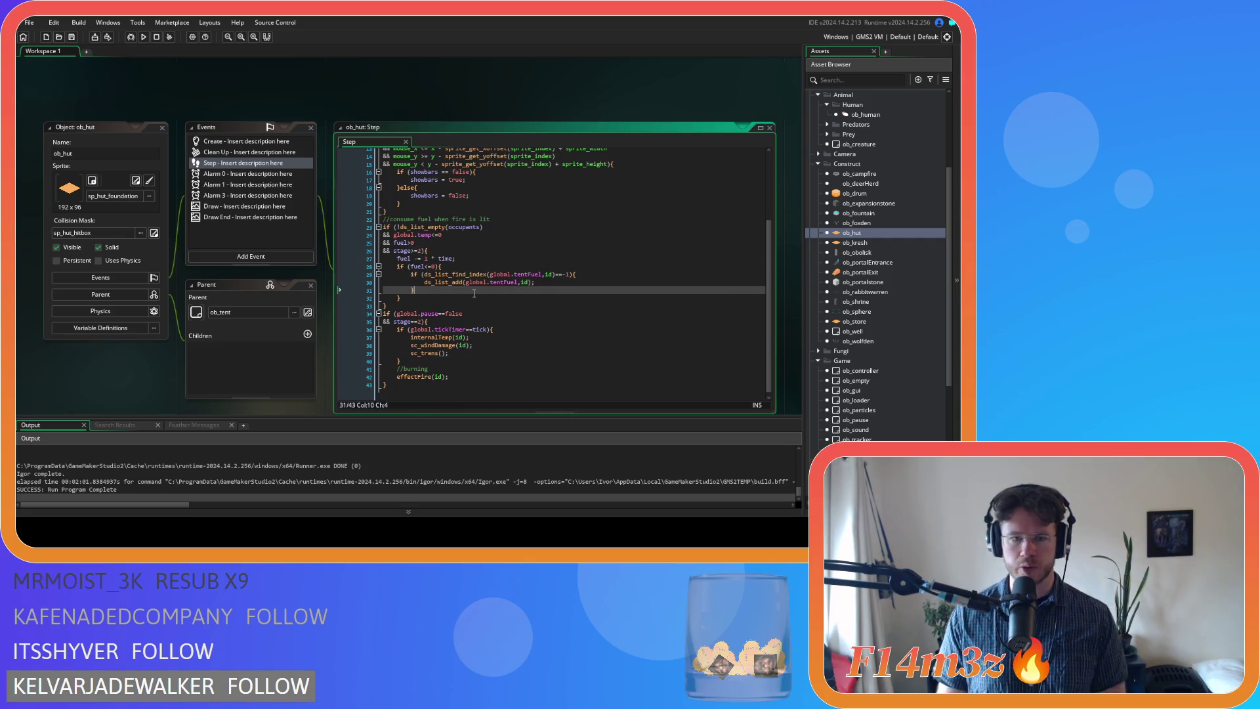
{"action": "left_click_drag", "start_coordinate": [407, 267], "coordinate": [443, 267]}
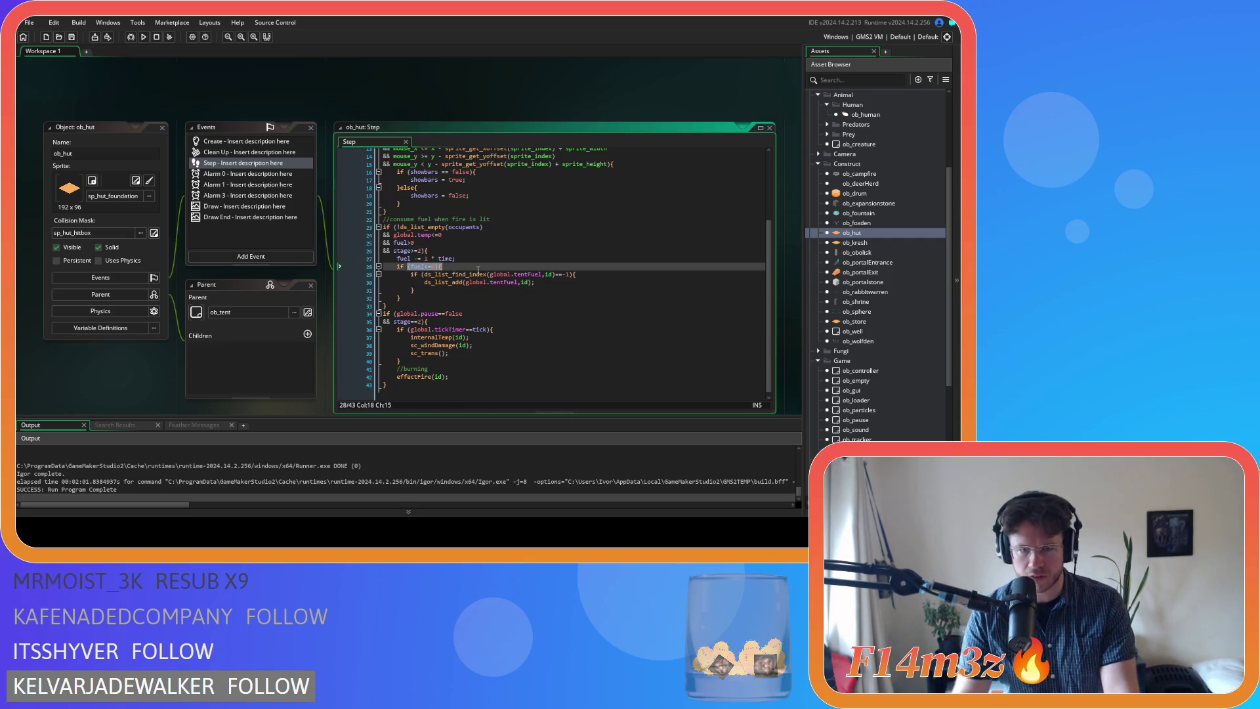
{"action": "left_click", "coordinate": [447, 293]}
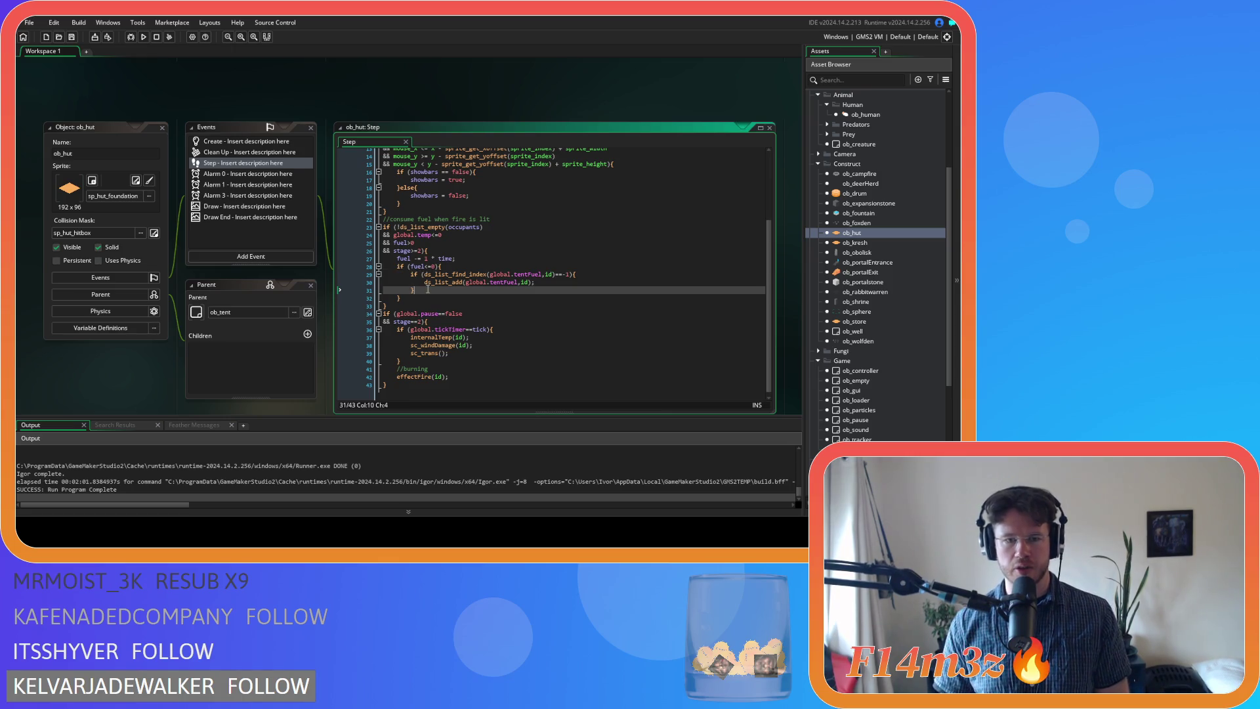
{"action": "key", "text": "ctrl+v"}
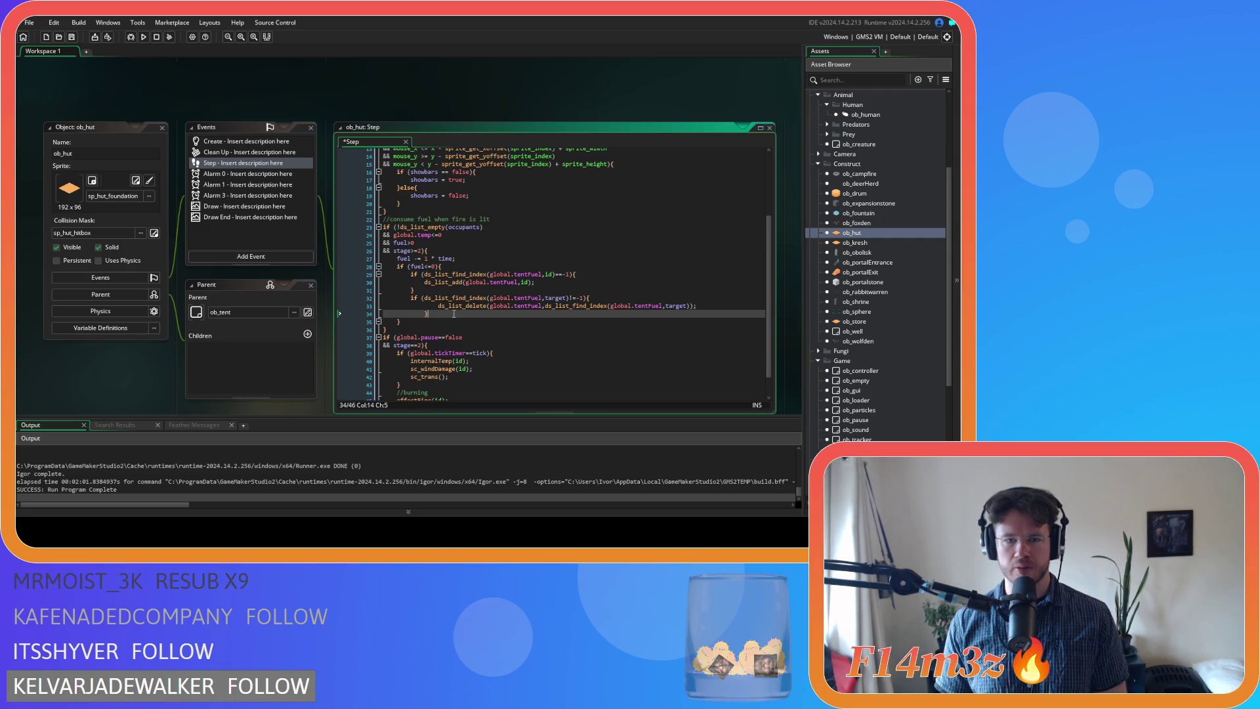
{"action": "left_click_drag", "start_coordinate": [443, 313], "coordinate": [359, 305]}
{"action": "key", "text": "shift+Tab"}
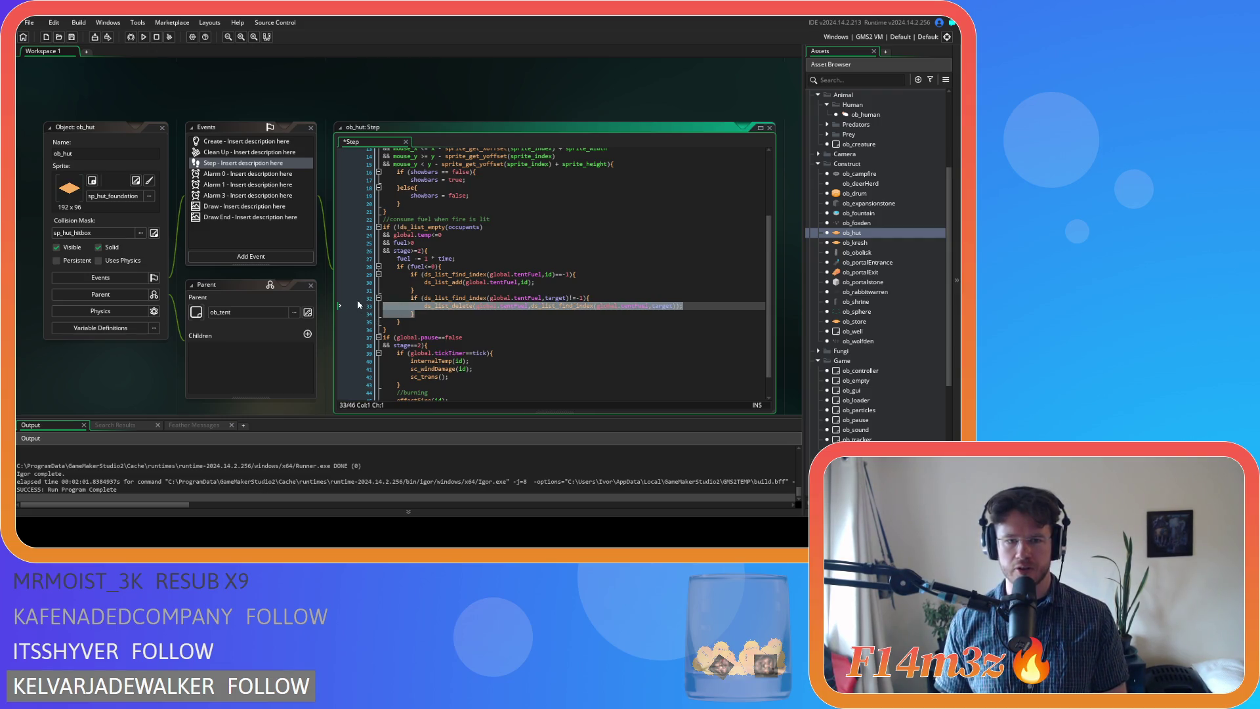
{"action": "left_click", "coordinate": [466, 318]}
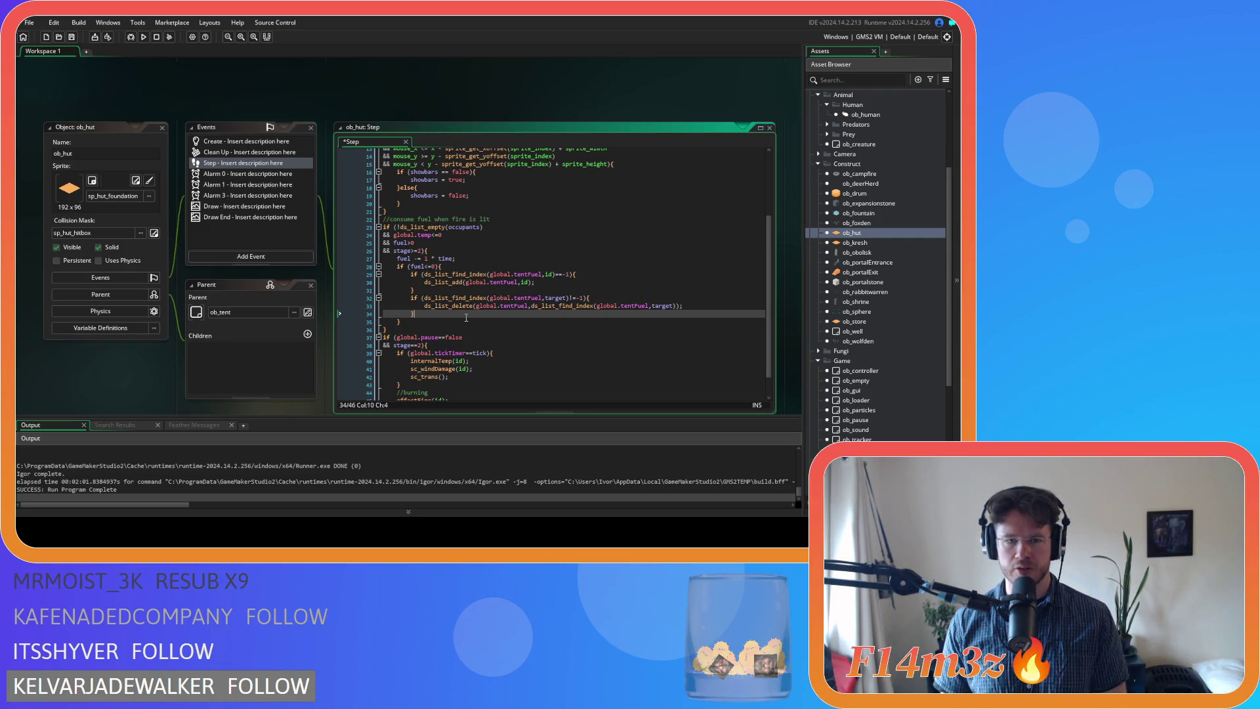
Change the pasted block to remove id from global.fueledTents instead of tentFuel, and save
{"action": "left_click", "coordinate": [536, 299]}
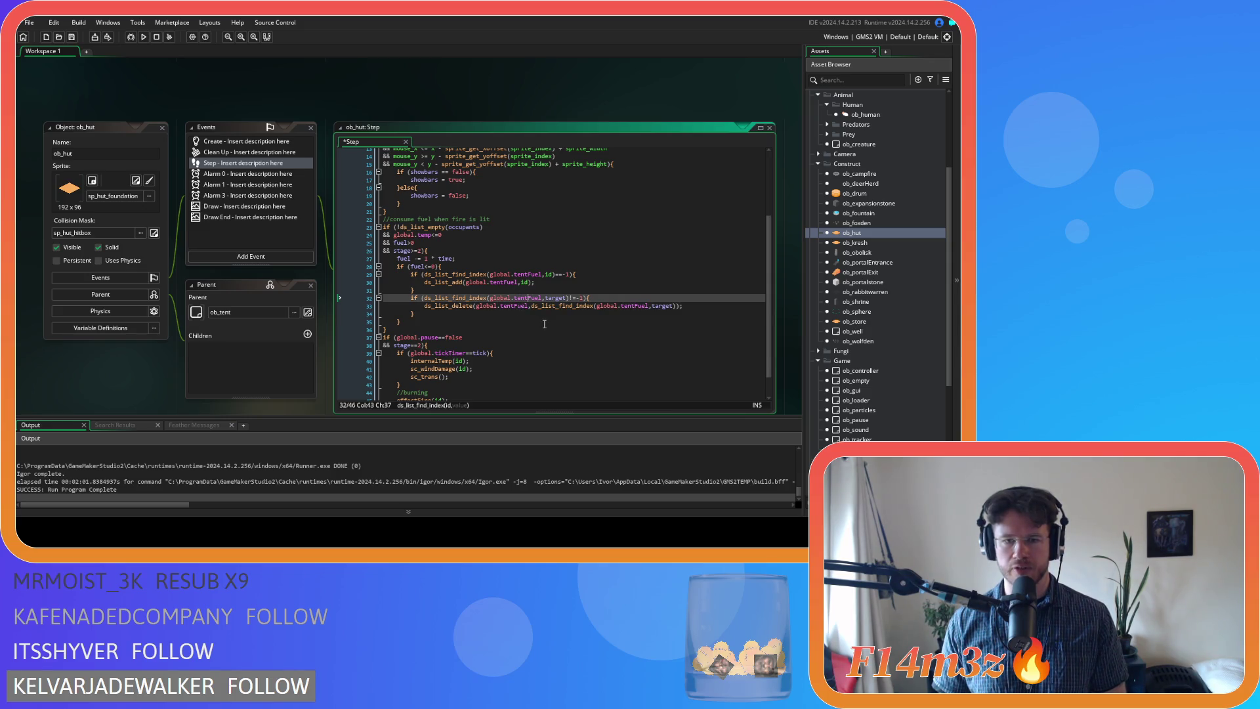
{"action": "double_click", "coordinate": [526, 298]}
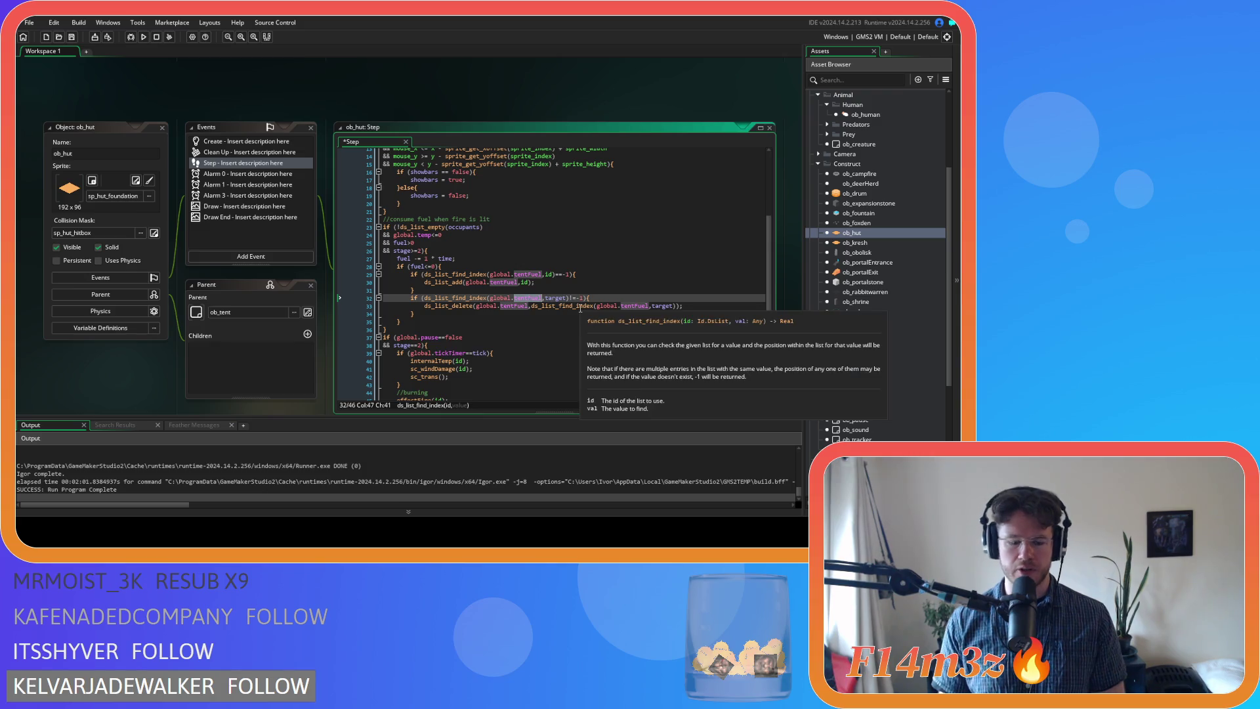
{"action": "type", "text": "fueledTe"}
{"action": "left_click", "coordinate": [580, 309]}
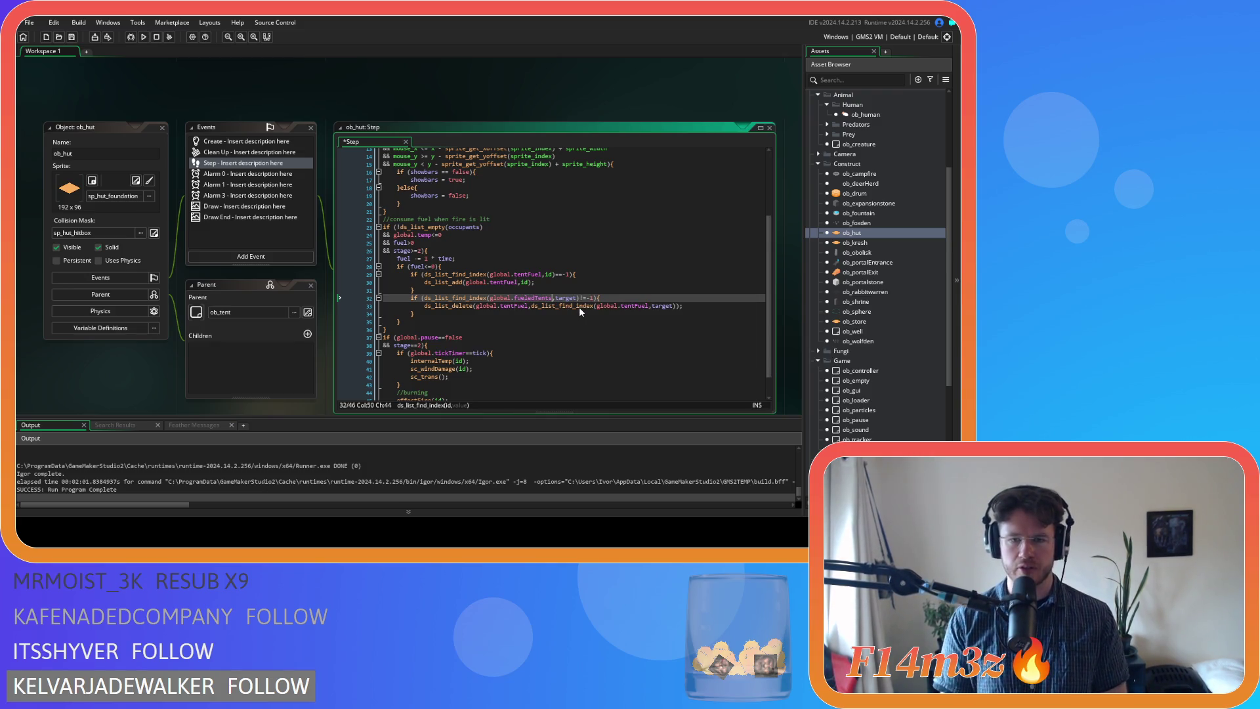
{"action": "double_click", "coordinate": [567, 298]}
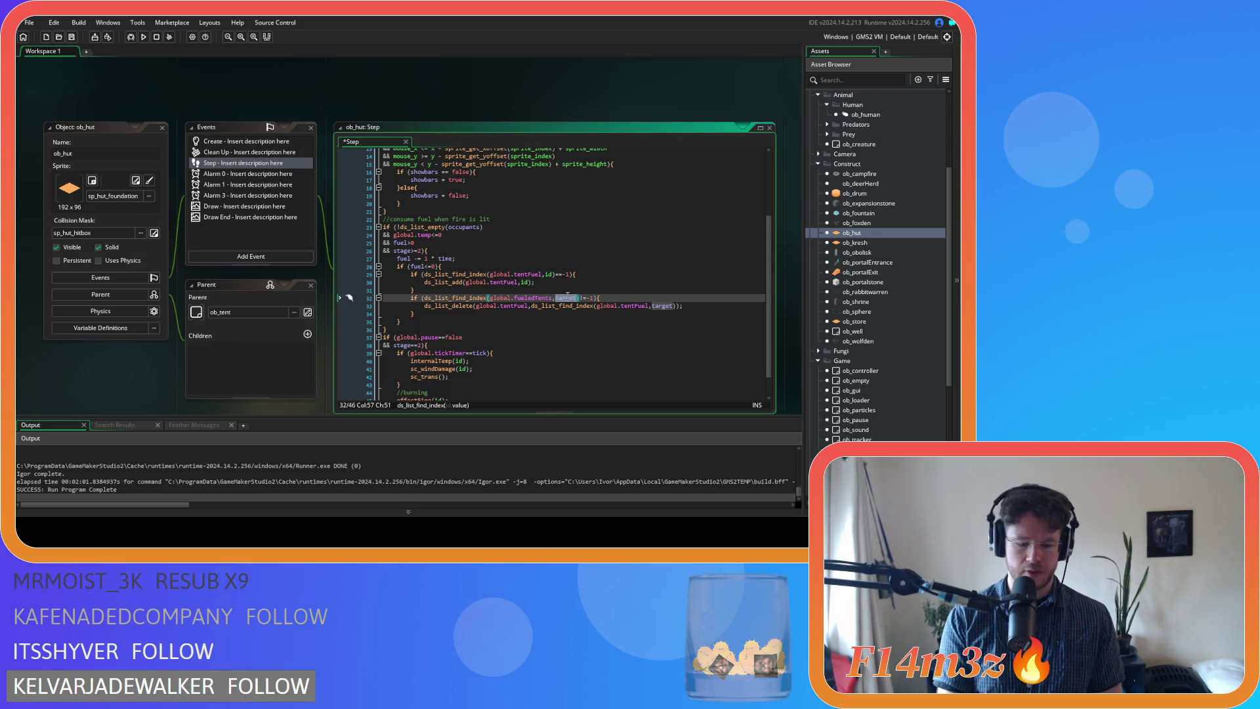
{"action": "type", "text": "id"}
{"action": "left_click", "coordinate": [528, 292]}
{"action": "double_click", "coordinate": [529, 298]}
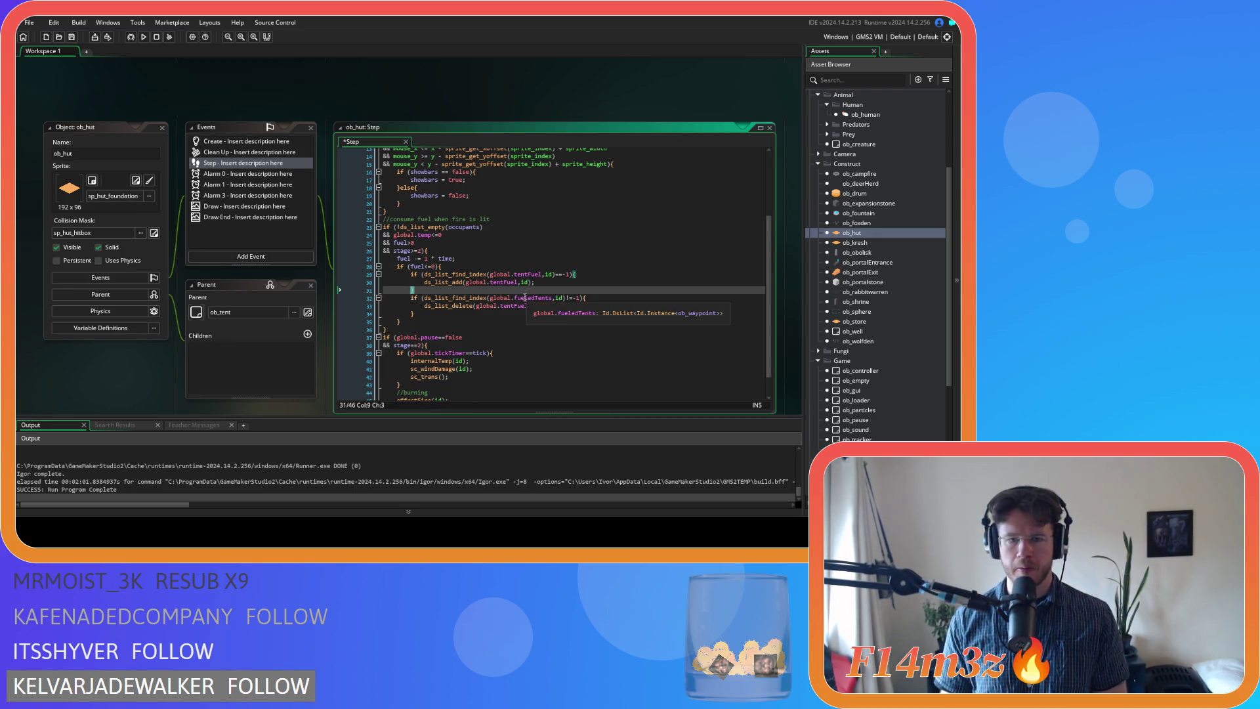
{"action": "key", "text": "ctrl+c"}
{"action": "double_click", "coordinate": [525, 306]}
{"action": "key", "text": "ctrl+v"}
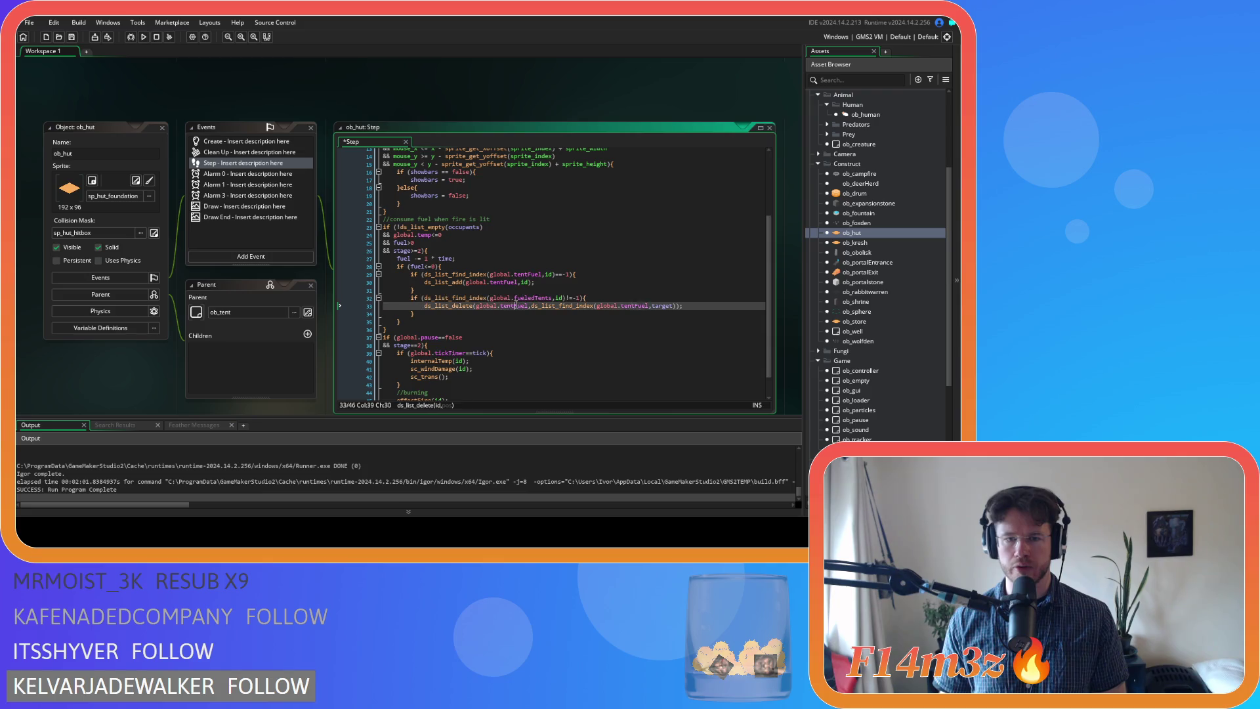
{"action": "double_click", "coordinate": [644, 306]}
{"action": "key", "text": "ctrl+v"}
{"action": "left_click", "coordinate": [727, 307]}
{"action": "key", "text": "ctrl+s"}
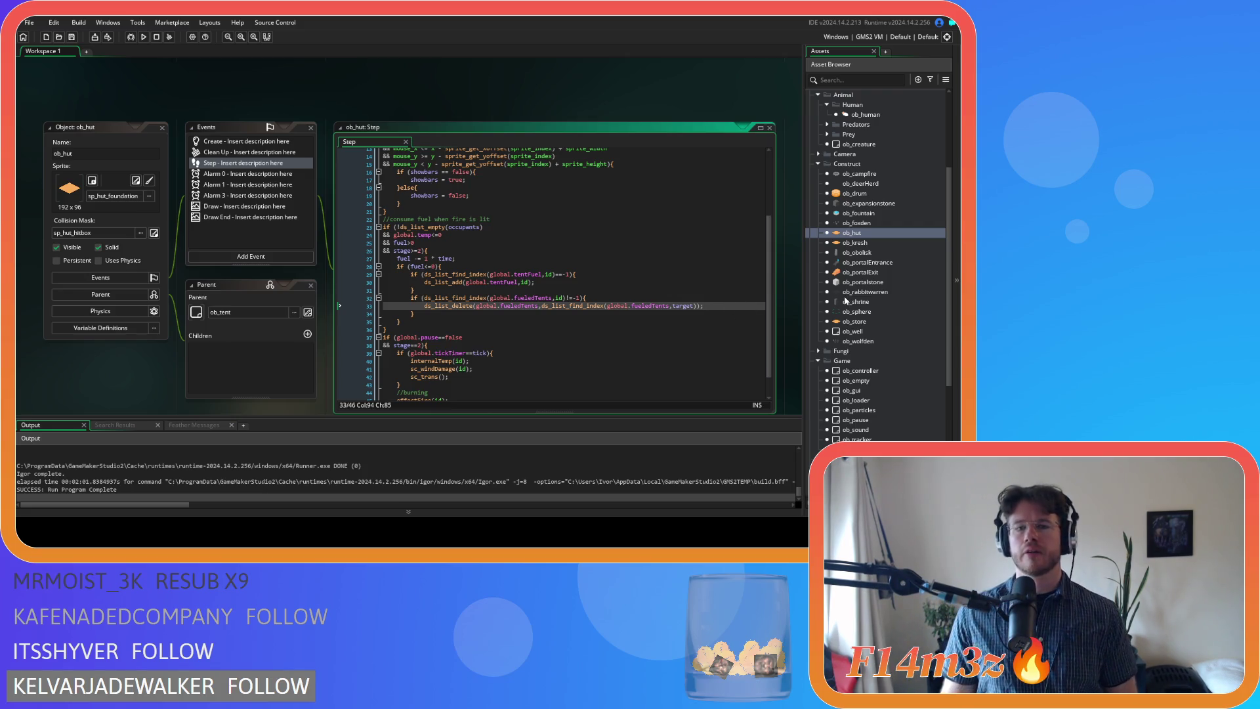
Scroll through the Asset Browser listing
{"action": "scroll", "coordinate": [883, 250], "scroll_direction": "down", "scroll_amount": 1}
{"action": "scroll", "coordinate": [853, 322], "scroll_direction": "up", "scroll_amount": 2}
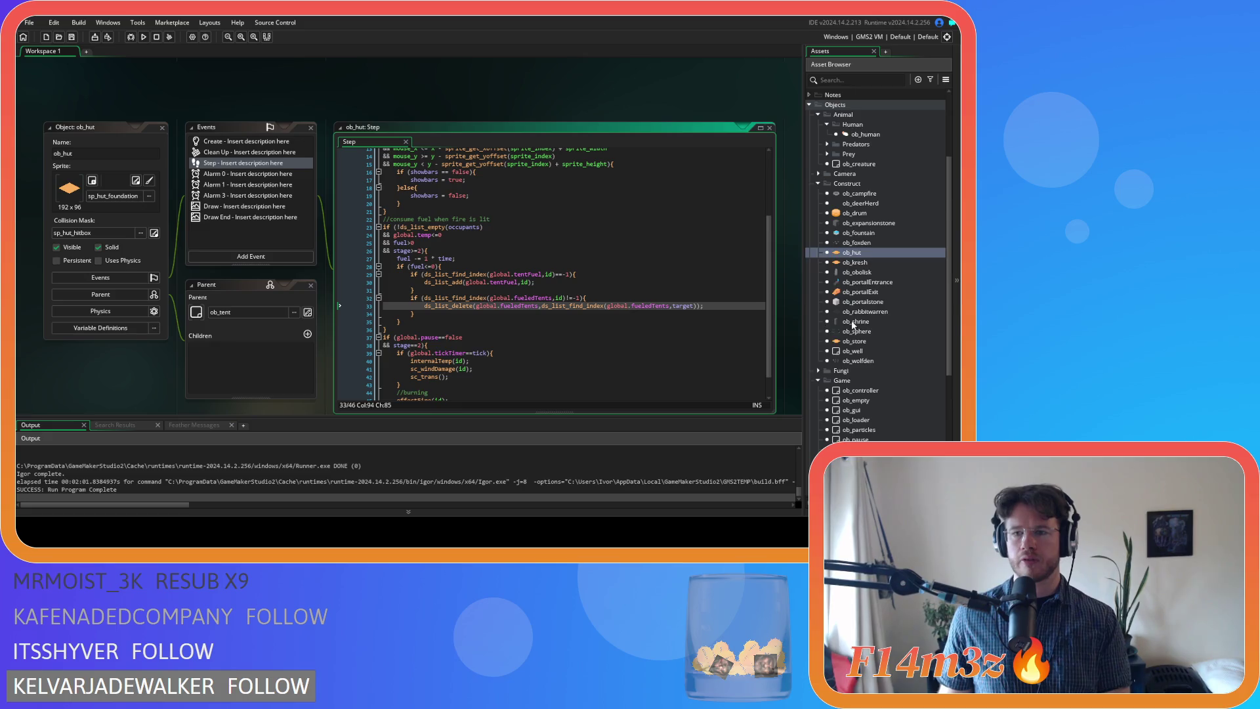
{"action": "scroll", "coordinate": [854, 323], "scroll_direction": "up", "scroll_amount": 3}
{"action": "scroll", "coordinate": [860, 329], "scroll_direction": "down", "scroll_amount": 10}
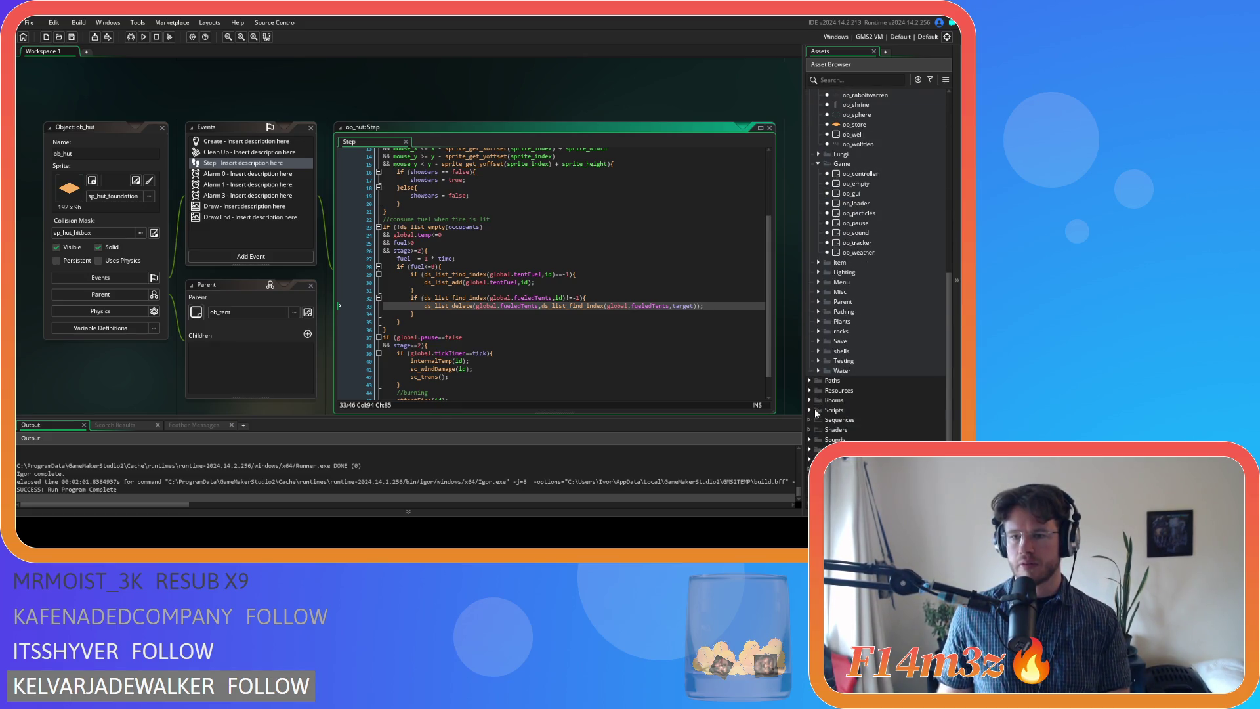
Open sc_stateConditions from the Scripts > Conditions folder
{"action": "left_click", "coordinate": [817, 410]}
{"action": "scroll", "coordinate": [819, 295], "scroll_direction": "down", "scroll_amount": 7}
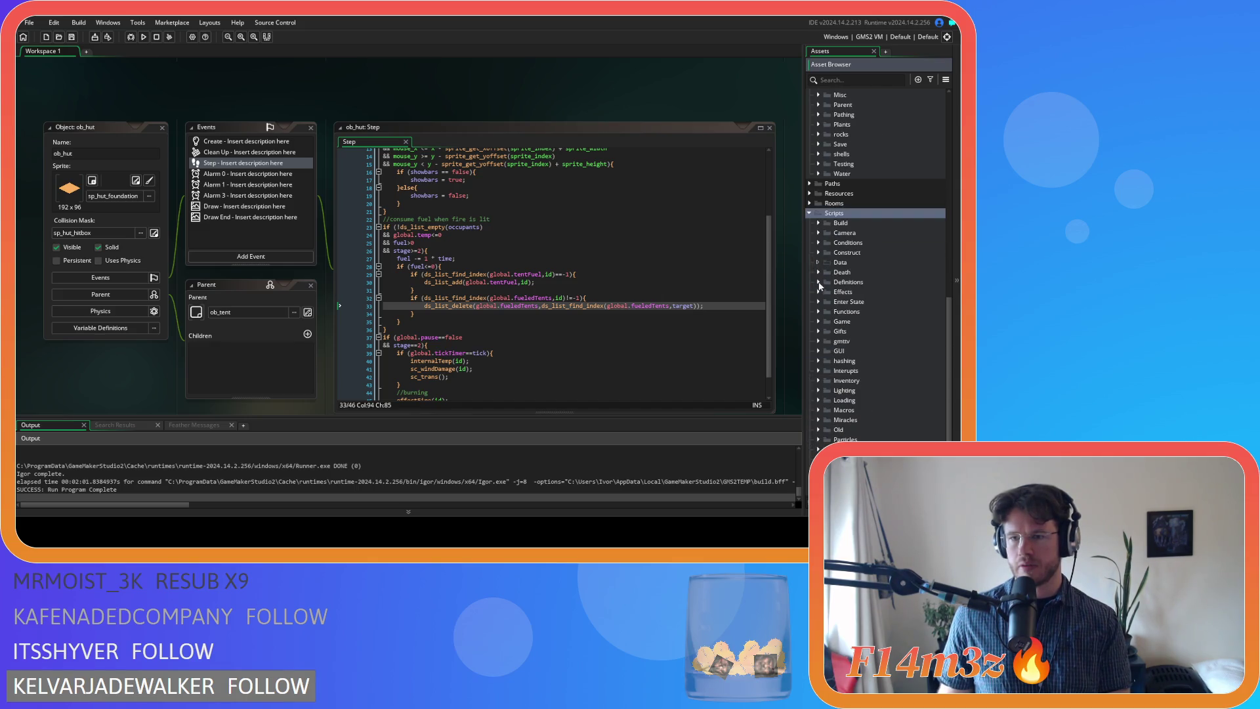
{"action": "left_click", "coordinate": [818, 244]}
{"action": "double_click", "coordinate": [868, 301]}
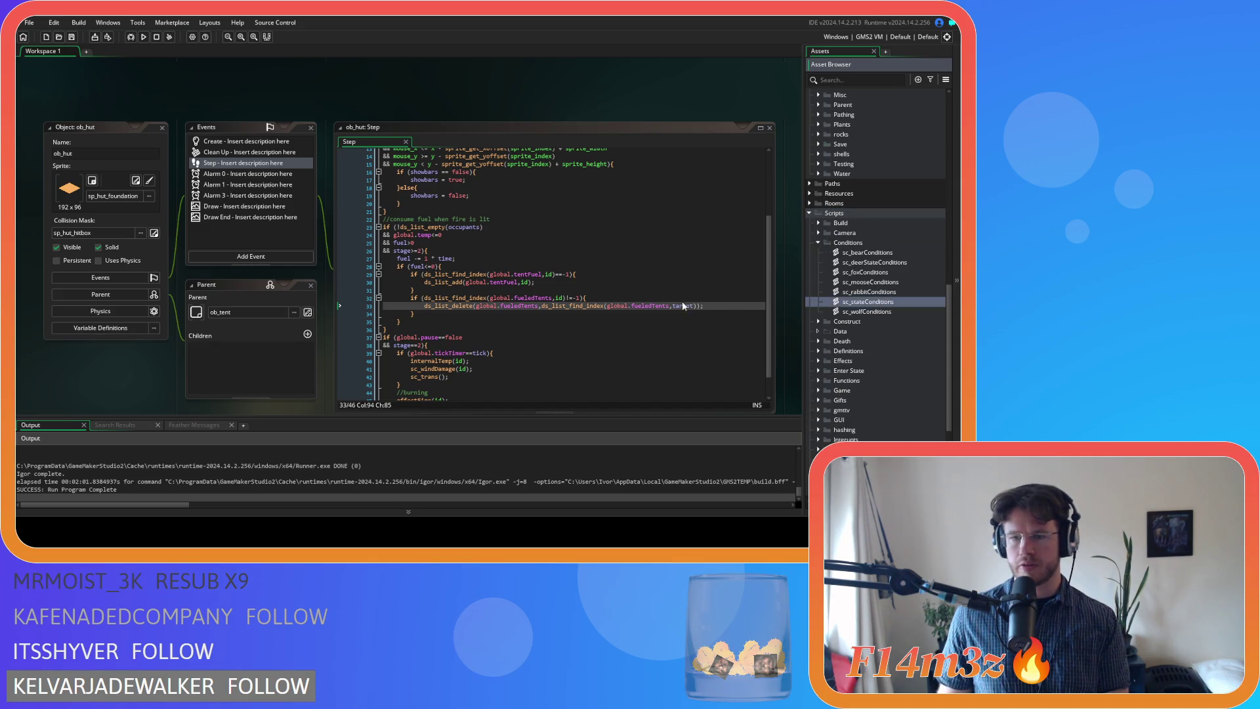
Search for 'state_warm' to jump to the warmup-inside condition block
{"action": "key", "text": "ctrl+f"}
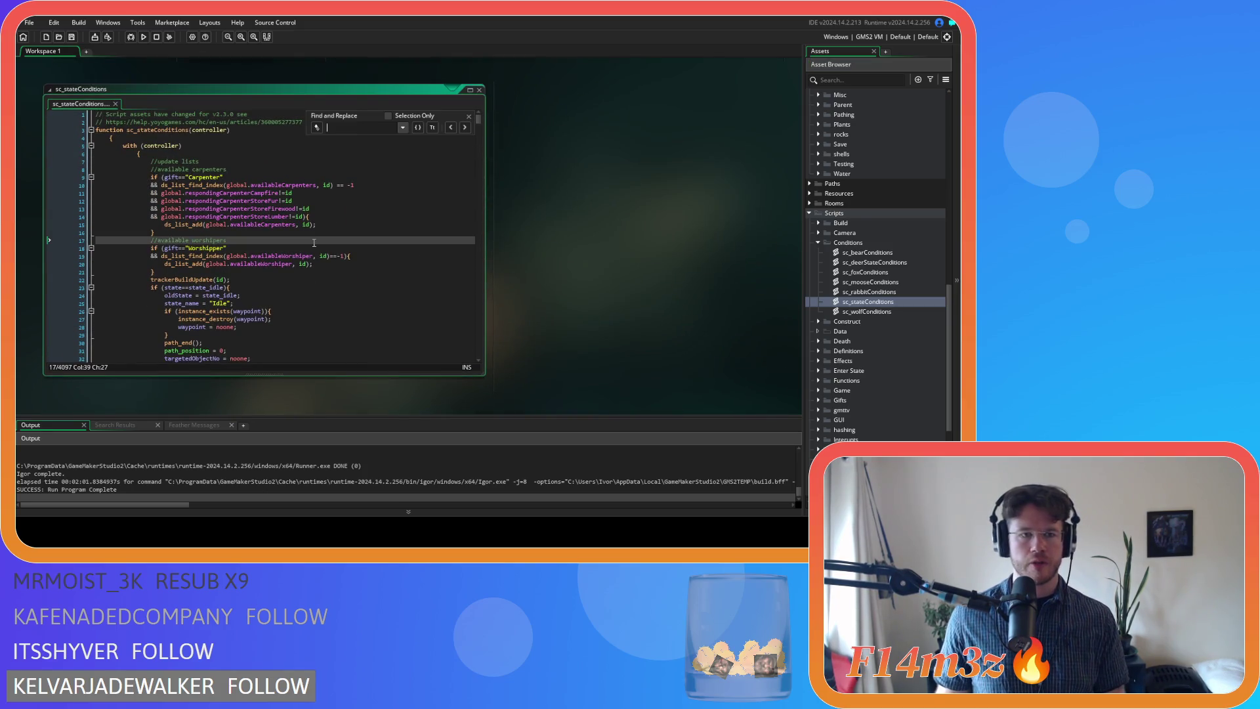
{"action": "type", "text": "state_"}
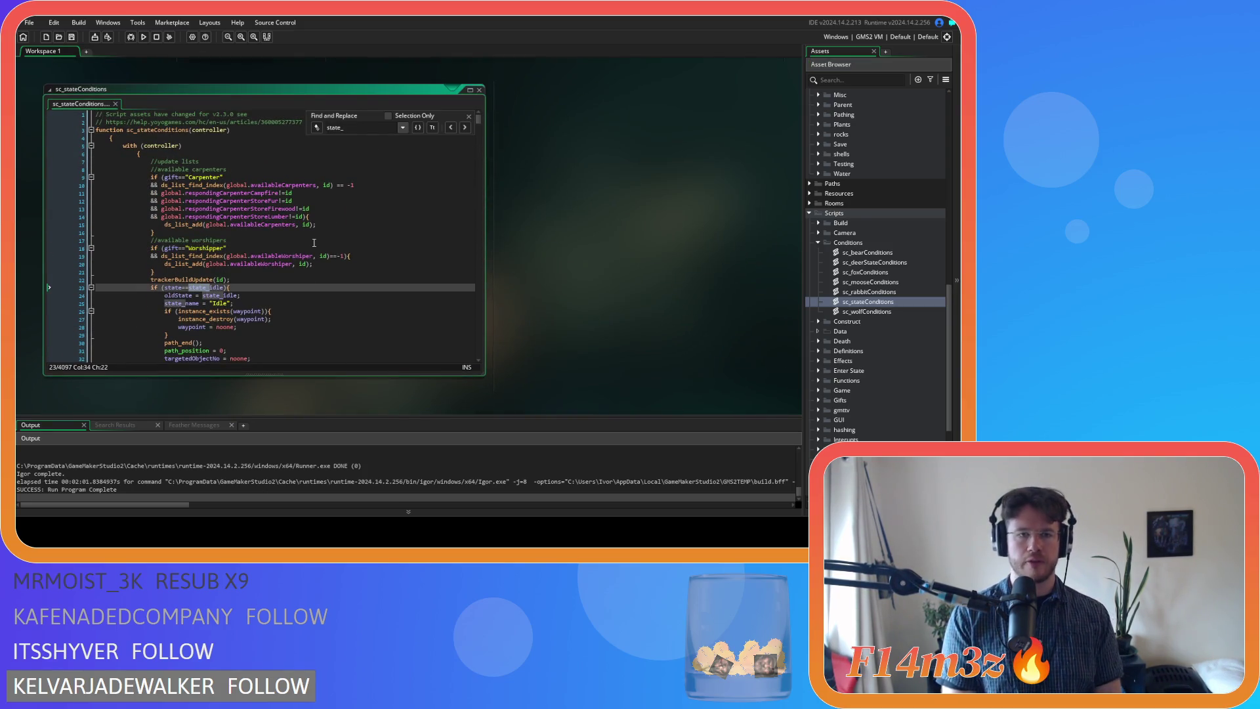
{"action": "type", "text": "fuel"}
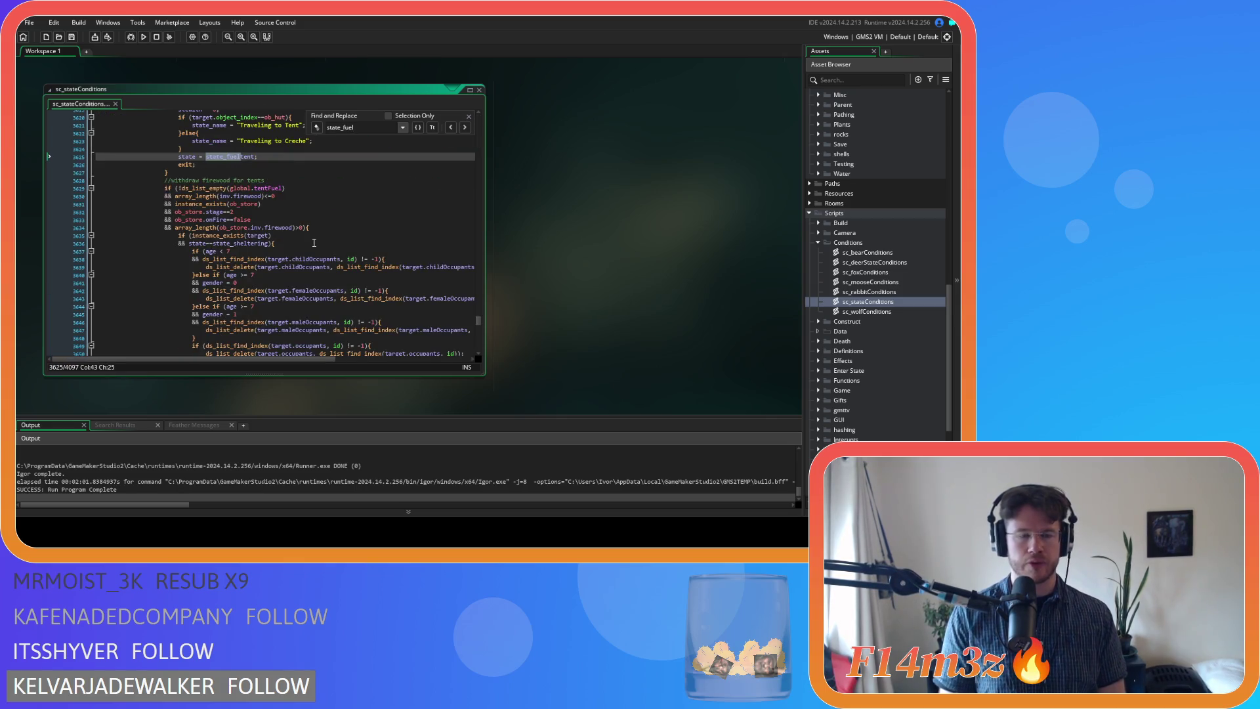
{"action": "key", "text": "BackSpace"}
{"action": "key", "text": "BackSpace"}
{"action": "key", "text": "BackSpace"}
{"action": "type", "text": "war"}
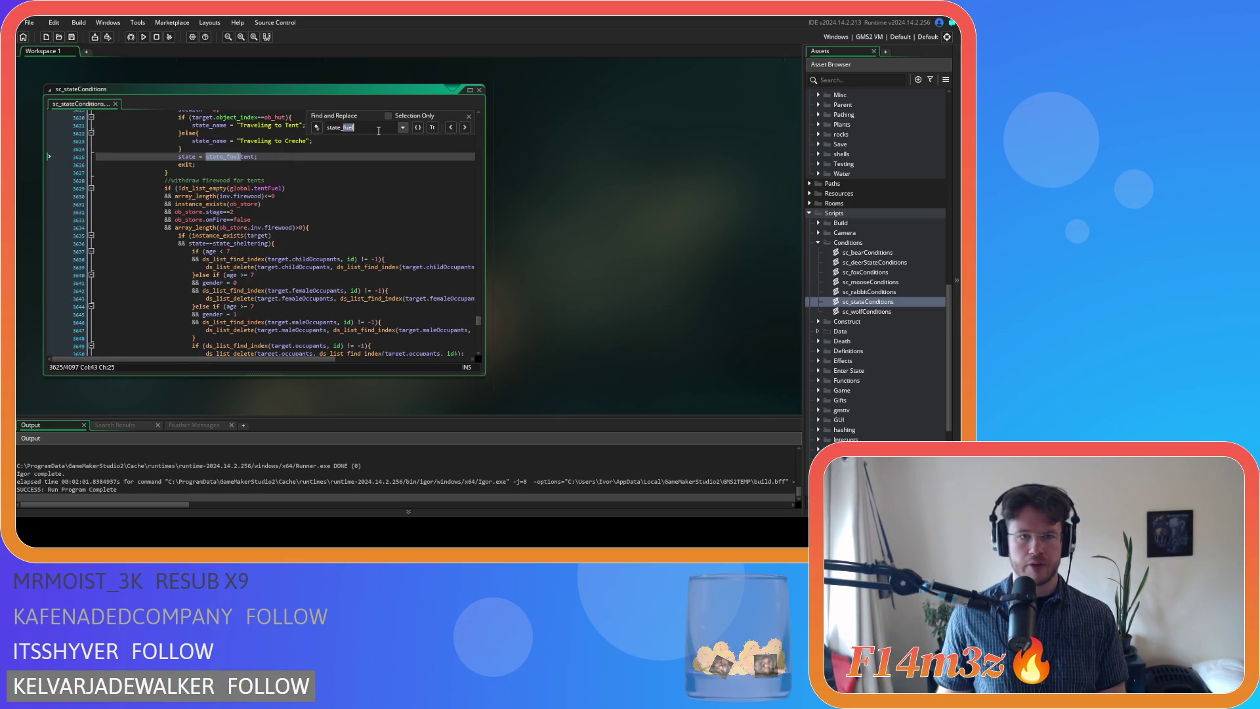
{"action": "type", "text": "m"}
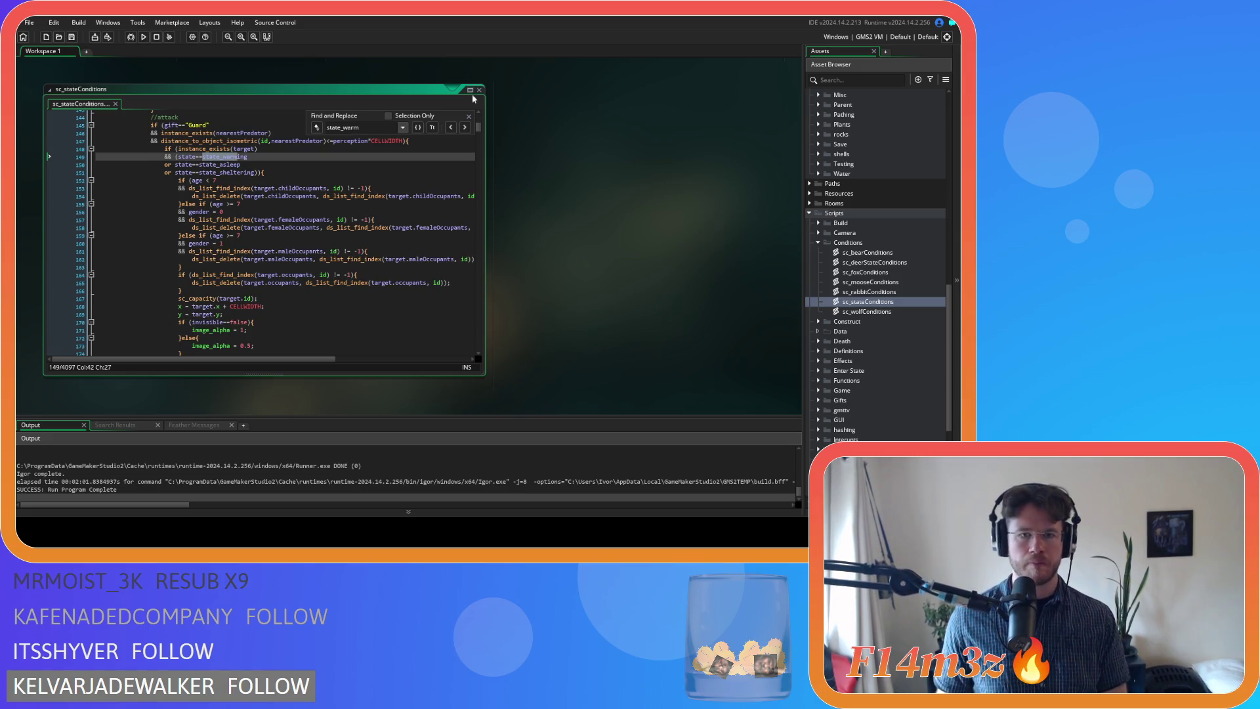
{"action": "left_click", "coordinate": [465, 127]}
{"action": "left_click", "coordinate": [465, 127]}
{"action": "left_click", "coordinate": [465, 127]}
{"action": "left_click", "coordinate": [464, 127]}
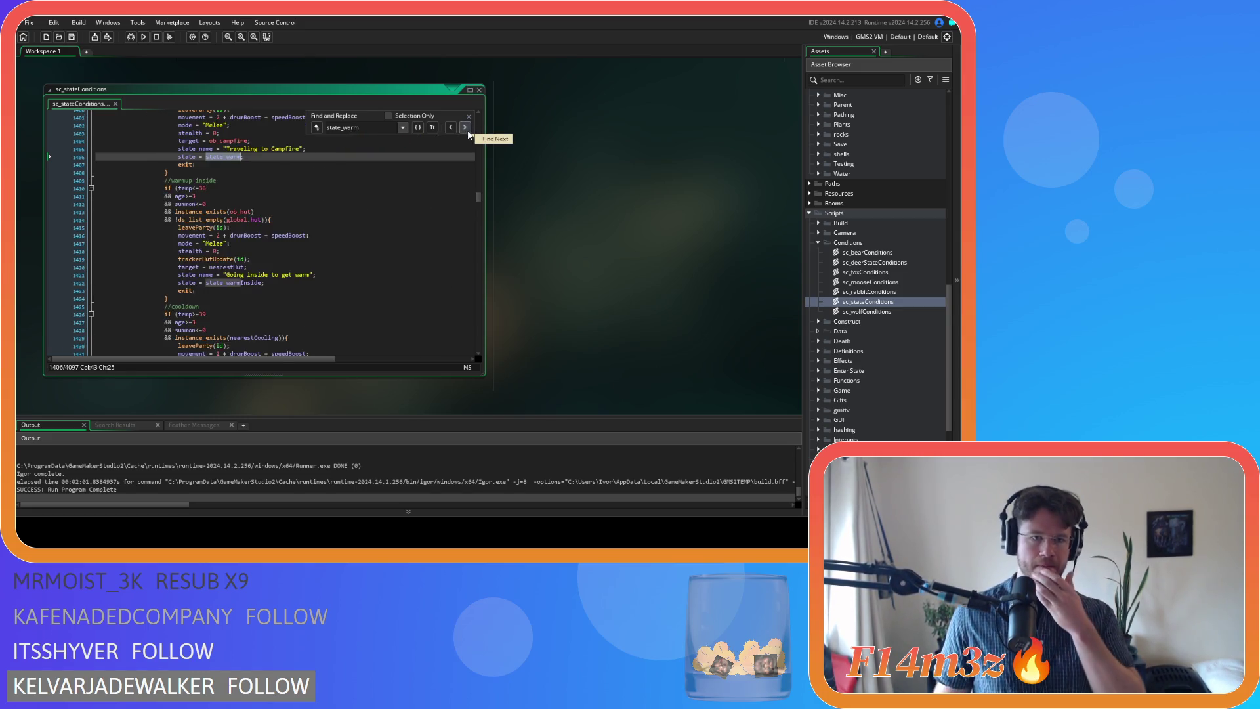
{"action": "scroll", "coordinate": [413, 193], "scroll_direction": "up", "scroll_amount": 3}
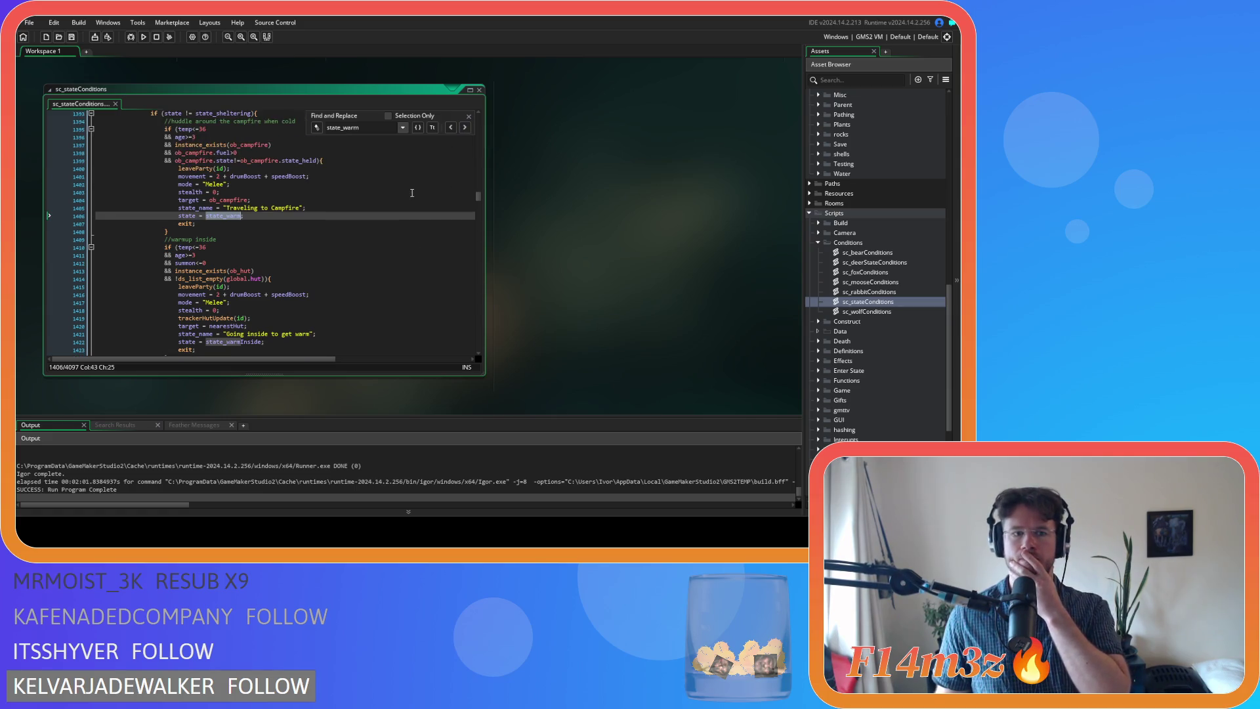
{"action": "left_click", "coordinate": [470, 116]}
{"action": "scroll", "coordinate": [394, 191], "scroll_direction": "down", "scroll_amount": 4}
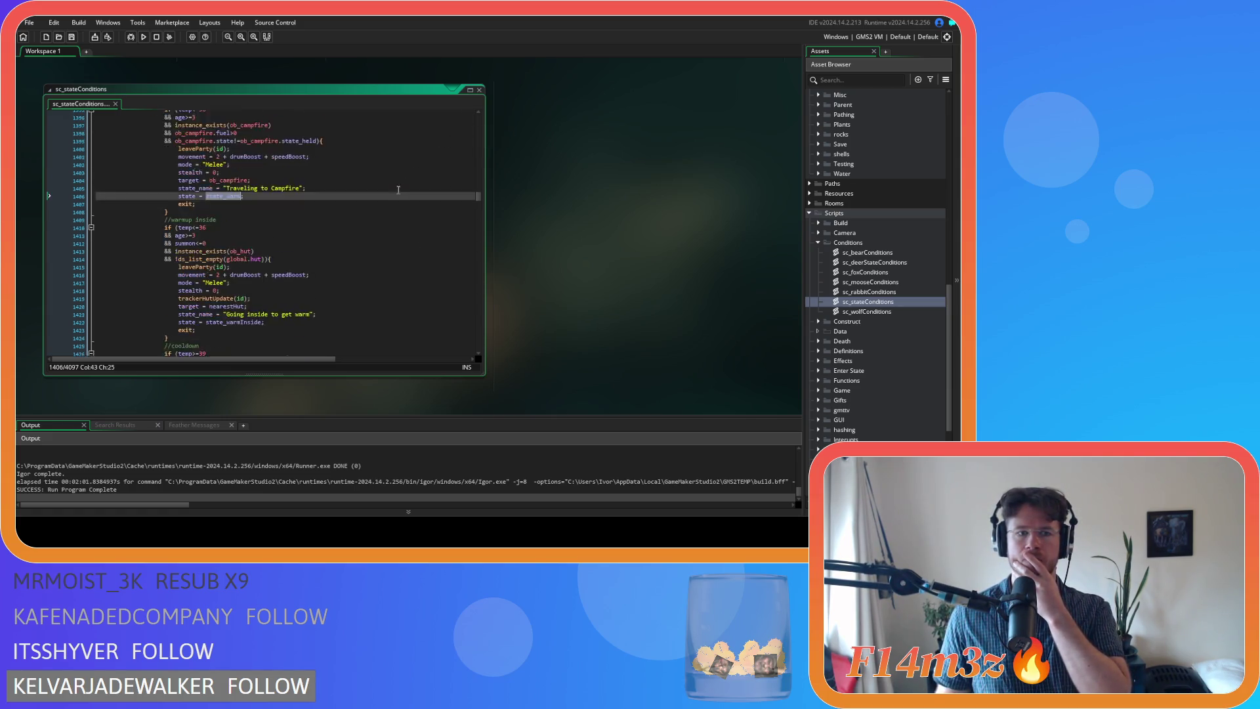
{"action": "left_click", "coordinate": [178, 278]}
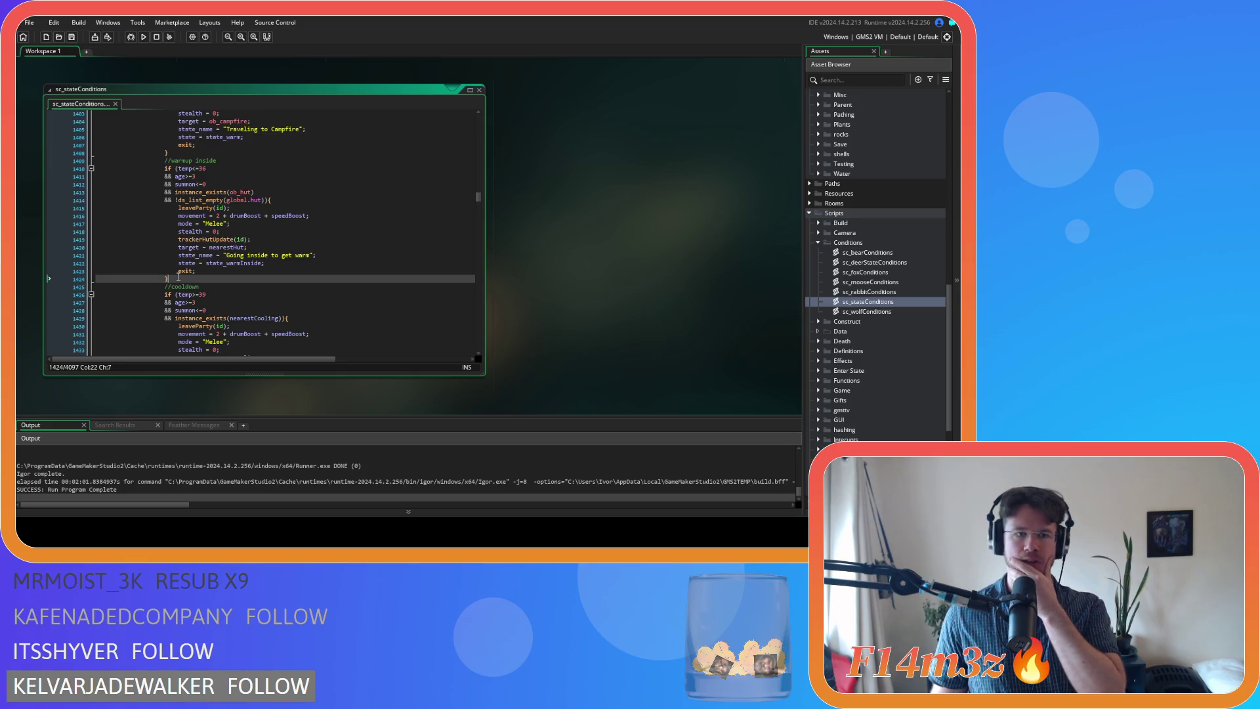
Copy the //warmup inside block and paste it above the campfire huddle check
{"action": "left_click_drag", "start_coordinate": [178, 279], "coordinate": [164, 160]}
{"action": "right_click", "coordinate": [181, 197]}
{"action": "left_click", "coordinate": [265, 258]}
{"action": "right_click", "coordinate": [186, 202]}
{"action": "left_click", "coordinate": [210, 228]}
{"action": "scroll", "coordinate": [232, 214], "scroll_direction": "up", "scroll_amount": 5}
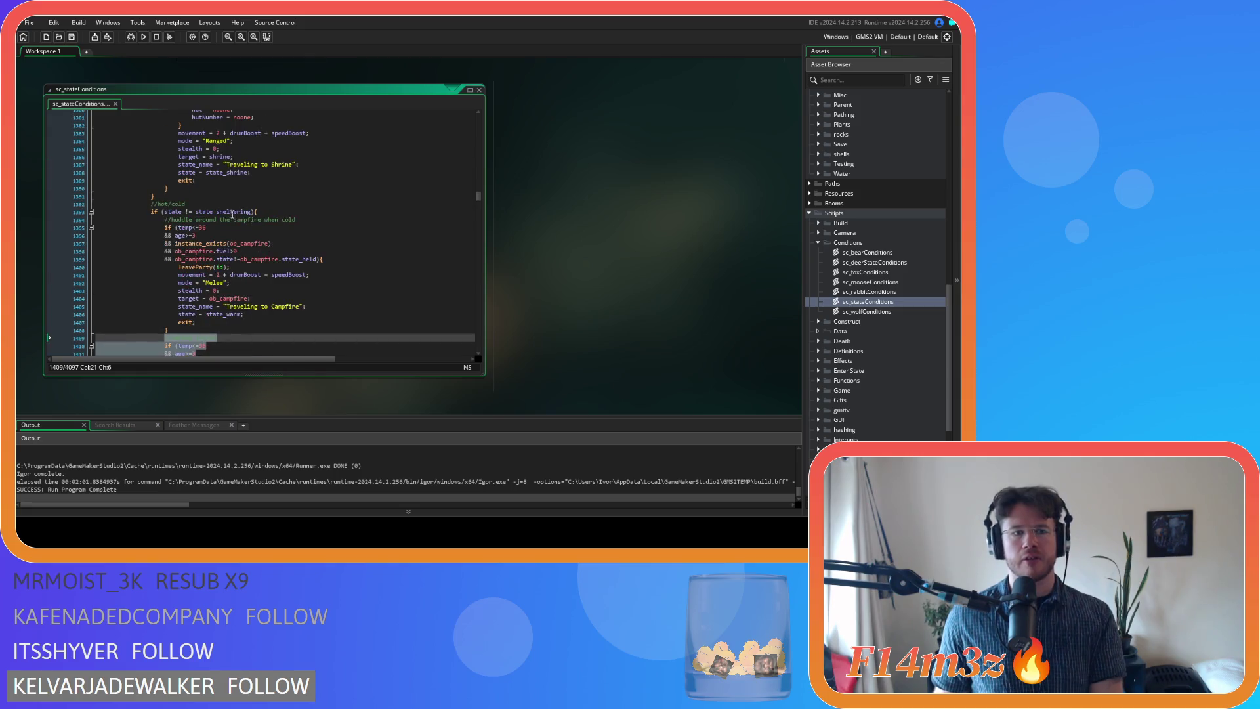
{"action": "left_click", "coordinate": [276, 212]}
{"action": "key", "text": "ctrl+v"}
Append 'fueled tent' to the new warmup comment and change the campfire comment to 'for warmth'
{"action": "scroll", "coordinate": [278, 223], "scroll_direction": "down", "scroll_amount": 1}
{"action": "scroll", "coordinate": [278, 231], "scroll_direction": "down", "scroll_amount": 1}
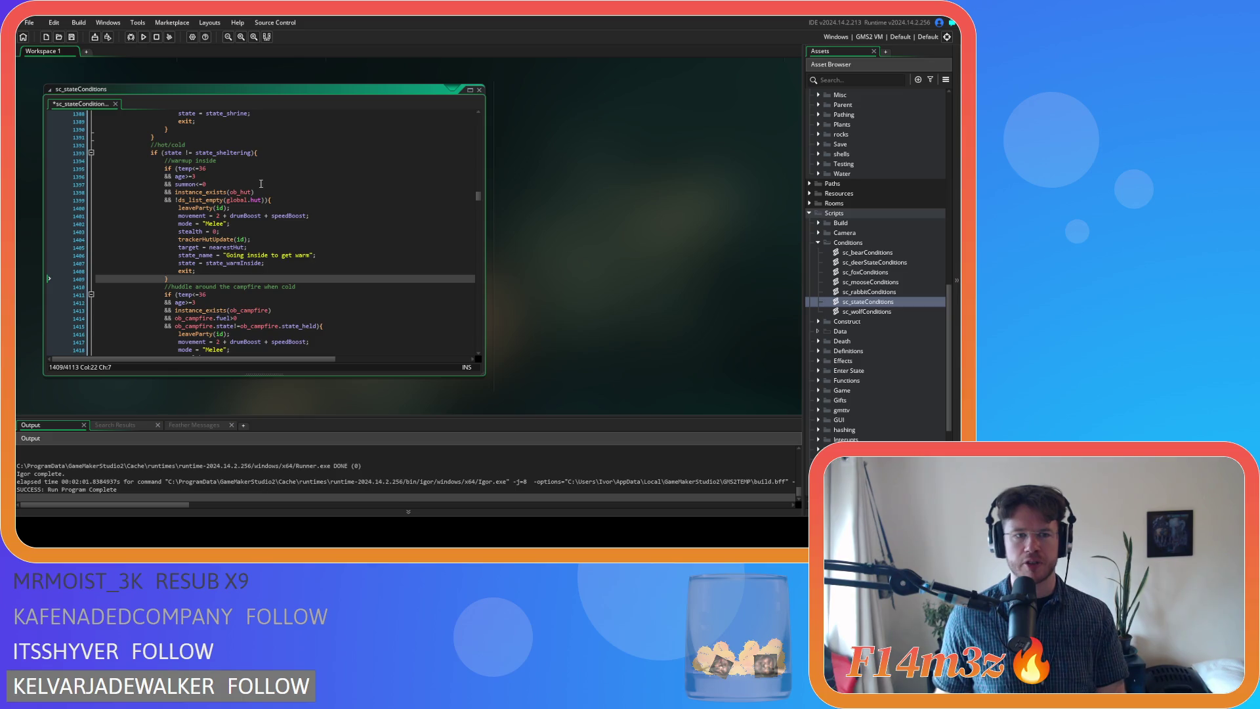
{"action": "left_click", "coordinate": [244, 161]}
{"action": "type", "text": "fu"}
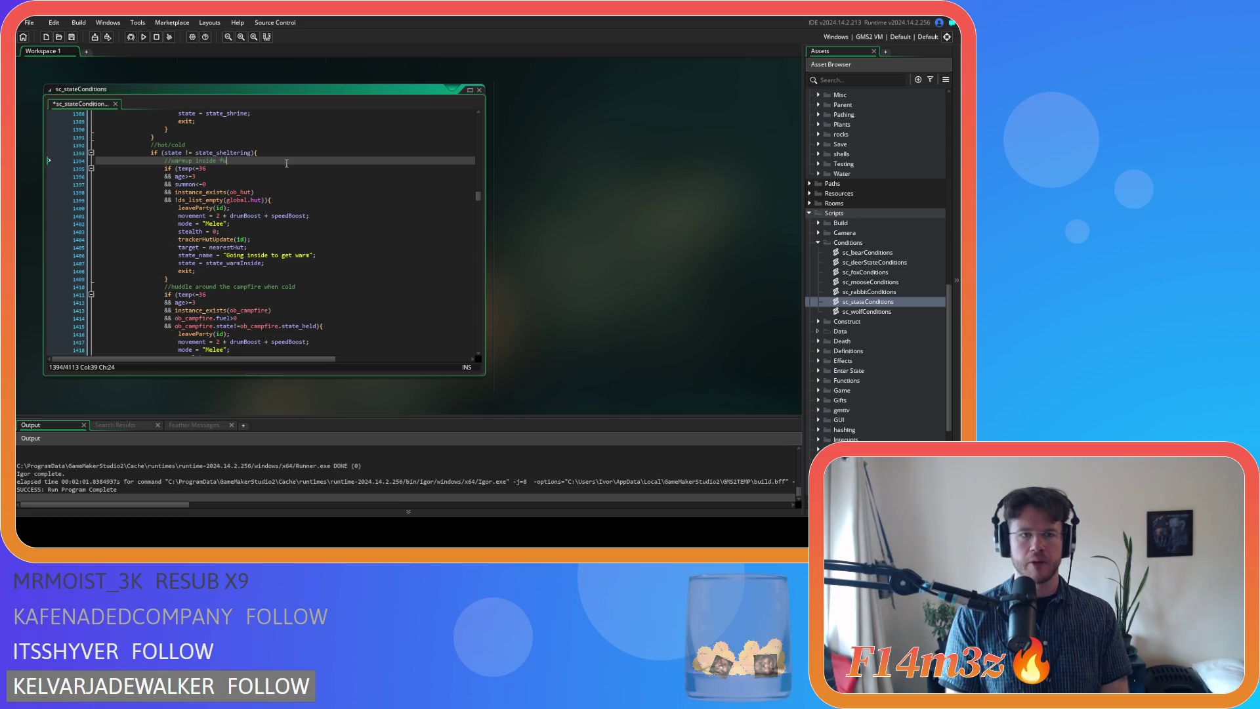
{"action": "type", "text": "eled tents"}
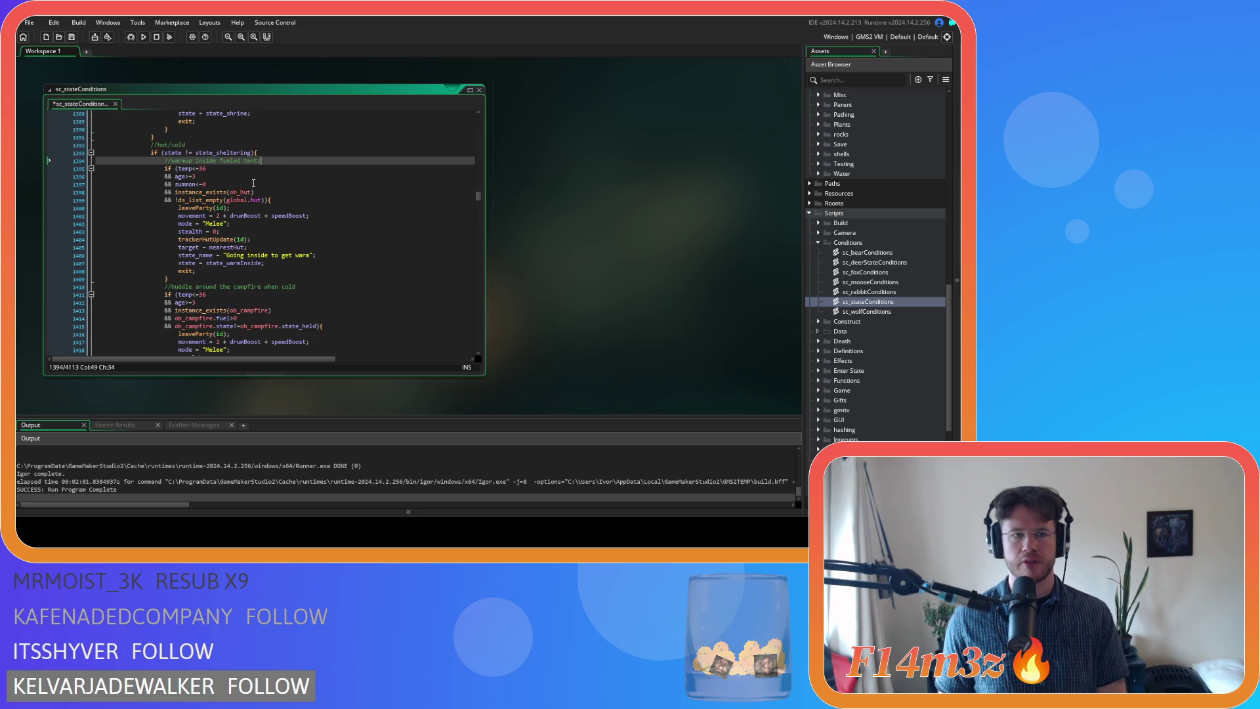
{"action": "scroll", "coordinate": [253, 183], "scroll_direction": "down", "scroll_amount": 5}
{"action": "left_click", "coordinate": [232, 288]}
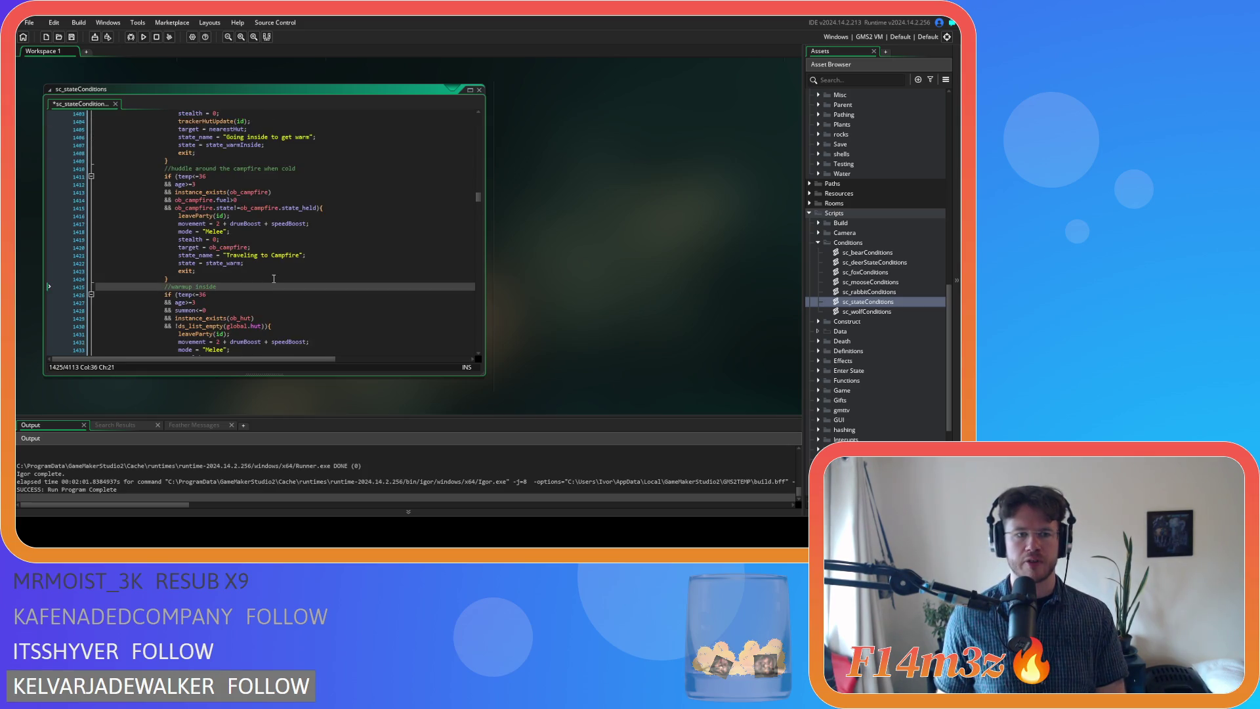
{"action": "scroll", "coordinate": [274, 278], "scroll_direction": "up", "scroll_amount": 3}
{"action": "left_click", "coordinate": [335, 234]}
{"action": "left_click", "coordinate": [335, 227]}
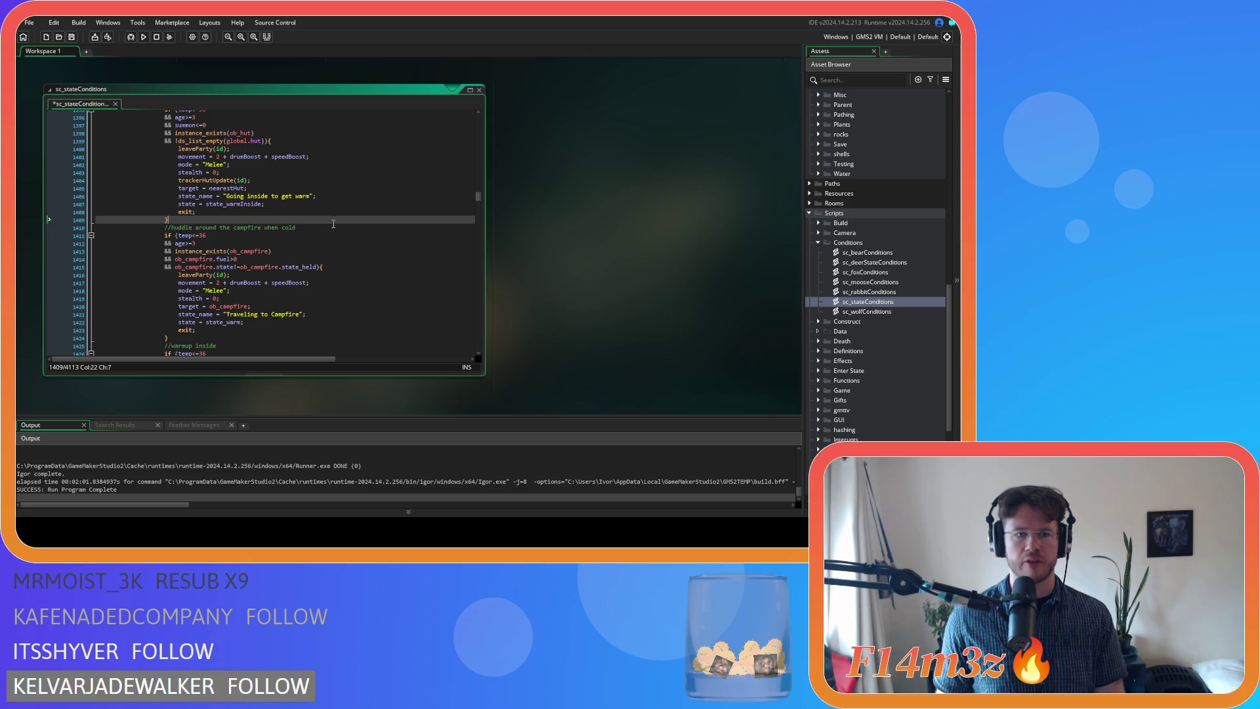
{"action": "key", "text": "BackSpace"}
{"action": "key", "text": "BackSpace"}
{"action": "key", "text": "BackSpace"}
{"action": "type", "text": "for warmth"}
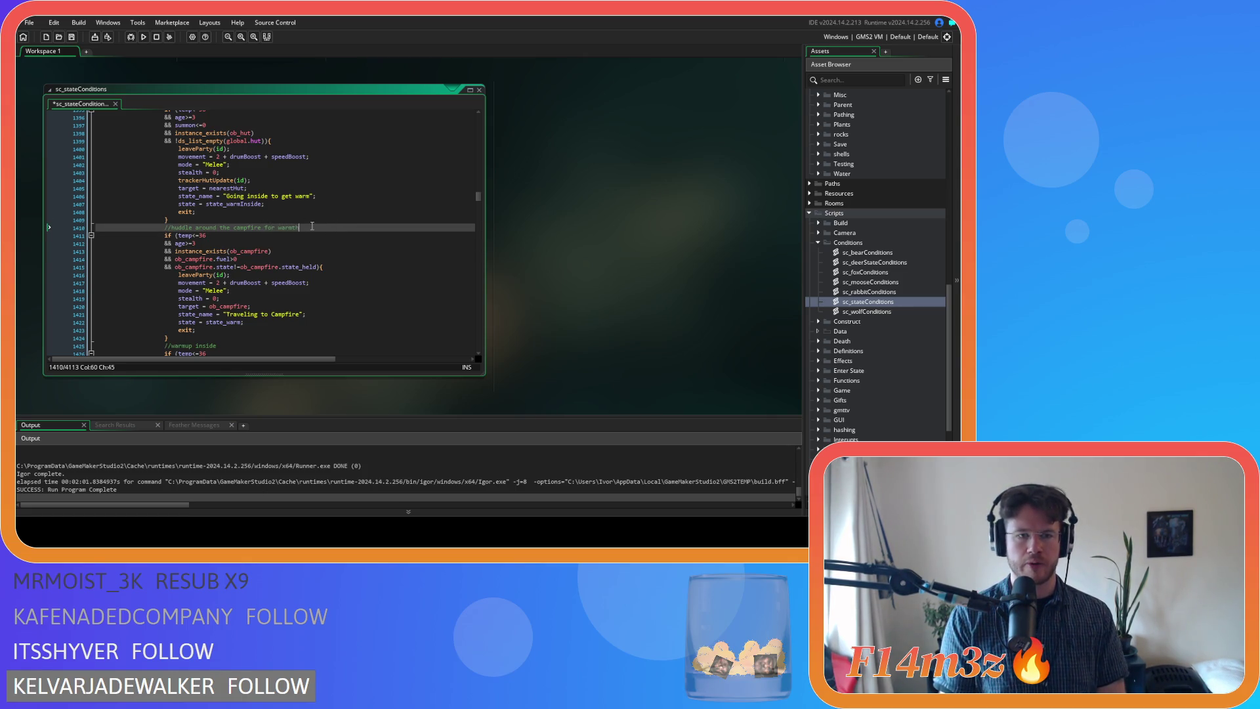
Replace global.hut with global.fueledTents in the new check and save the script
{"action": "scroll", "coordinate": [313, 226], "scroll_direction": "up", "scroll_amount": 3}
{"action": "left_click", "coordinate": [269, 224]}
{"action": "left_click", "coordinate": [265, 193]}
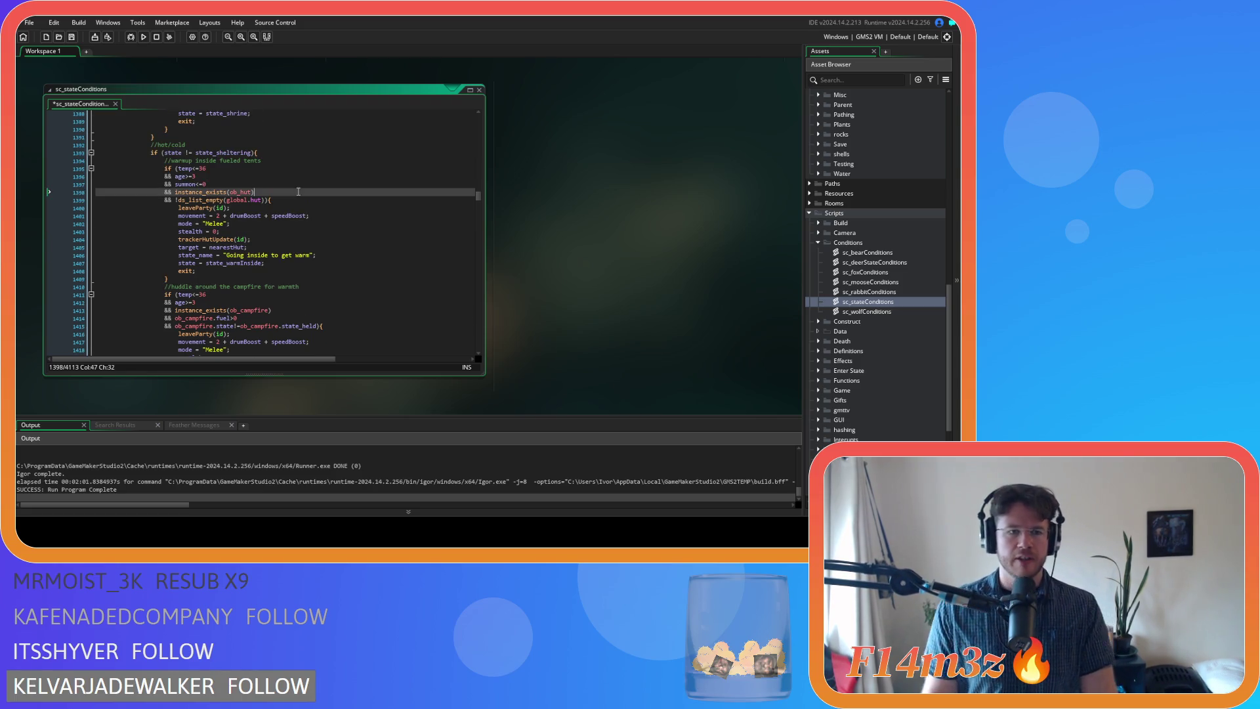
{"action": "double_click", "coordinate": [256, 201]}
{"action": "type", "text": "fueledTents"}
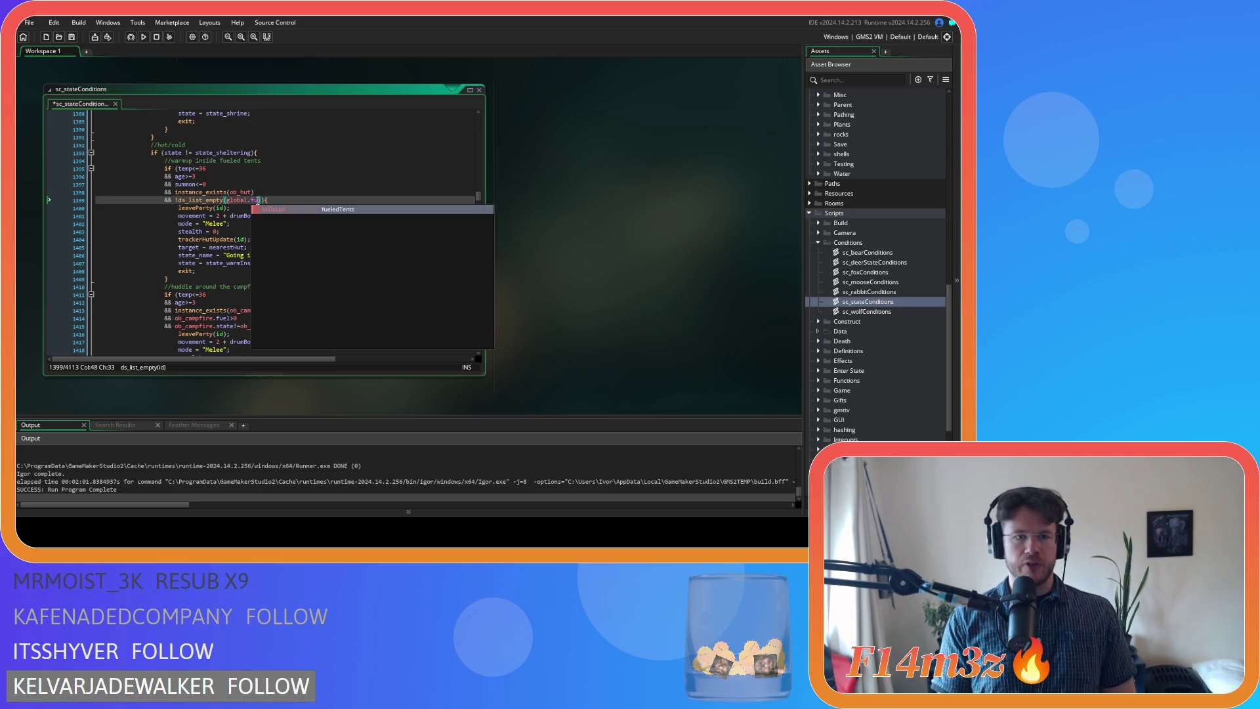
{"action": "left_click", "coordinate": [279, 192]}
{"action": "key", "text": "ctrl+s"}
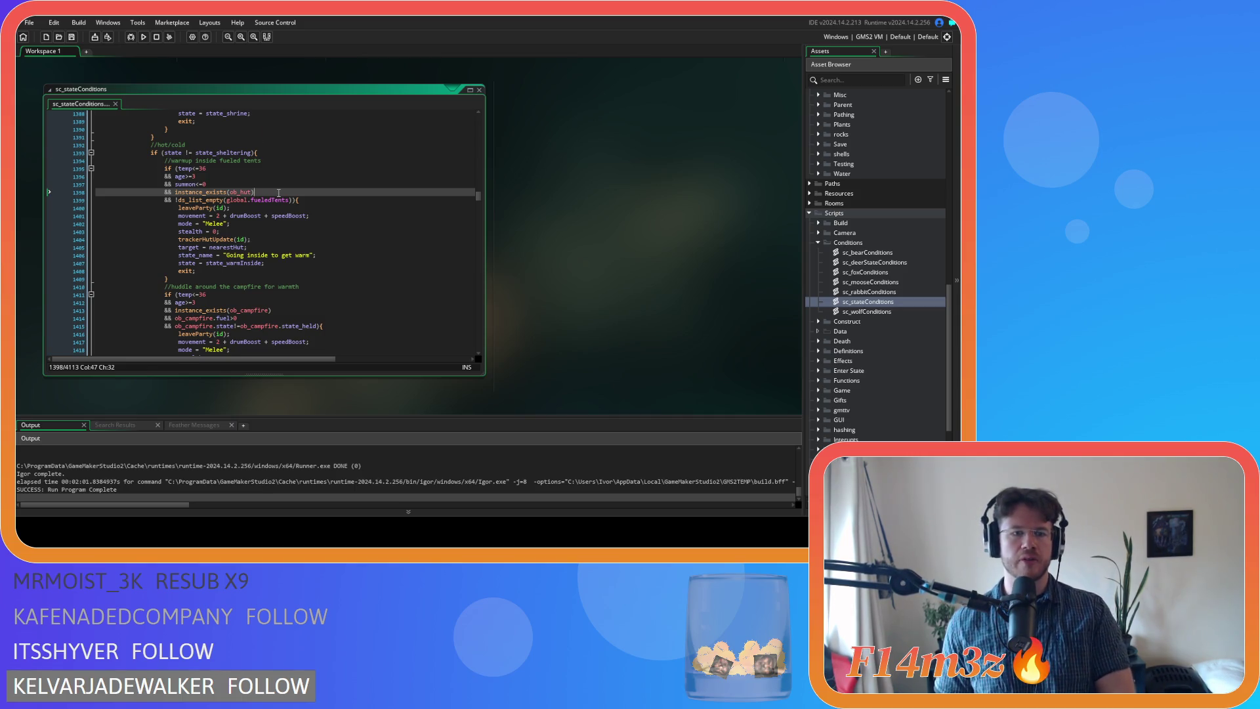
Open the trackerHutUpdate function's definition from its call
{"action": "scroll", "coordinate": [278, 192], "scroll_direction": "down", "scroll_amount": 7}
{"action": "scroll", "coordinate": [278, 192], "scroll_direction": "up", "scroll_amount": 7}
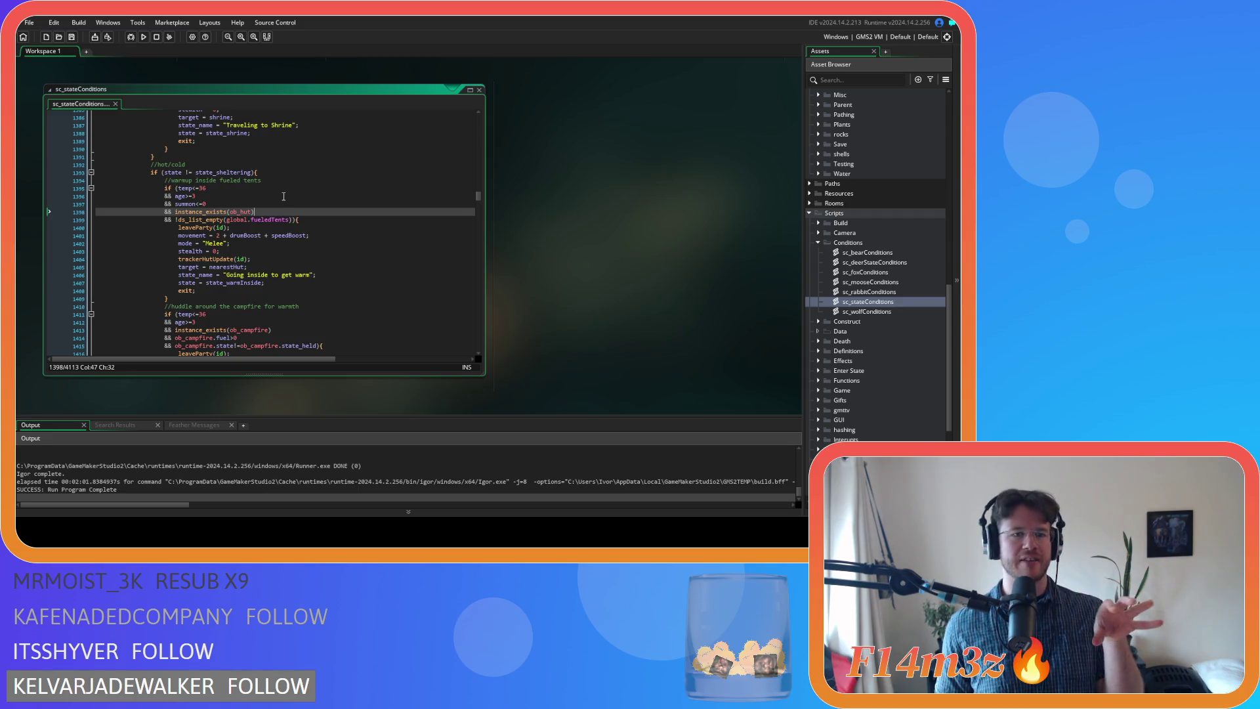
{"action": "left_click", "coordinate": [271, 260]}
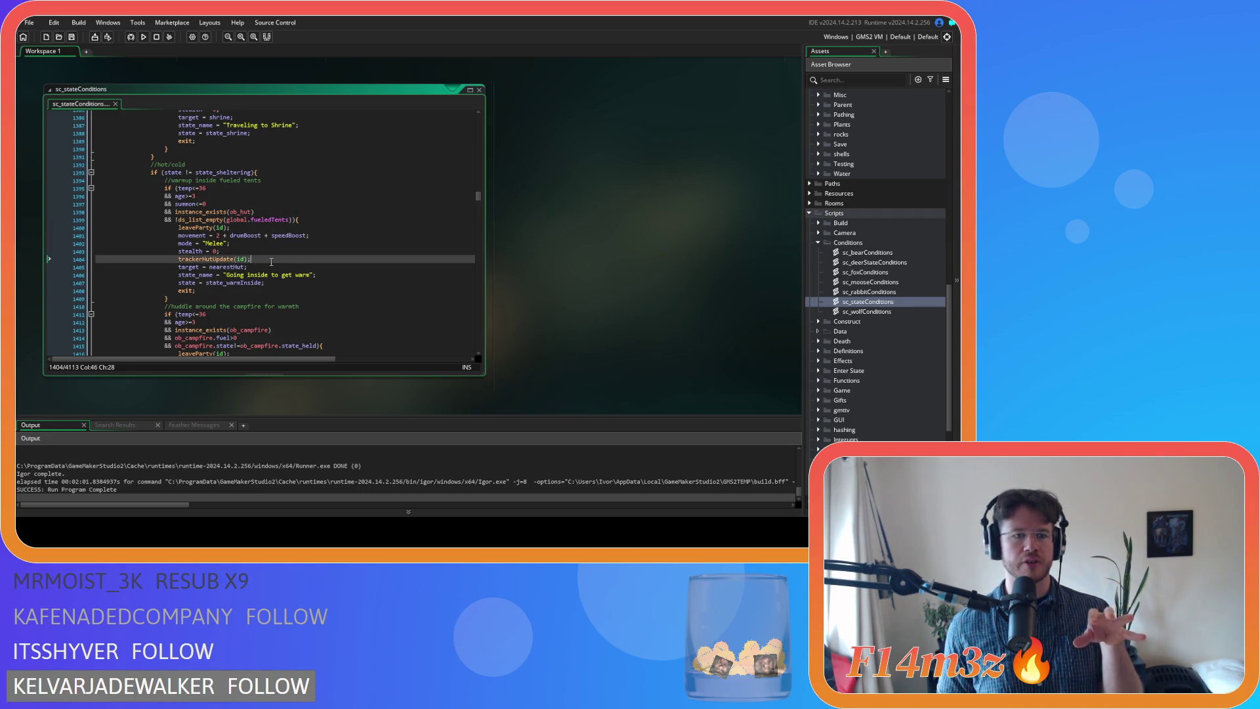
{"action": "middle_click", "coordinate": [271, 261]}
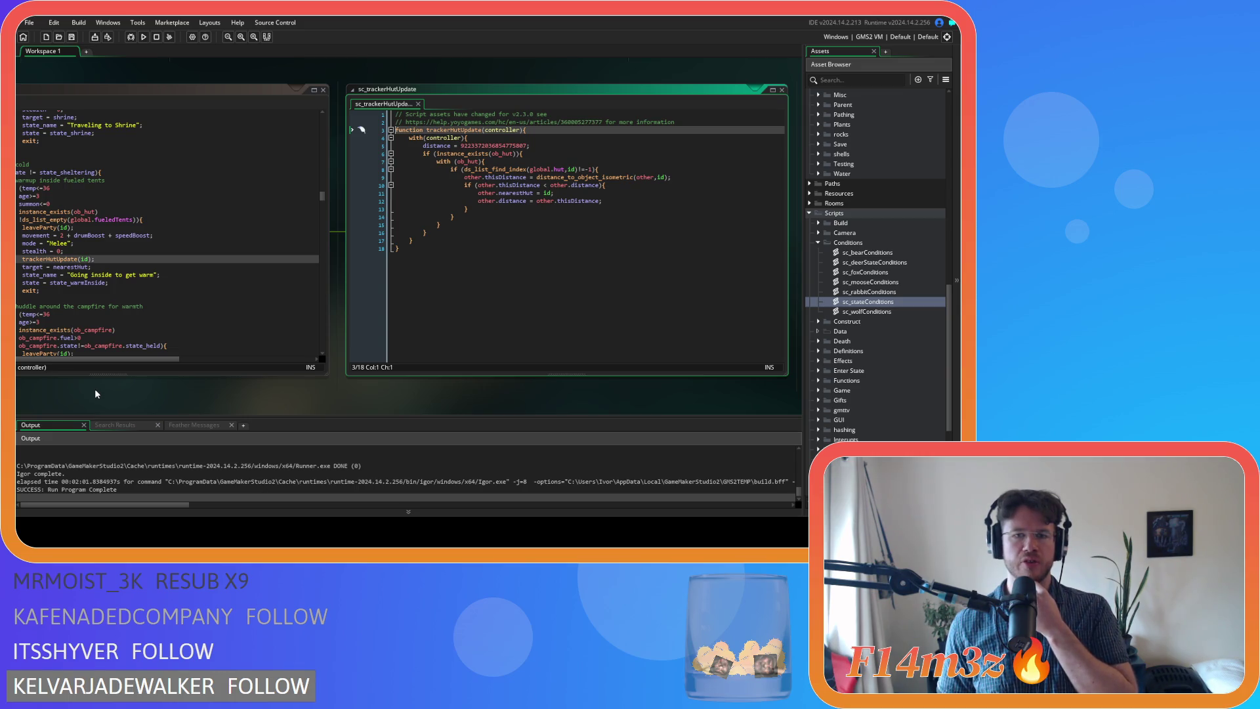
{"action": "left_click_drag", "start_coordinate": [95, 388], "coordinate": [139, 386]}
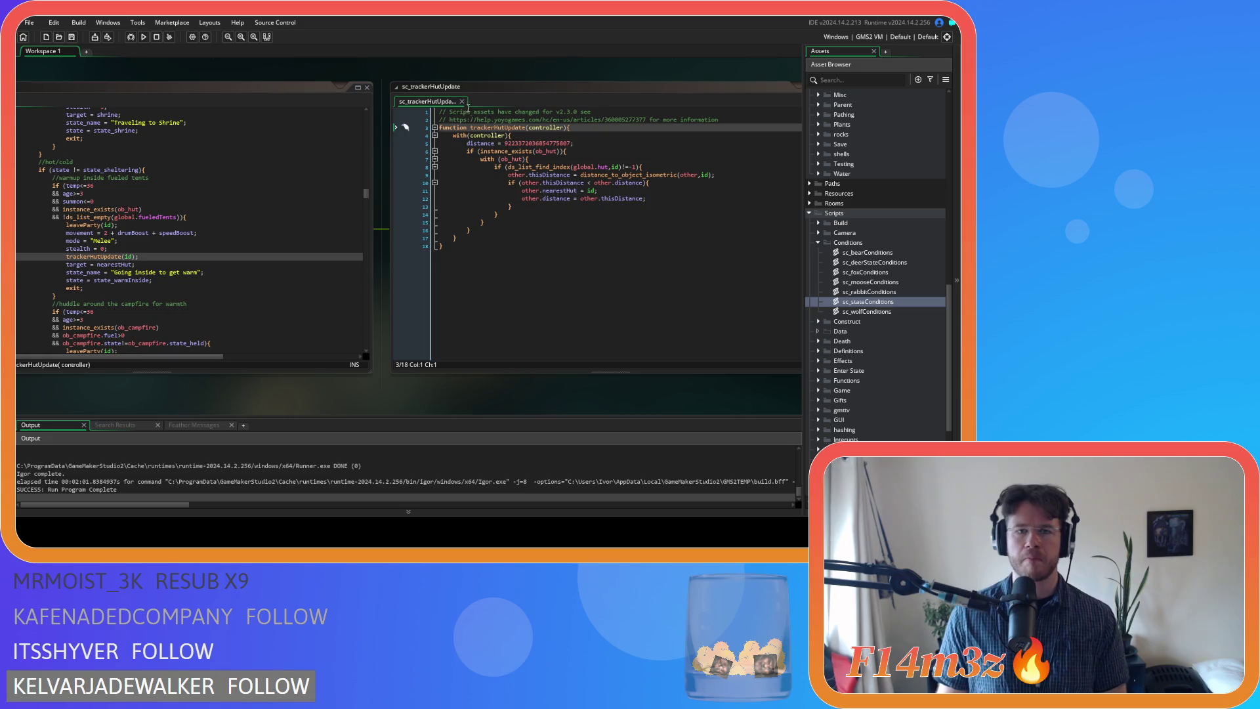
{"action": "left_click", "coordinate": [462, 101]}
{"action": "left_click", "coordinate": [260, 259]}
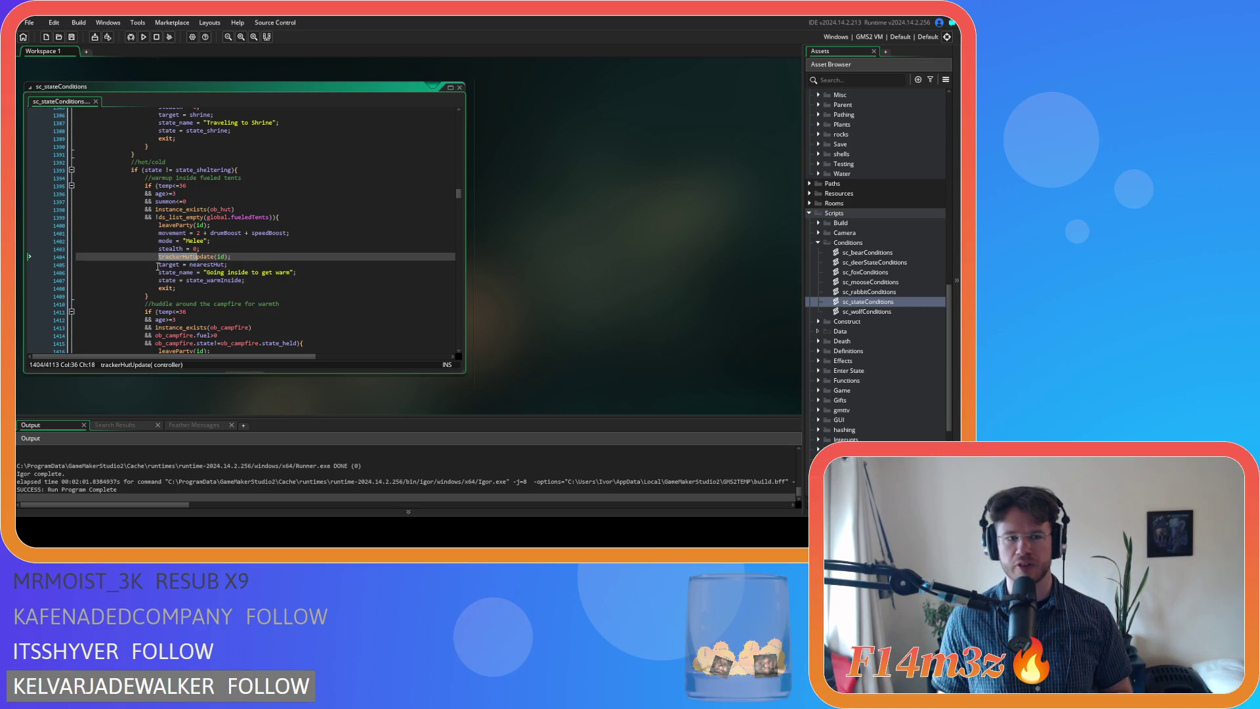
Inspect the target assignment line in trackerHutUpdate
{"action": "left_click", "coordinate": [190, 265]}
{"action": "key", "text": "Right"}
{"action": "key", "text": "Right"}
{"action": "key", "text": "Right"}
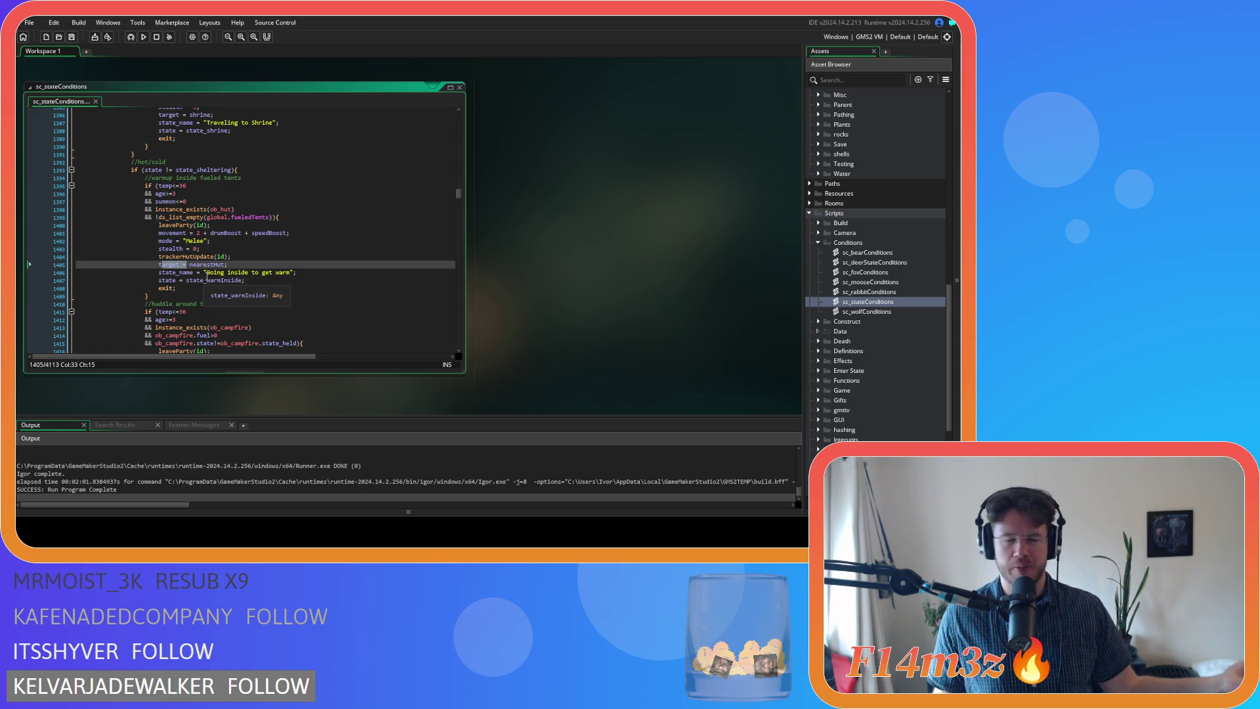
{"action": "left_click_drag", "start_coordinate": [145, 265], "coordinate": [229, 270]}
{"action": "left_click", "coordinate": [229, 268]}
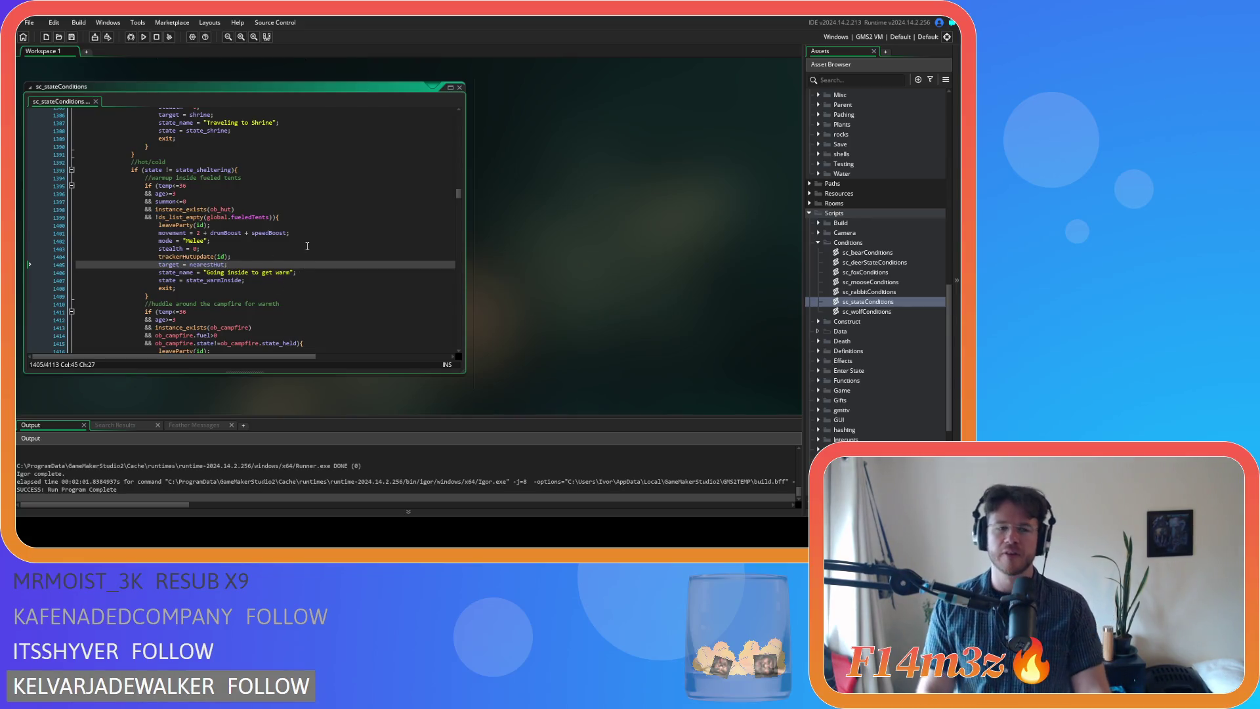
{"action": "scroll", "coordinate": [854, 394], "scroll_direction": "down", "scroll_amount": 5}
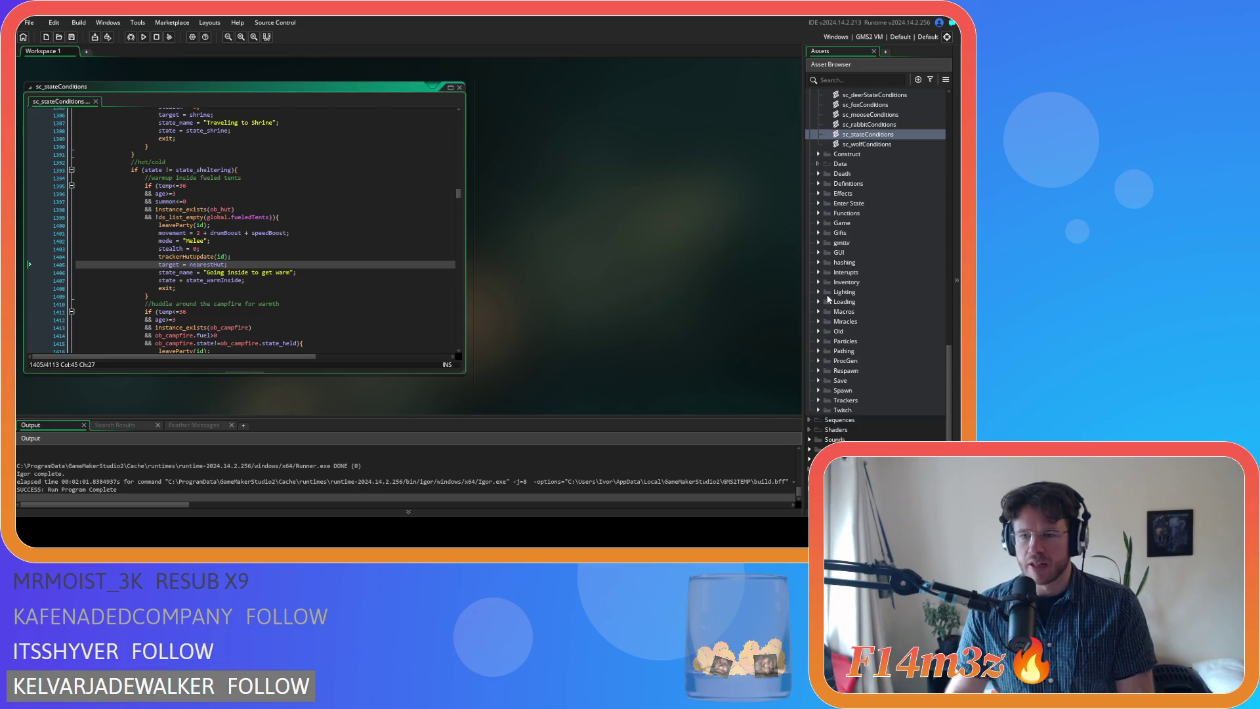
Rename sc_trackerHutUpdate_1 in the Trackers folder to sc_getNearestFueledHut
{"action": "left_click", "coordinate": [818, 400]}
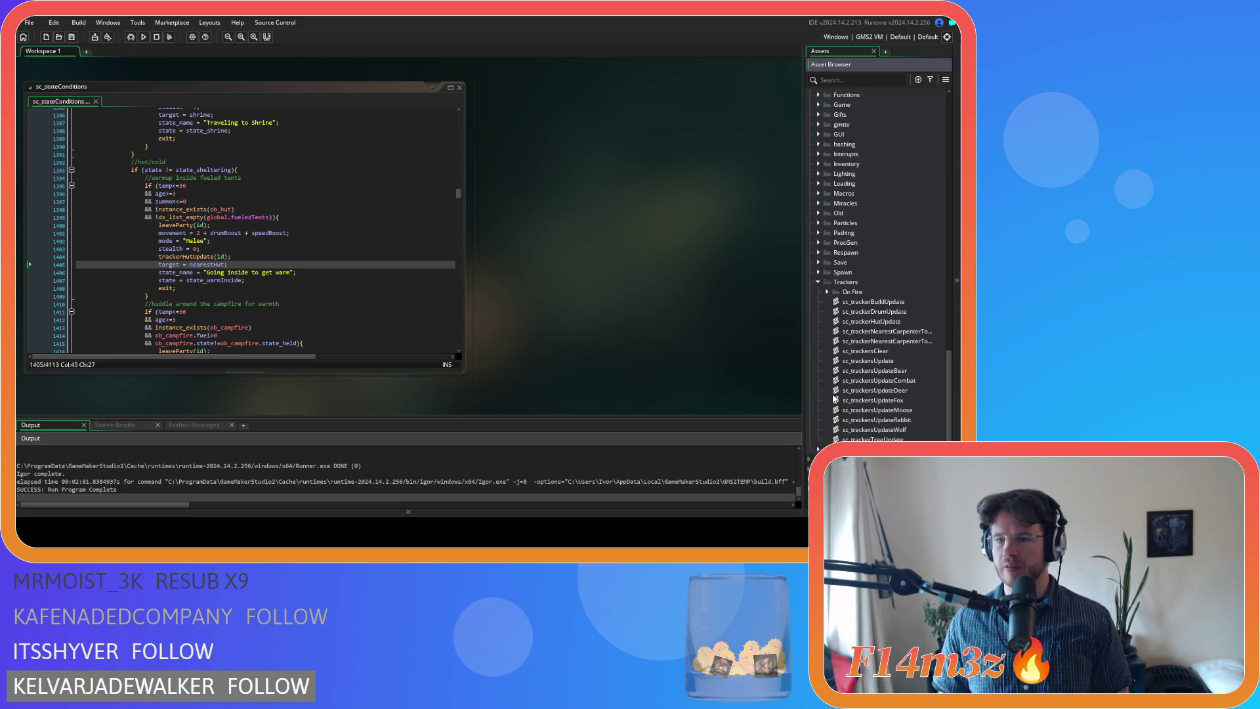
{"action": "scroll", "coordinate": [926, 332], "scroll_direction": "up", "scroll_amount": 4}
{"action": "scroll", "coordinate": [930, 335], "scroll_direction": "down", "scroll_amount": 3}
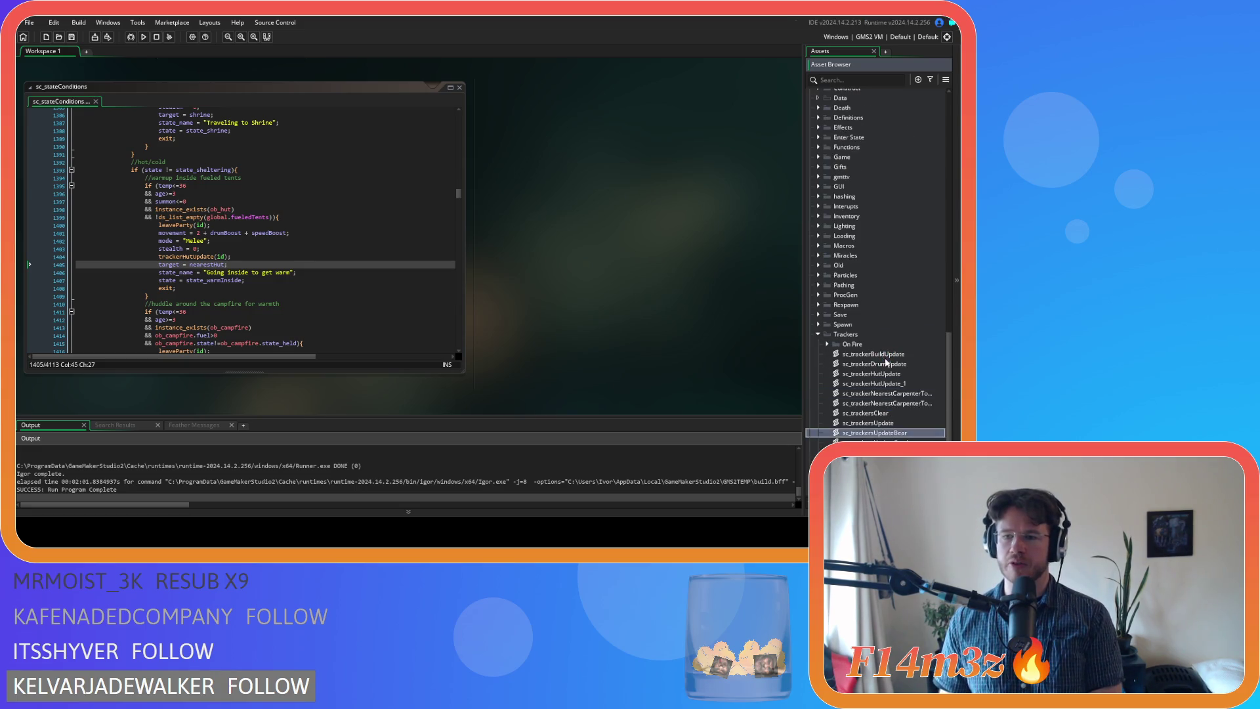
{"action": "left_click", "coordinate": [909, 384]}
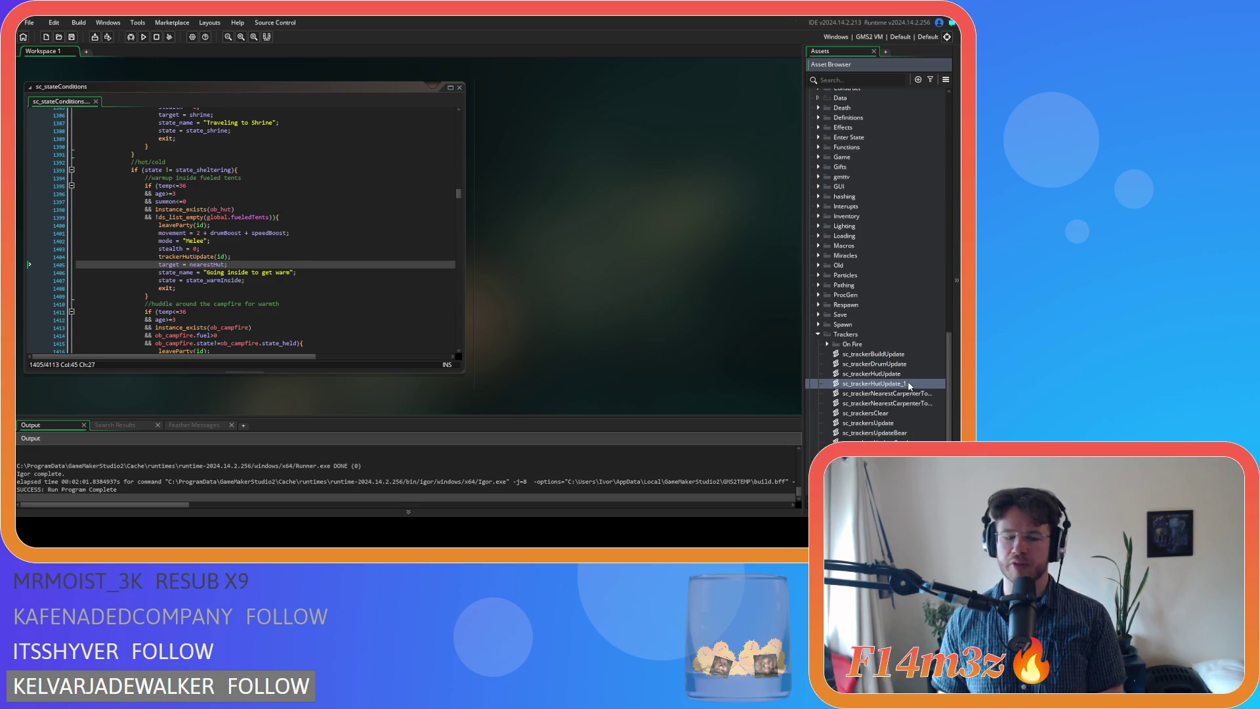
{"action": "key", "text": "F2"}
{"action": "key", "text": "End"}
{"action": "key", "text": "BackSpace"}
{"action": "key", "text": "BackSpace"}
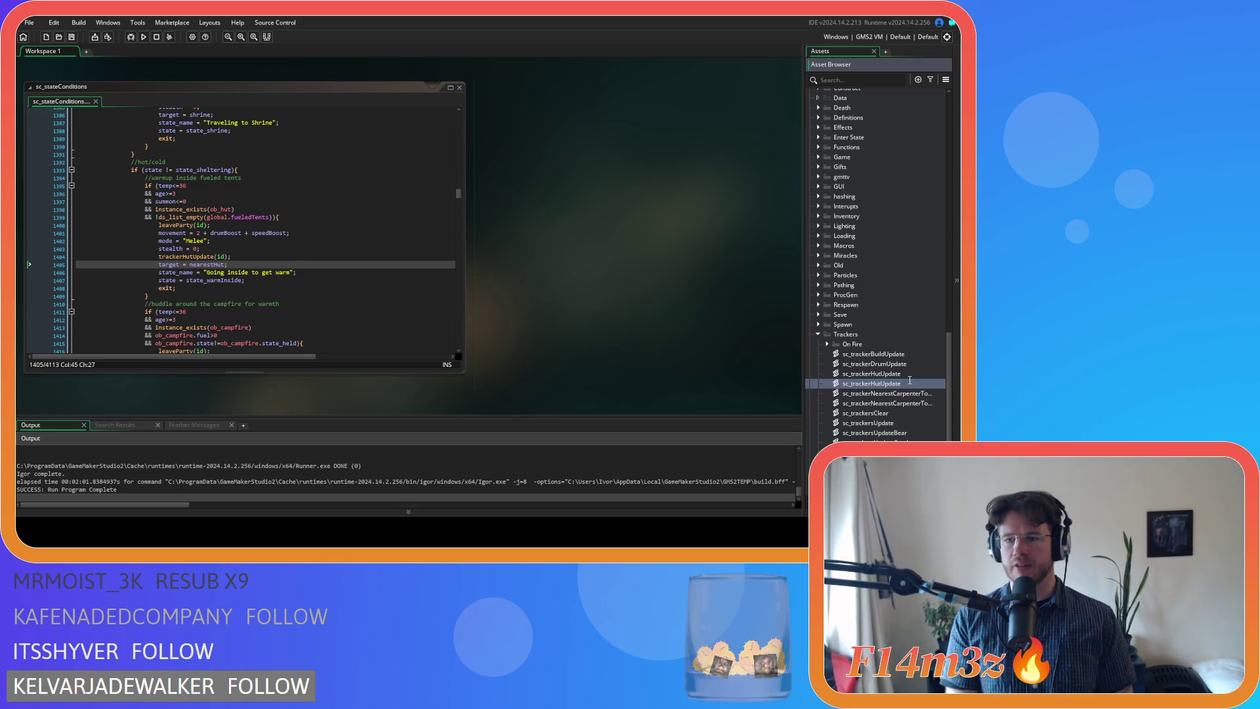
{"action": "key", "text": "BackSpace"}
{"action": "key", "text": "BackSpace"}
{"action": "key", "text": "BackSpace"}
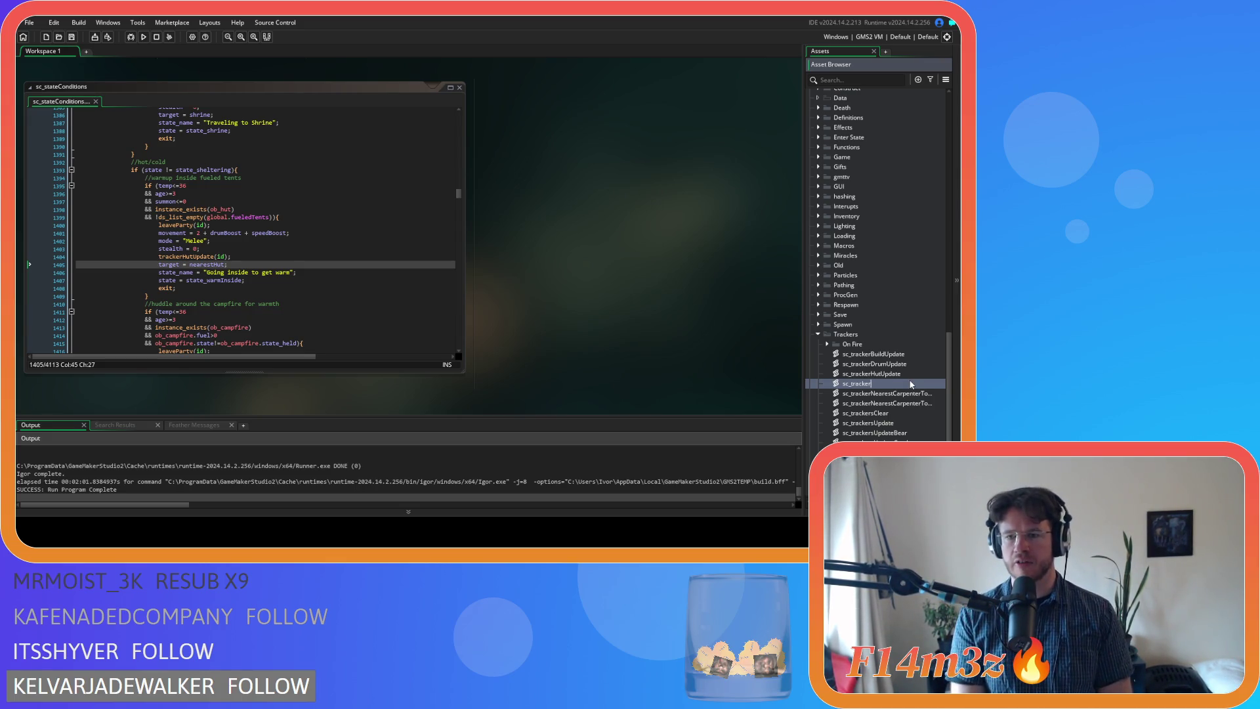
{"action": "key", "text": "BackSpace"}
{"action": "key", "text": "BackSpace"}
{"action": "key", "text": "BackSpace"}
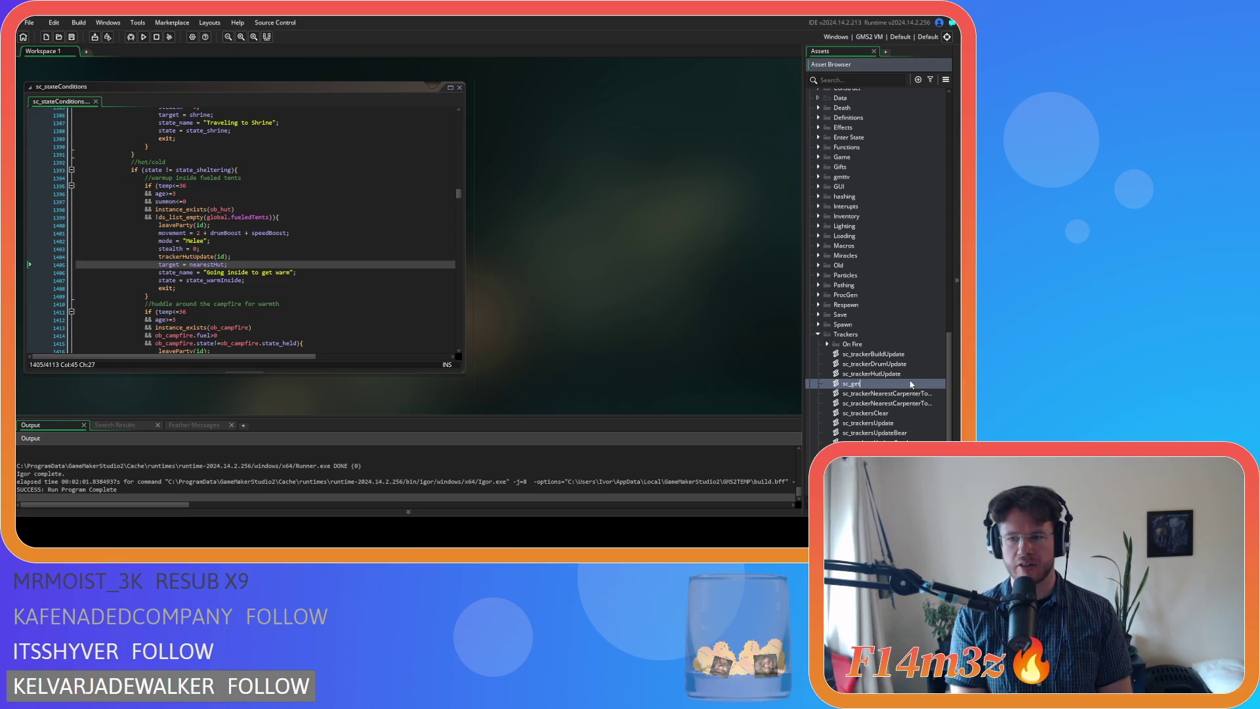
{"action": "type", "text": "Nearest"}
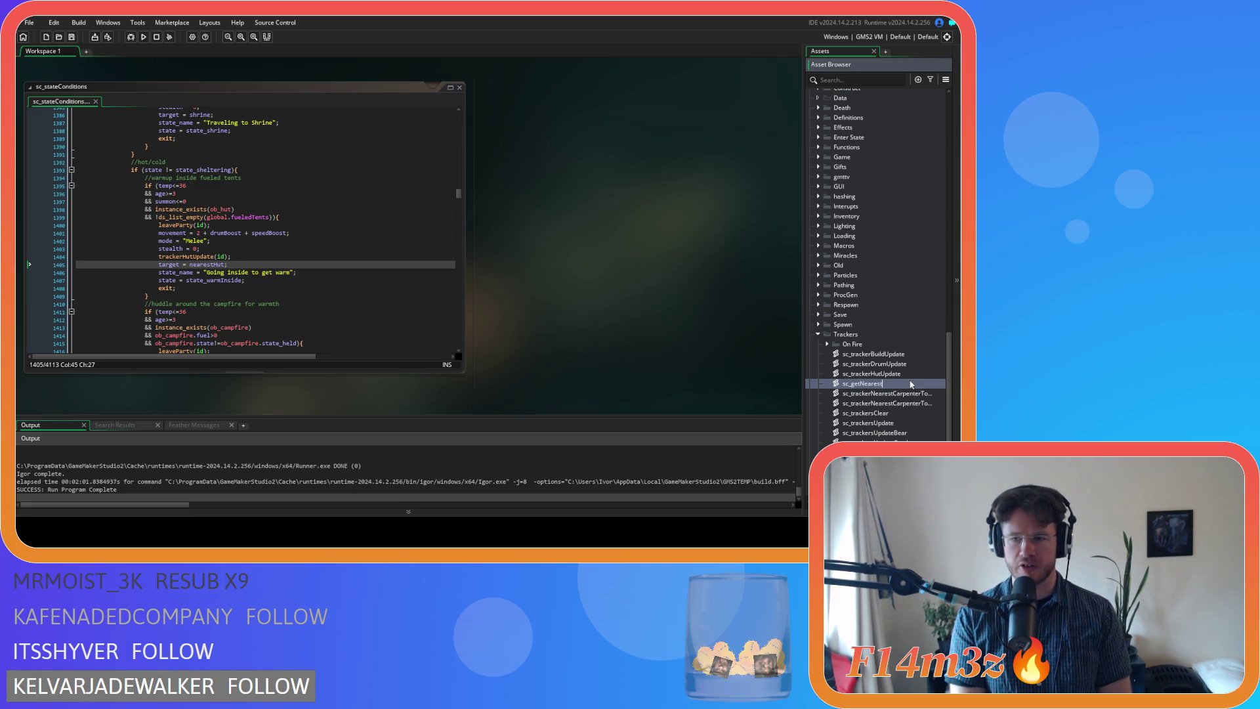
{"action": "type", "text": "FueledHut"}
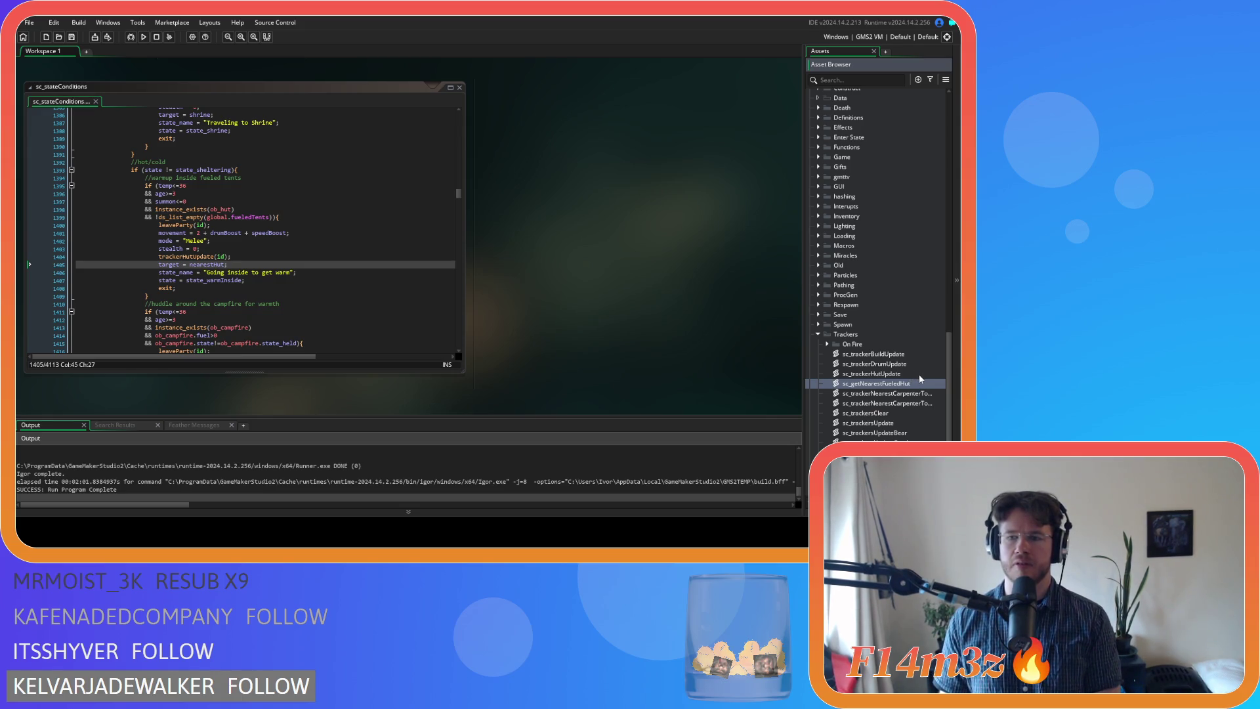
{"action": "key", "text": "Return"}
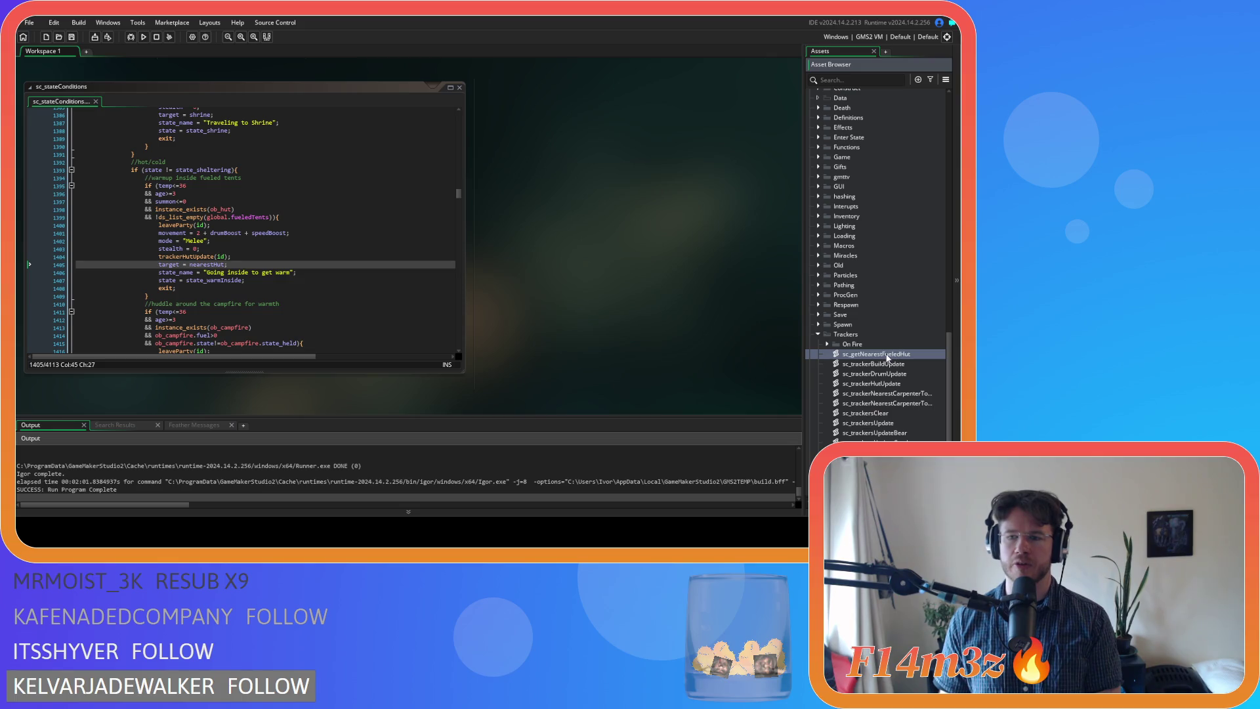
Move sc_getNearestFueledHut into the Construct scripts folder and open it
{"action": "mouse_move", "coordinate": [888, 357]}
{"action": "left_mouse_down"}
{"action": "mouse_move", "coordinate": [889, 191]}
{"action": "mouse_move", "coordinate": [860, 169]}
{"action": "mouse_move", "coordinate": [853, 258]}
{"action": "mouse_move", "coordinate": [847, 246]}
{"action": "left_mouse_up"}
{"action": "scroll", "coordinate": [889, 254], "scroll_direction": "up", "scroll_amount": 5}
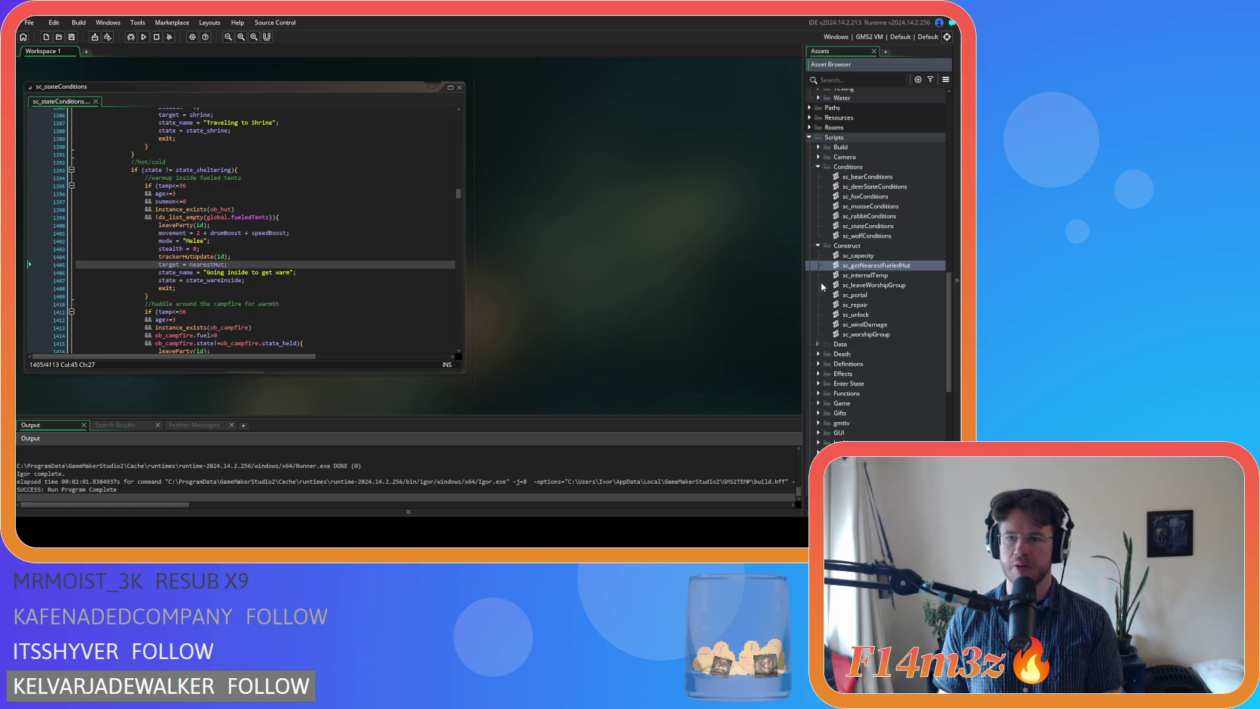
{"action": "double_click", "coordinate": [888, 266]}
Rename the function trackerHutUpdate to getNearestFueledHut
{"action": "left_click", "coordinate": [122, 130]}
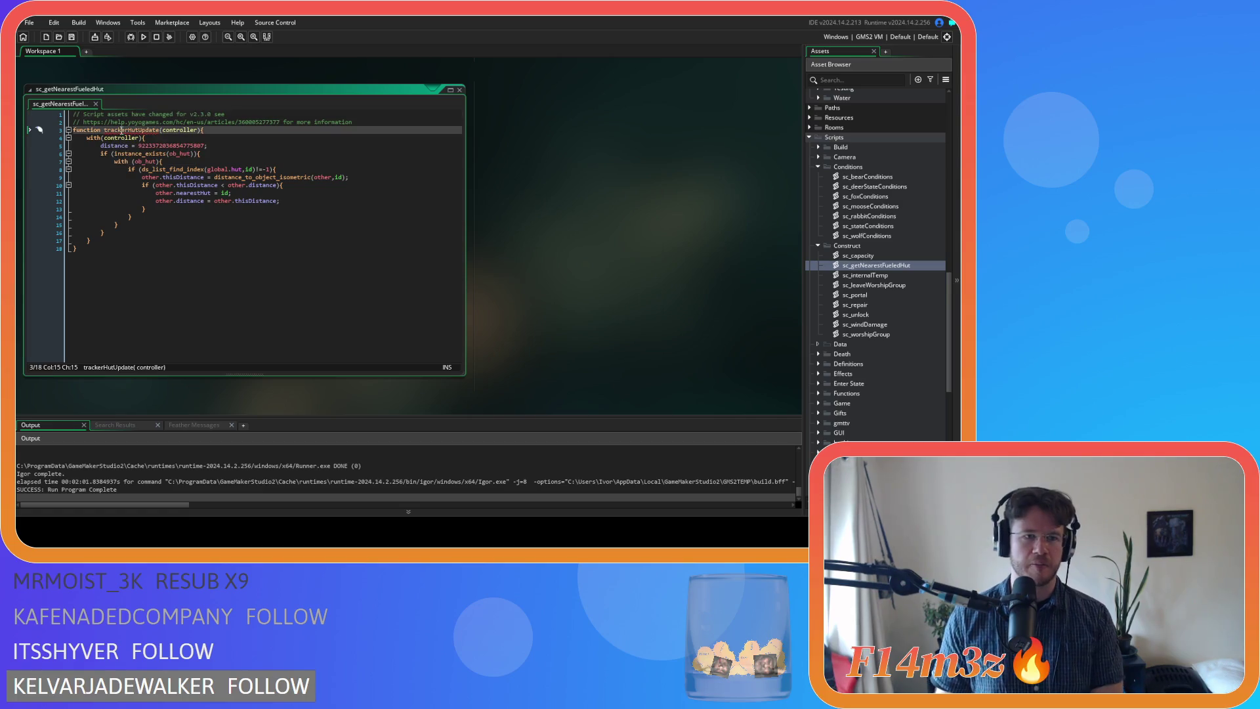
{"action": "double_click", "coordinate": [122, 130]}
{"action": "type", "text": "getNearest"}
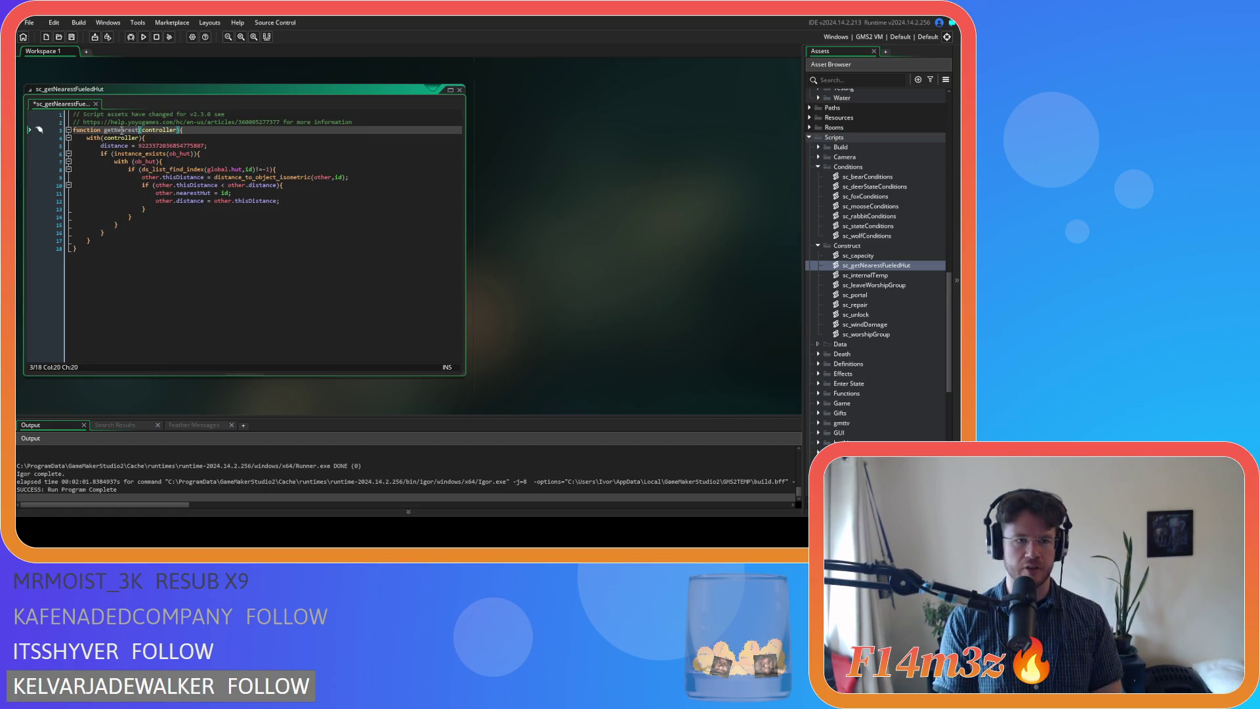
{"action": "type", "text": "FueledH"}
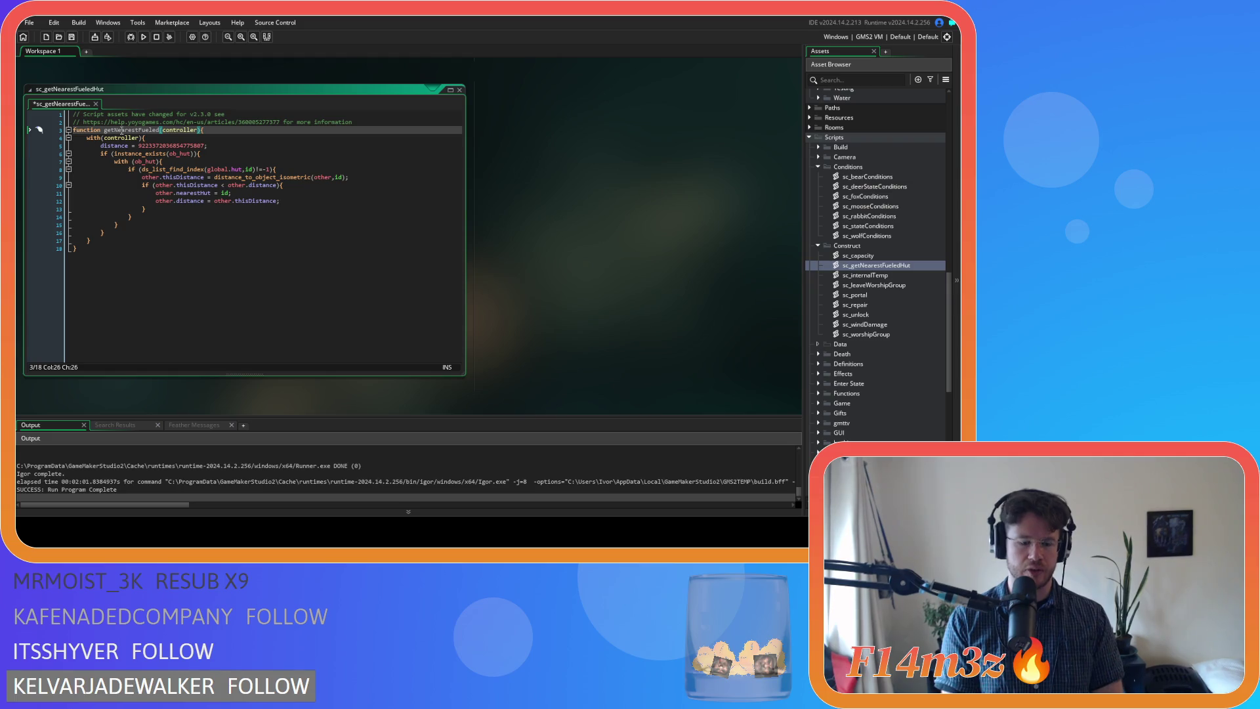
{"action": "type", "text": "ut"}
Add 'var _hut = noone' below the distance assignment
{"action": "left_click", "coordinate": [149, 154]}
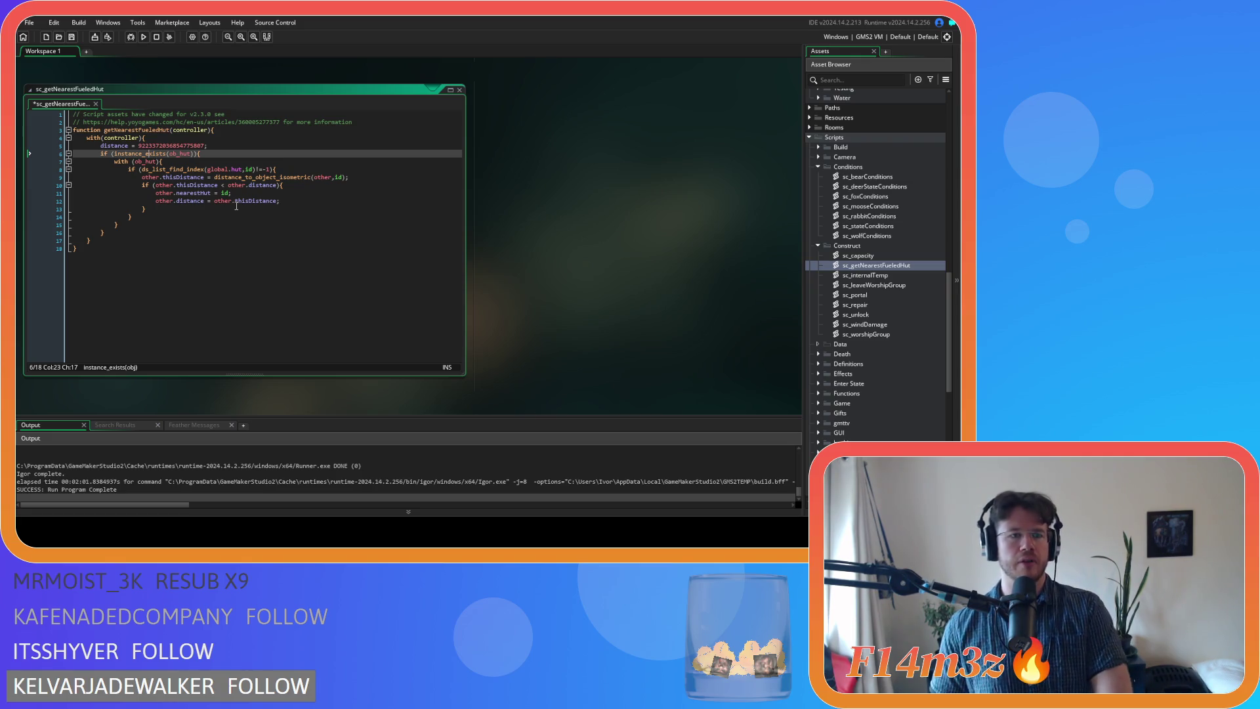
{"action": "left_click", "coordinate": [230, 146]}
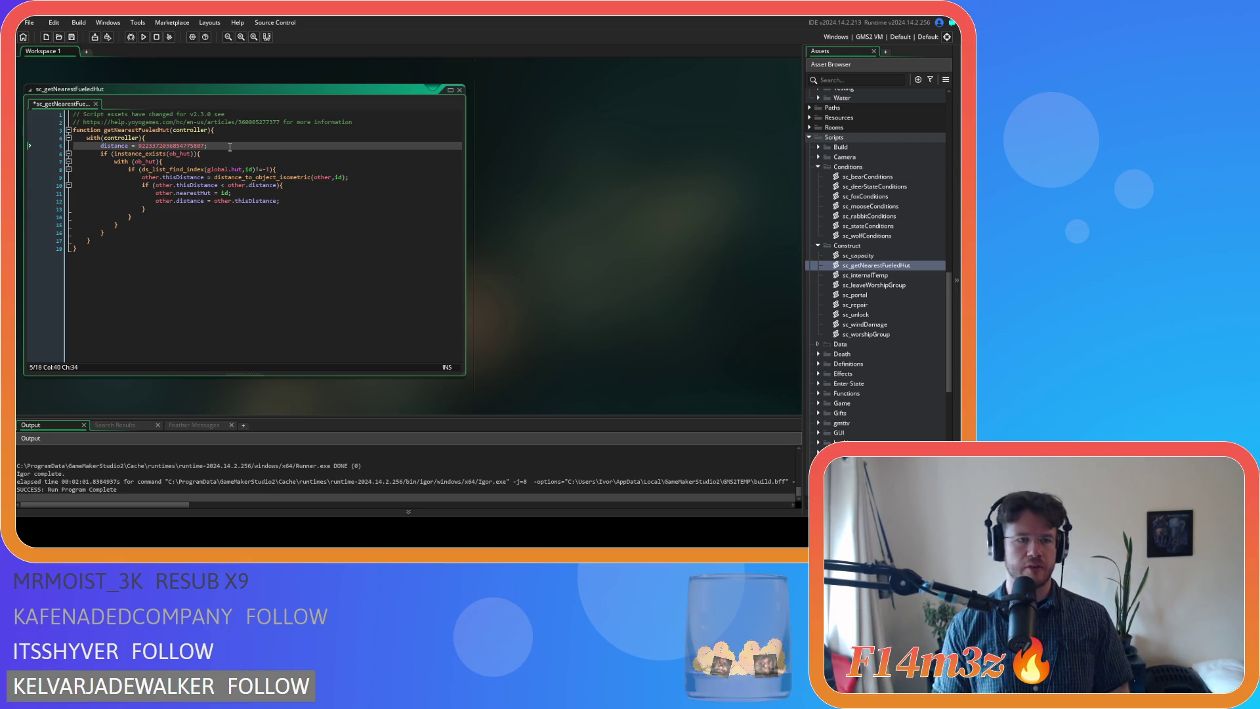
{"action": "key", "text": "Return"}
{"action": "type", "text": "var _hut = n"}
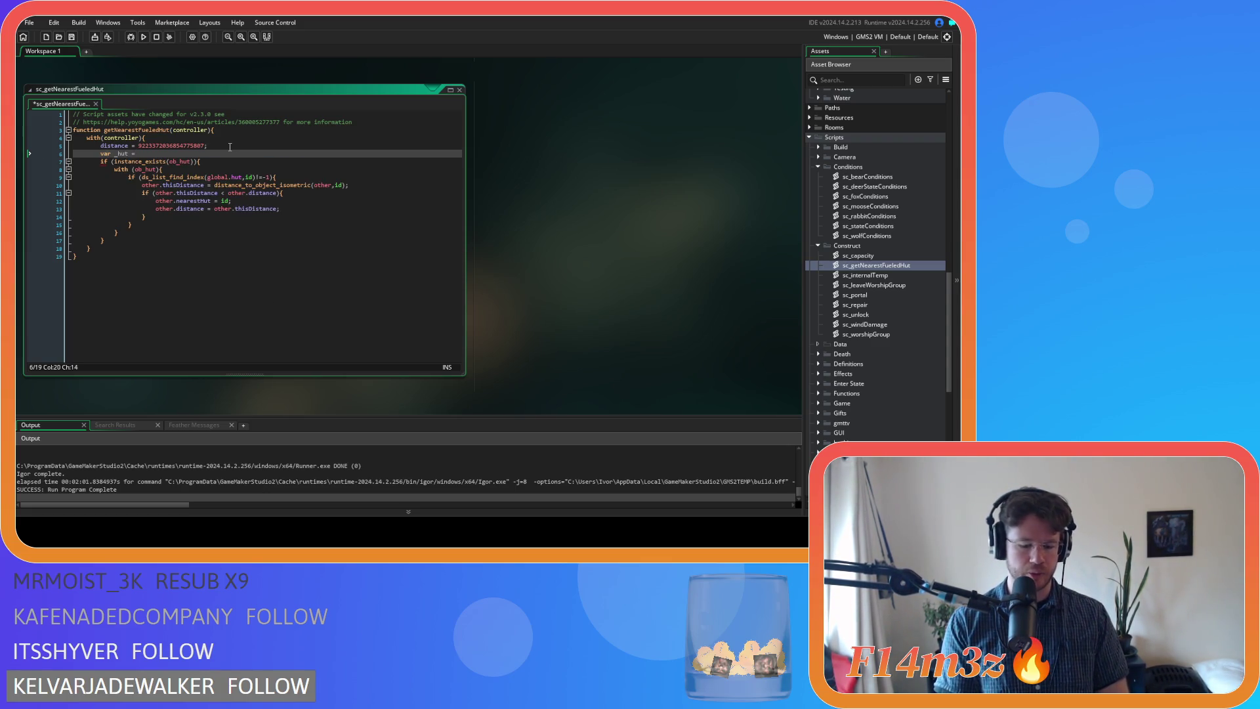
{"action": "type", "text": "oone;"}
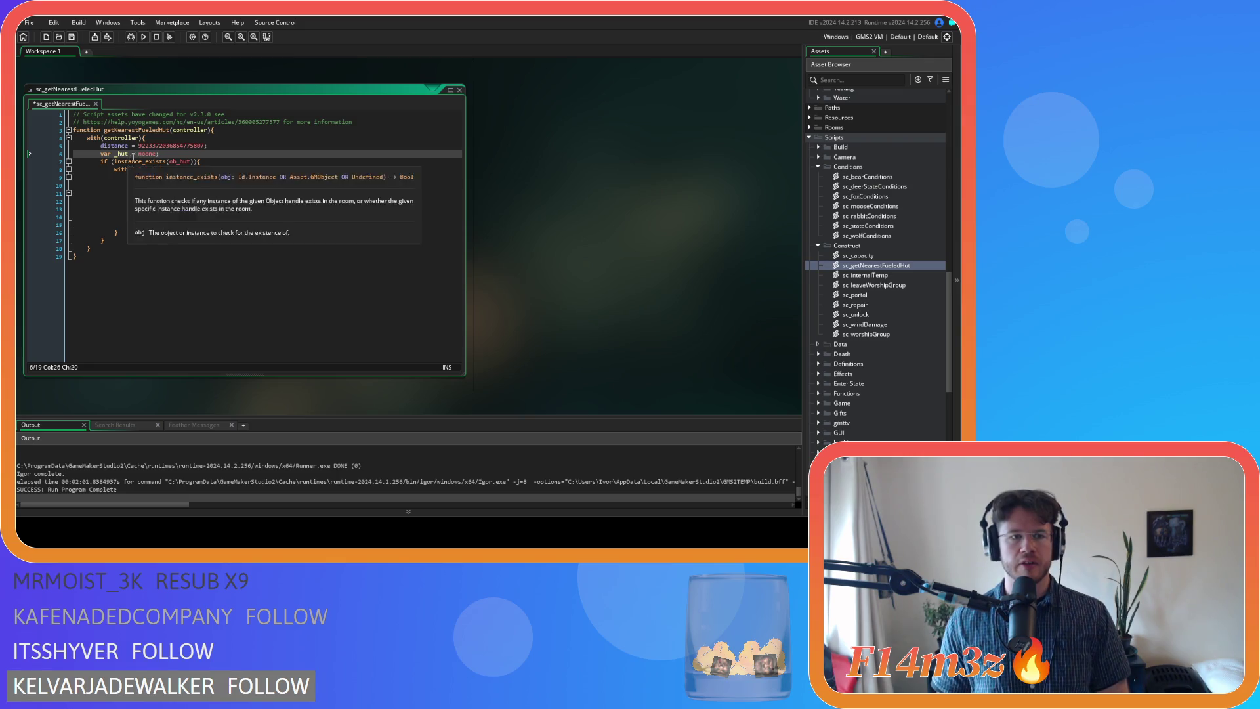
{"action": "left_click", "coordinate": [209, 160]}
{"action": "key", "text": "Down"}
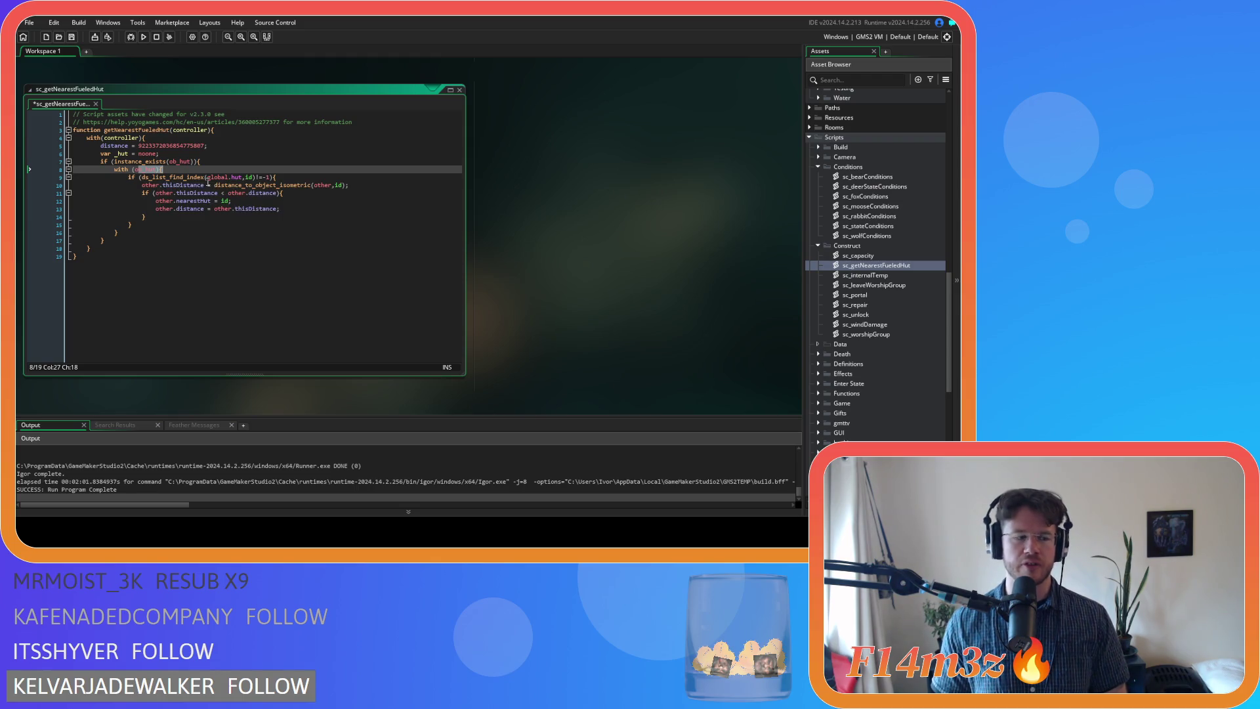
{"action": "mouse_move", "coordinate": [216, 183]}
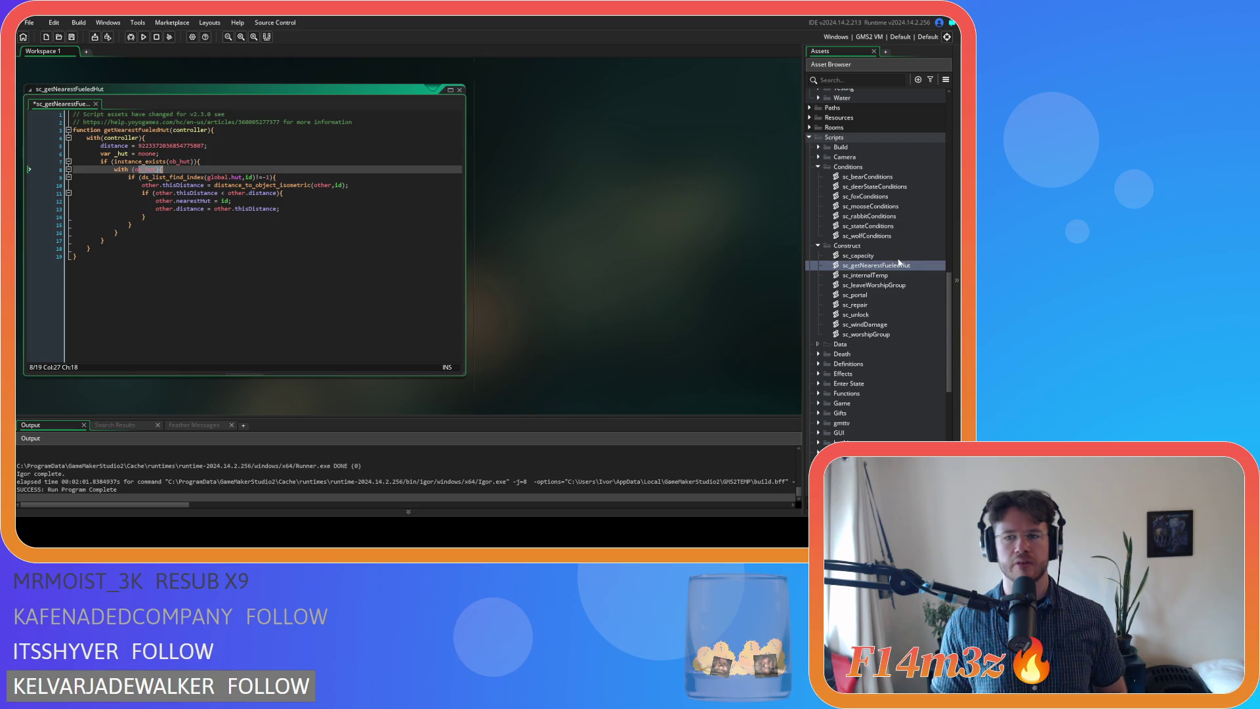
Rename the script asset to sc_getNearestAvailableFueledHut
{"action": "left_click", "coordinate": [902, 266]}
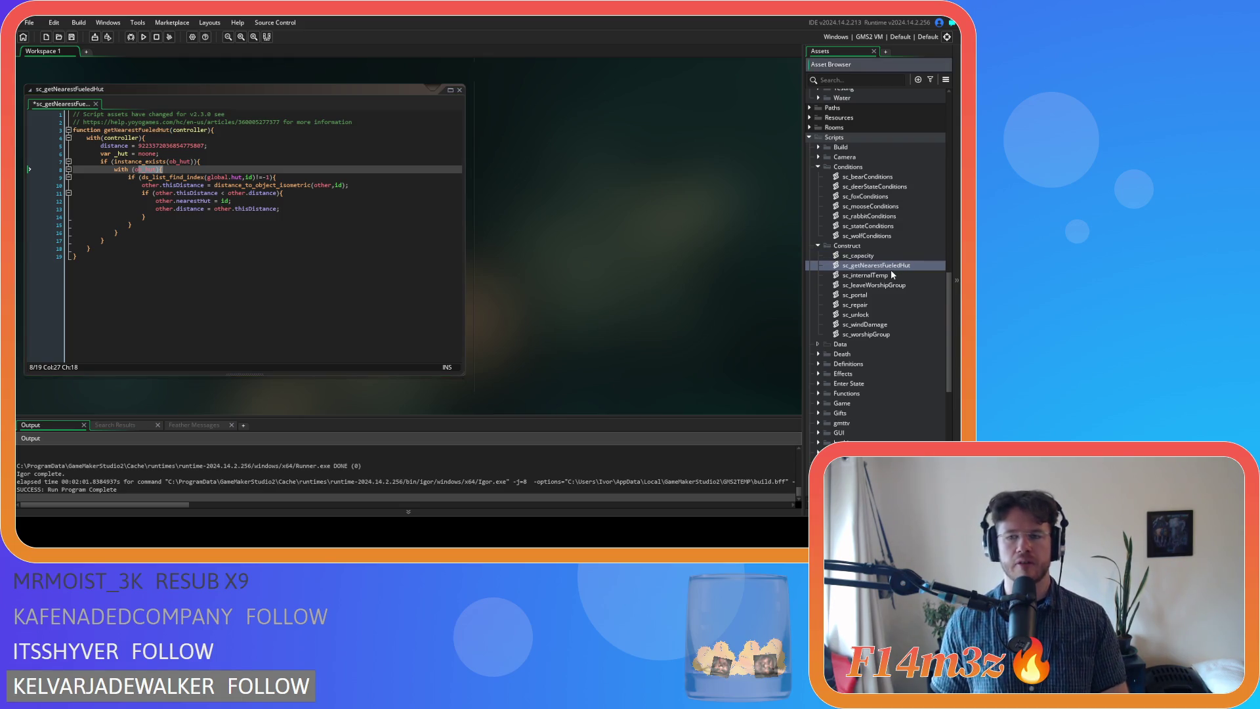
{"action": "left_click", "coordinate": [903, 266]}
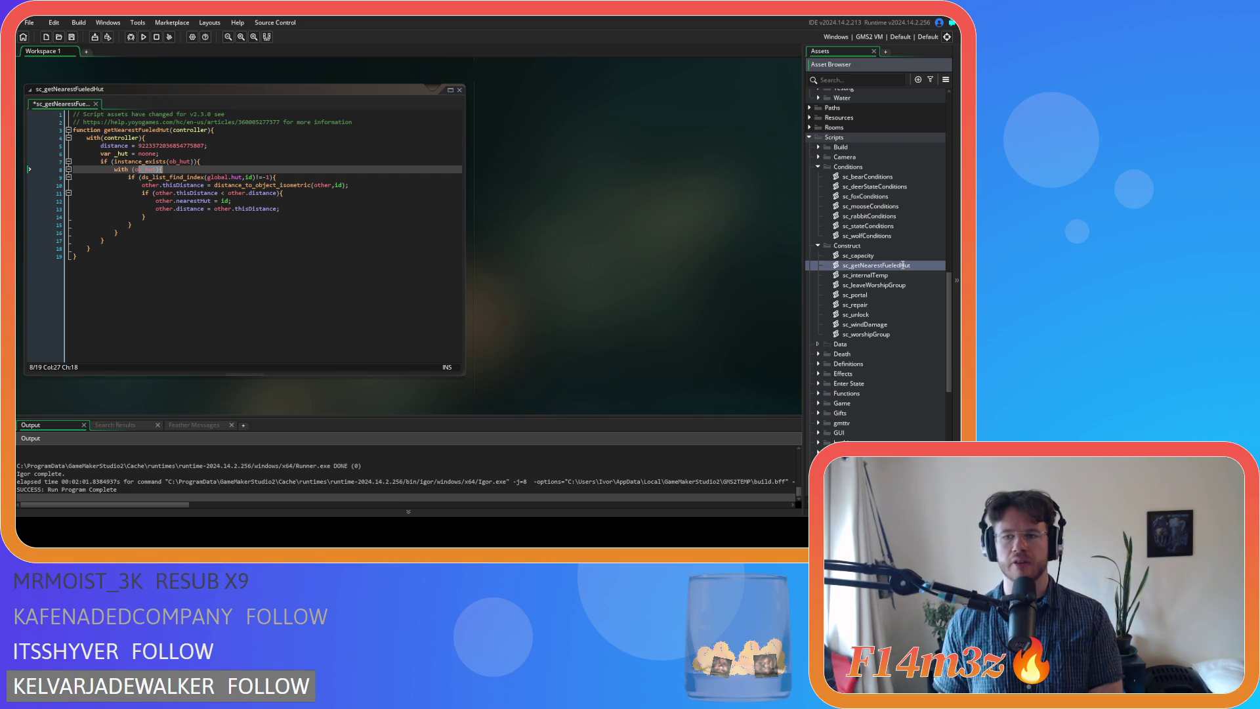
{"action": "key", "text": "shift+Left"}
{"action": "key", "text": "shift+Left"}
{"action": "key", "text": "shift+Left"}
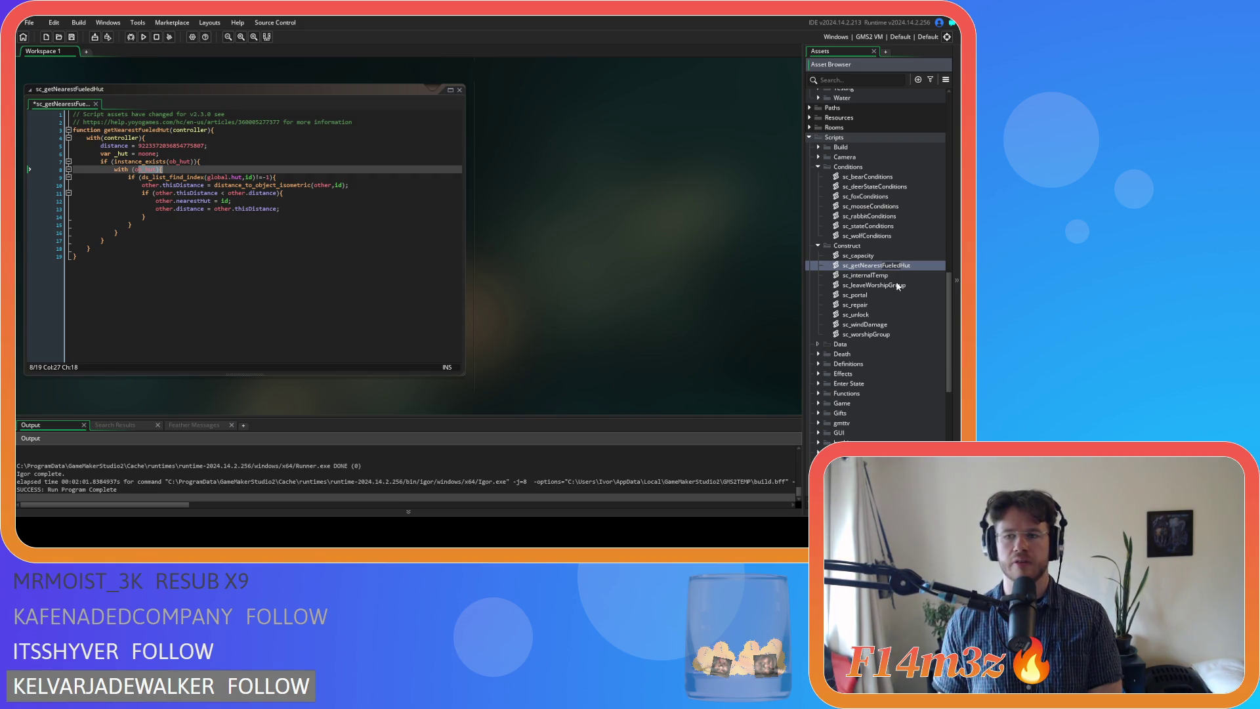
{"action": "type", "text": "Available"}
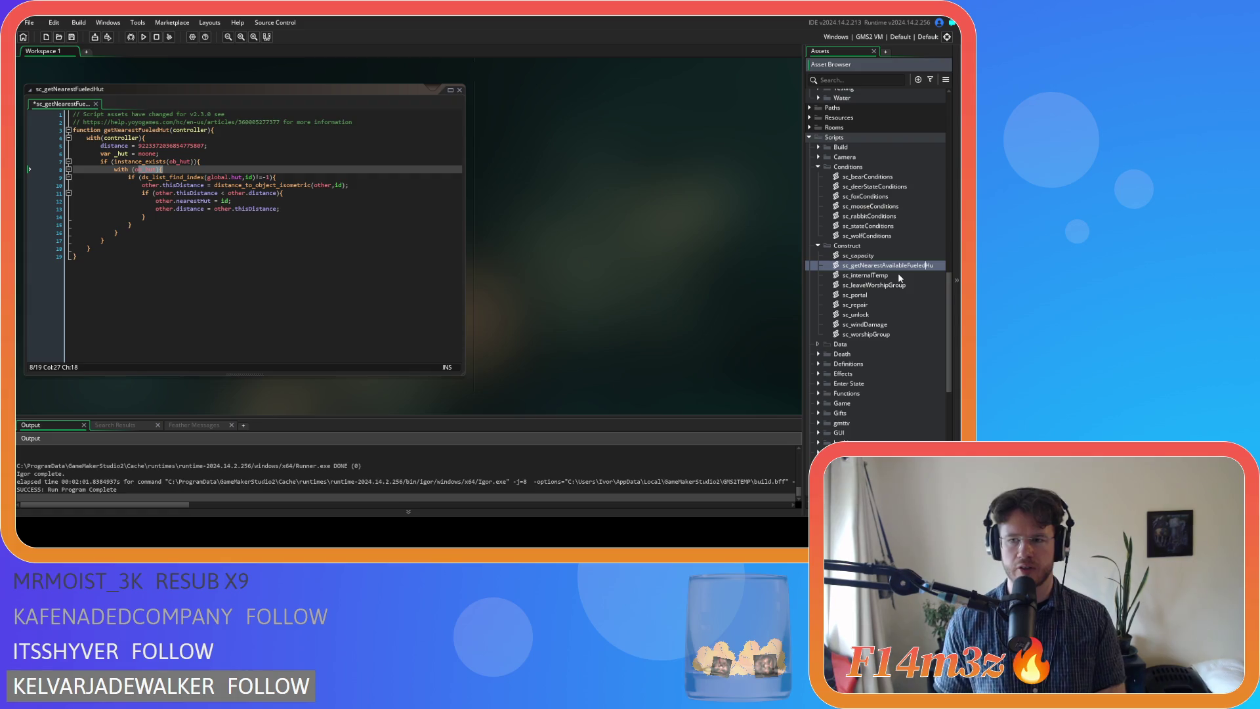
{"action": "key", "text": "Return"}
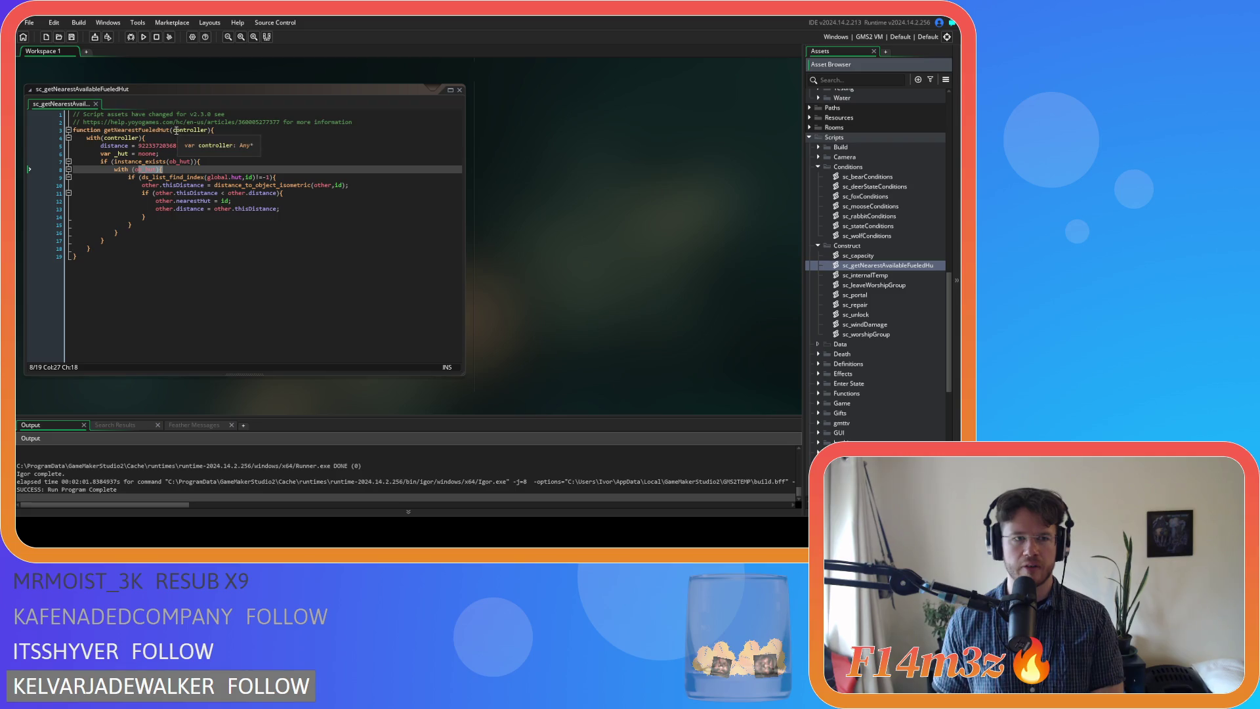
Rename the function on line 3 to getNearestAvailableFueledHut and save the script
{"action": "left_click", "coordinate": [139, 130]}
{"action": "type", "text": "Ava"}
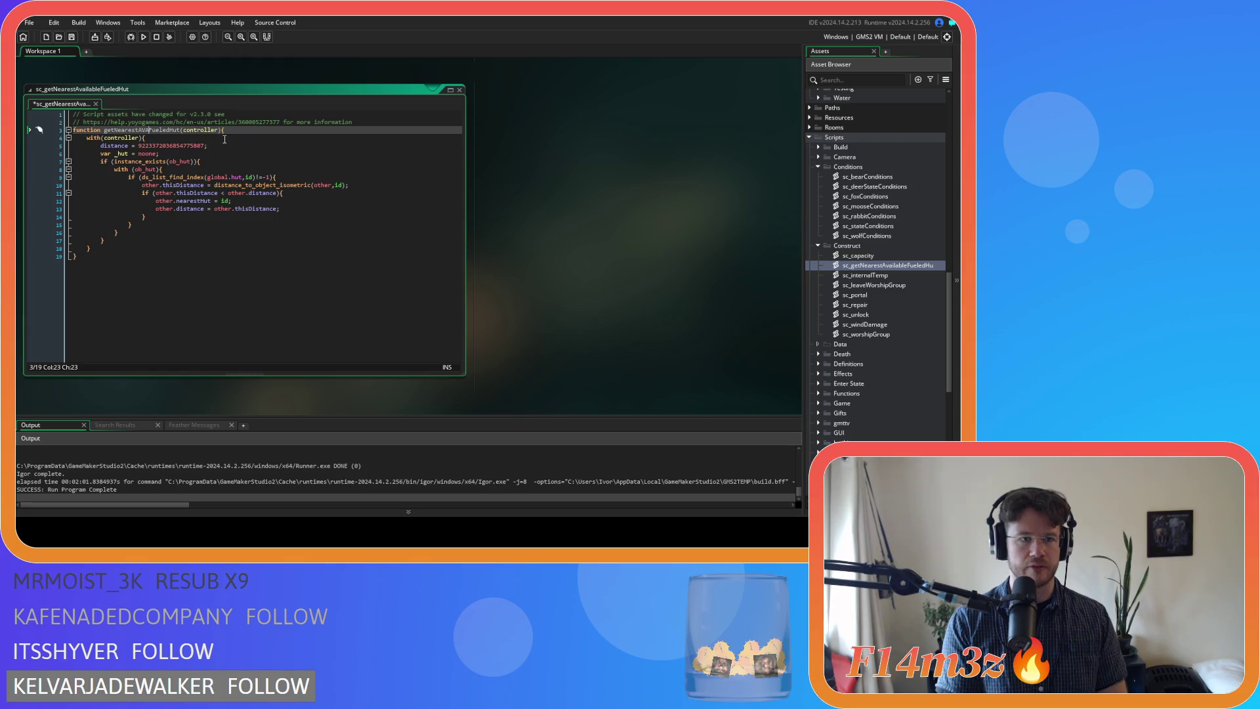
{"action": "type", "text": "ilabl"}
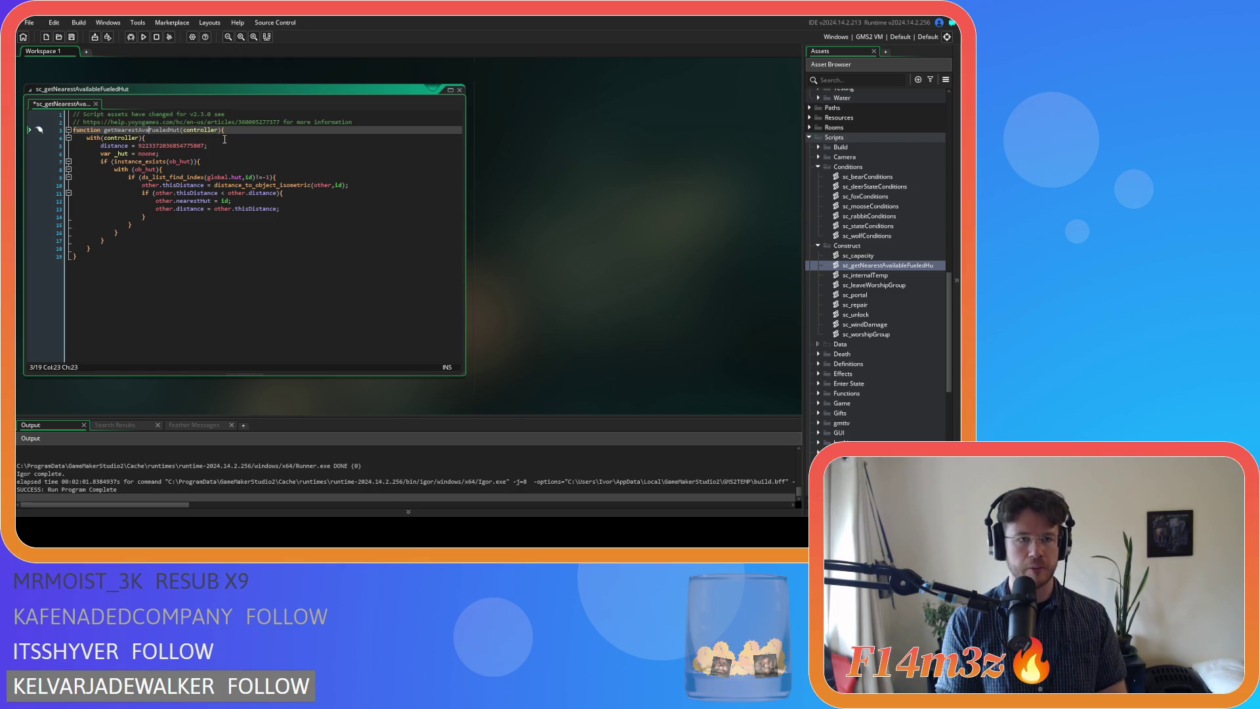
{"action": "type", "text": "e"}
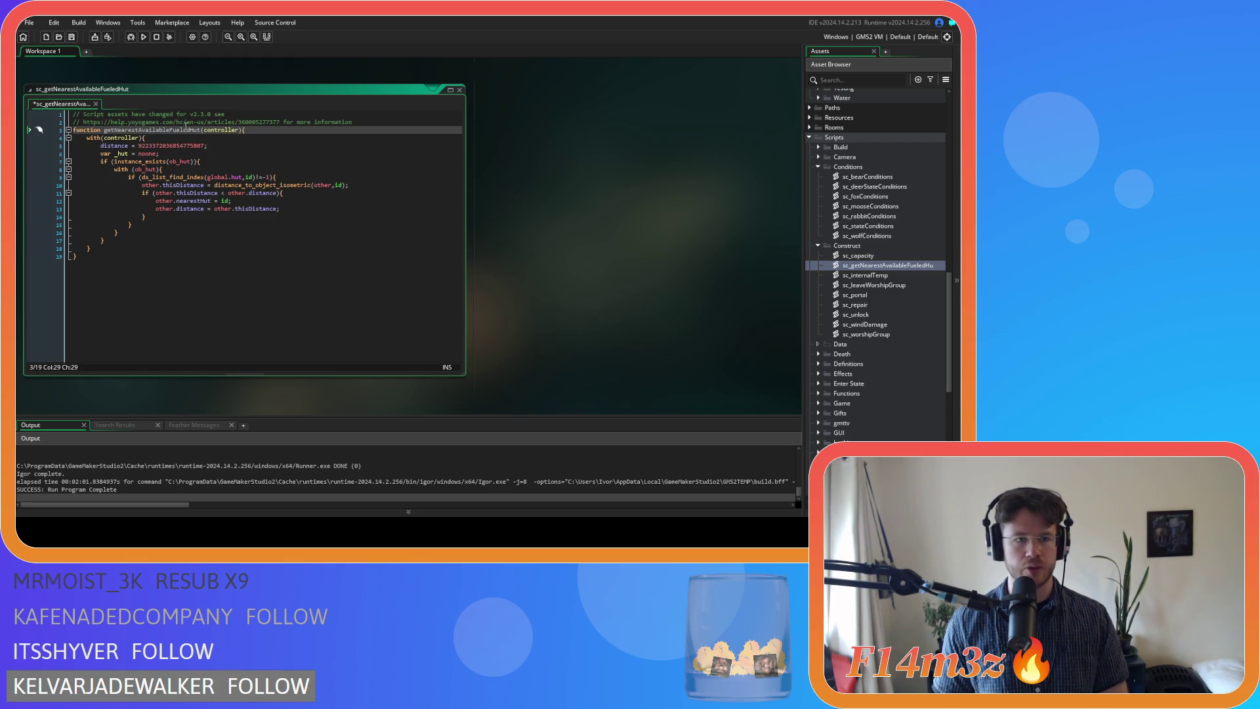
{"action": "key", "text": "End"}
{"action": "key", "text": "ctrl+s"}
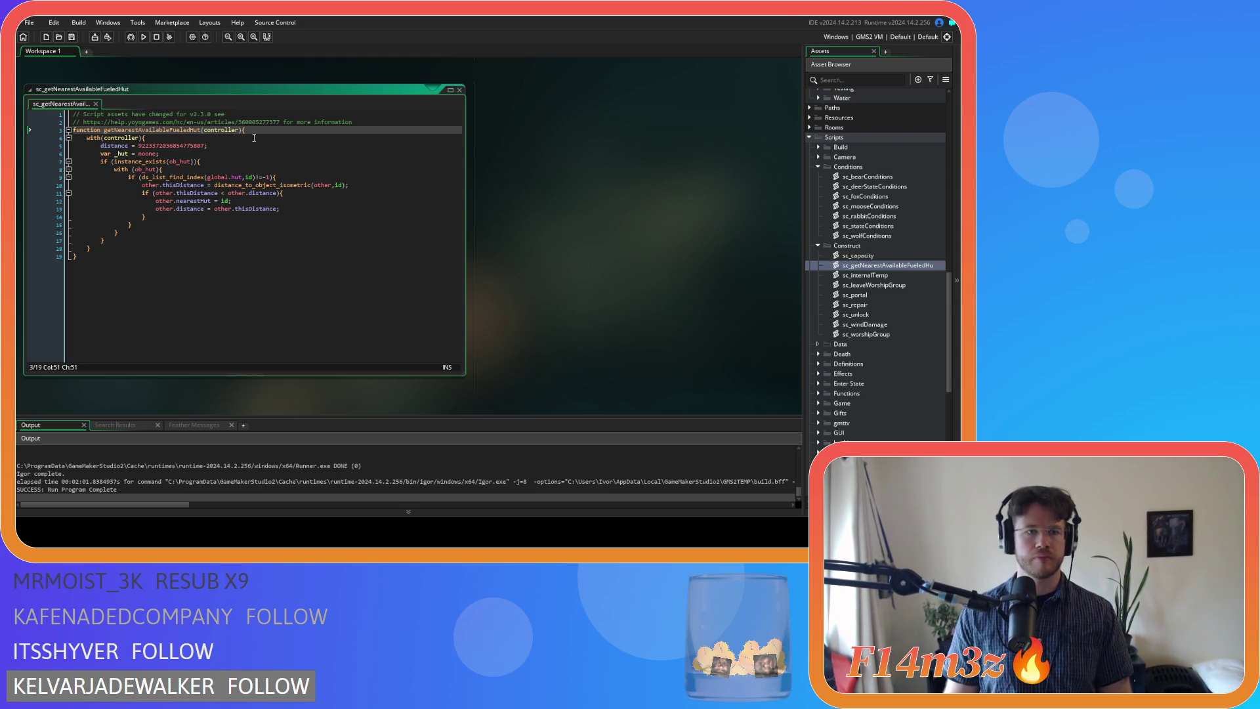
{"action": "left_click", "coordinate": [247, 146]}
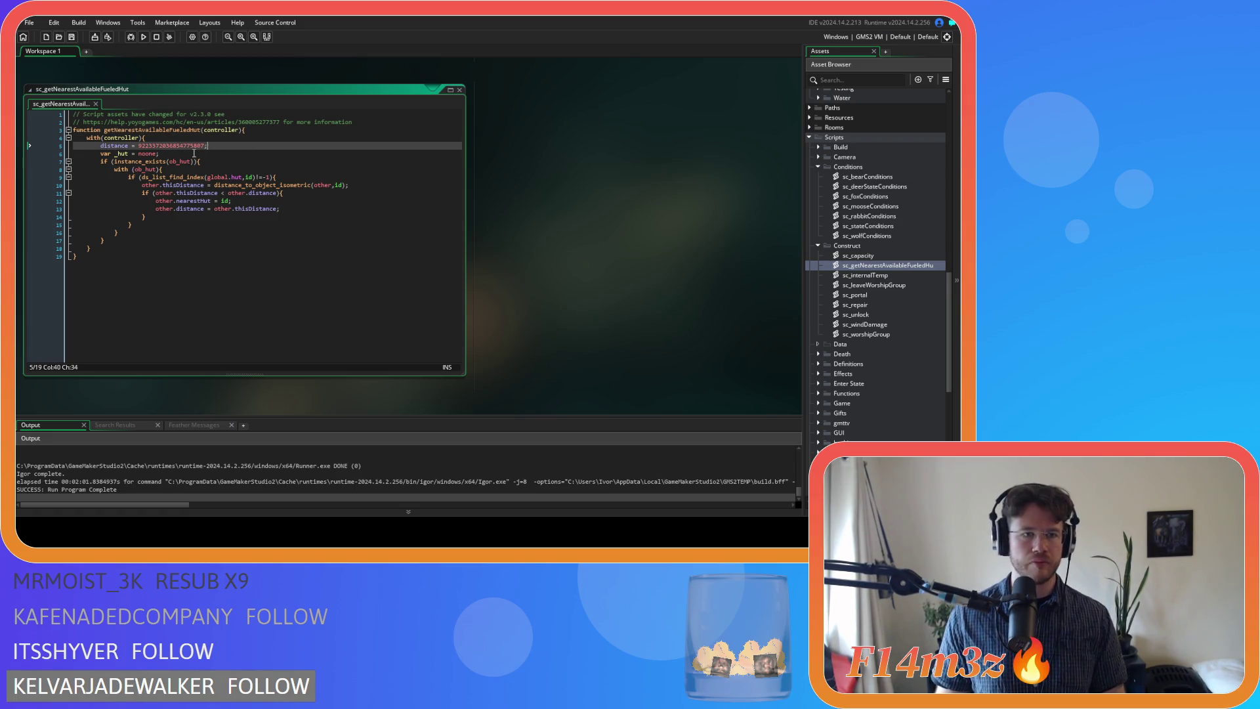
Add '&& ds_list_find_index(global.fueledTents,id)!=-1' as a second condition on the hut check
{"action": "left_click", "coordinate": [194, 153]}
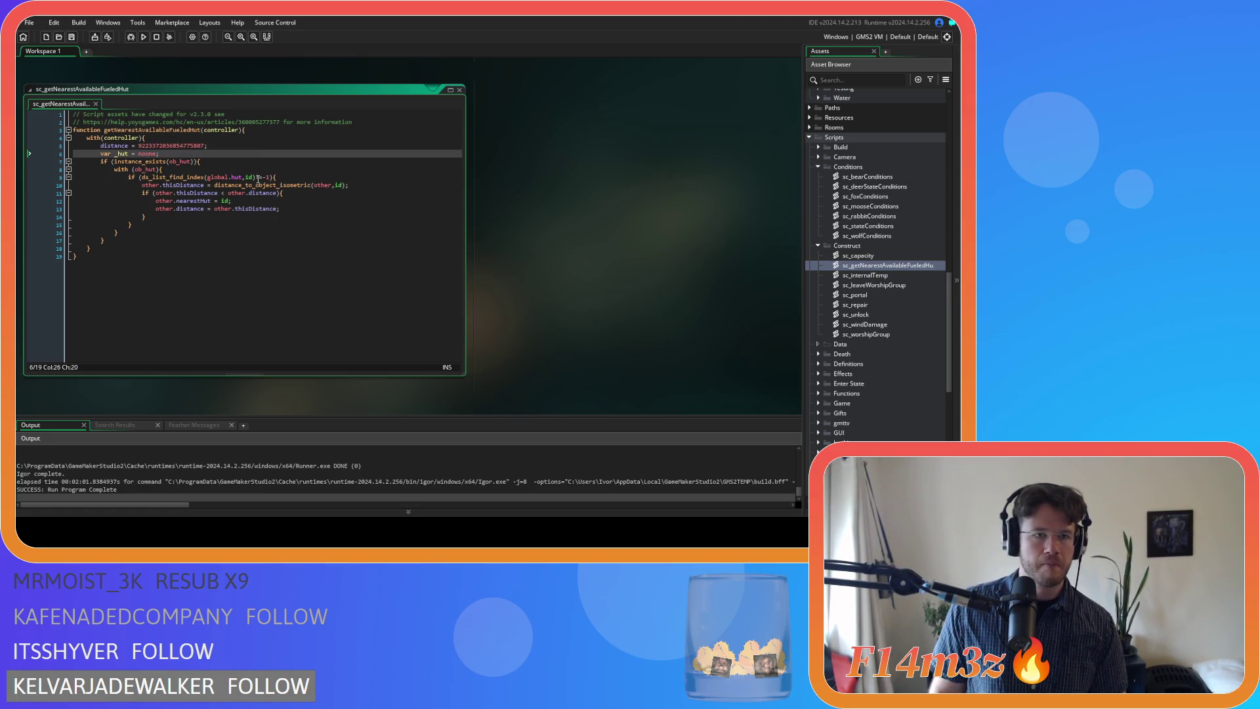
{"action": "left_click", "coordinate": [220, 162]}
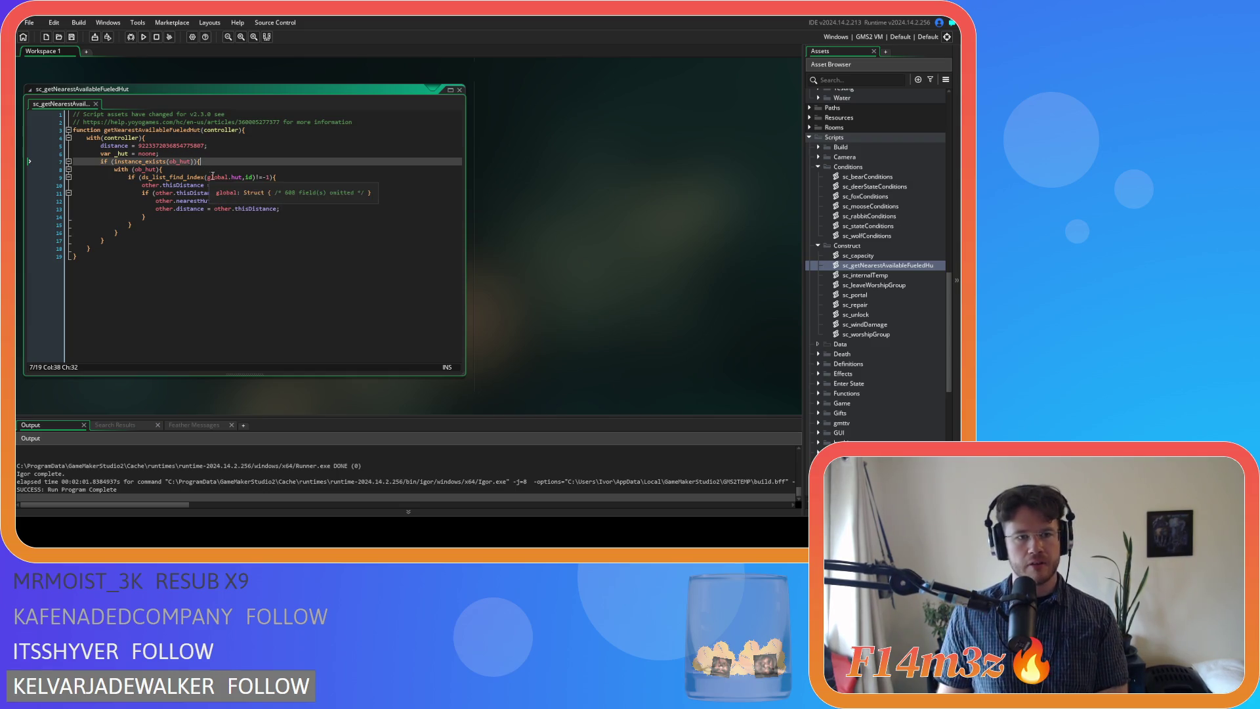
{"action": "left_click", "coordinate": [237, 178]}
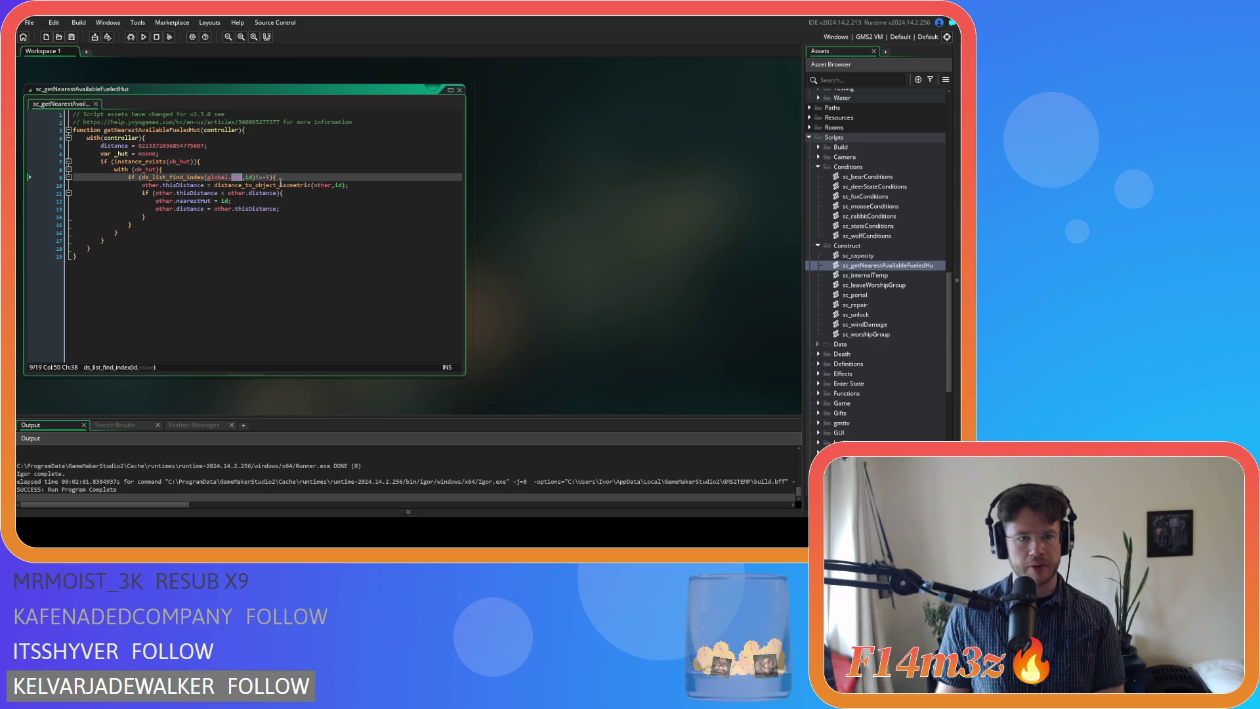
{"action": "mouse_move", "coordinate": [165, 178]}
{"action": "left_mouse_down"}
{"action": "mouse_move", "coordinate": [266, 193]}
{"action": "mouse_move", "coordinate": [266, 177]}
{"action": "left_mouse_up"}
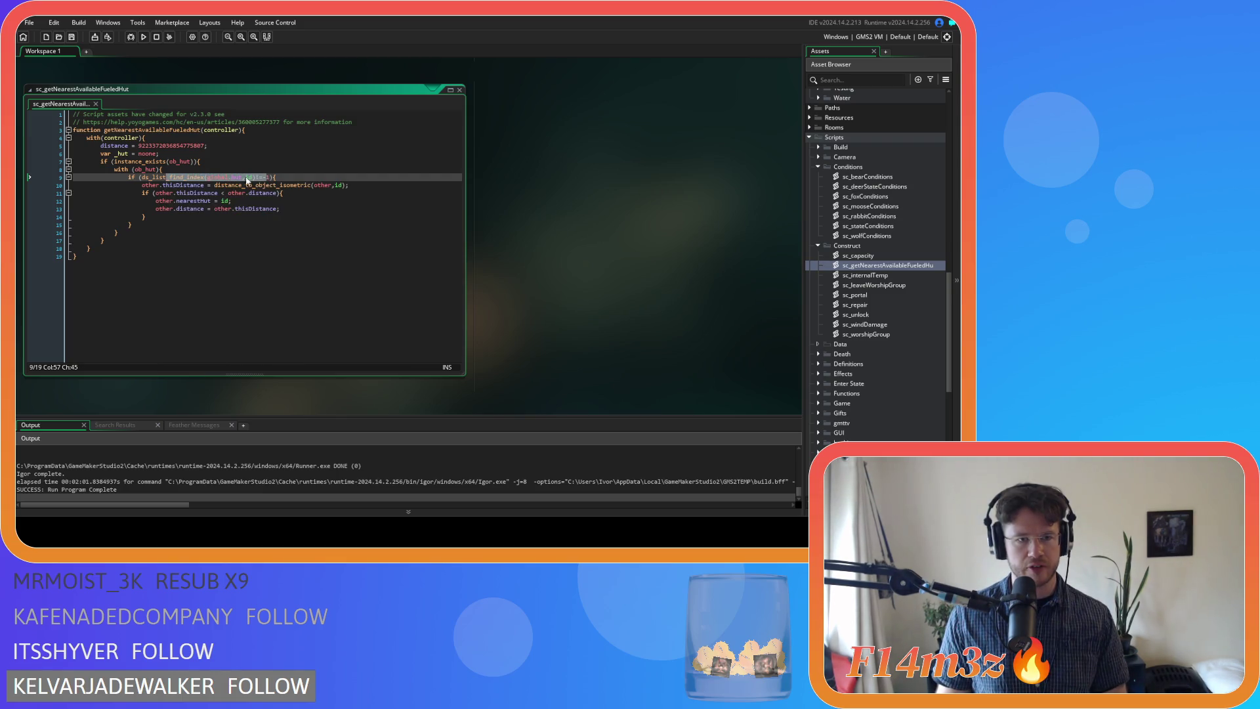
{"action": "left_click", "coordinate": [271, 178]}
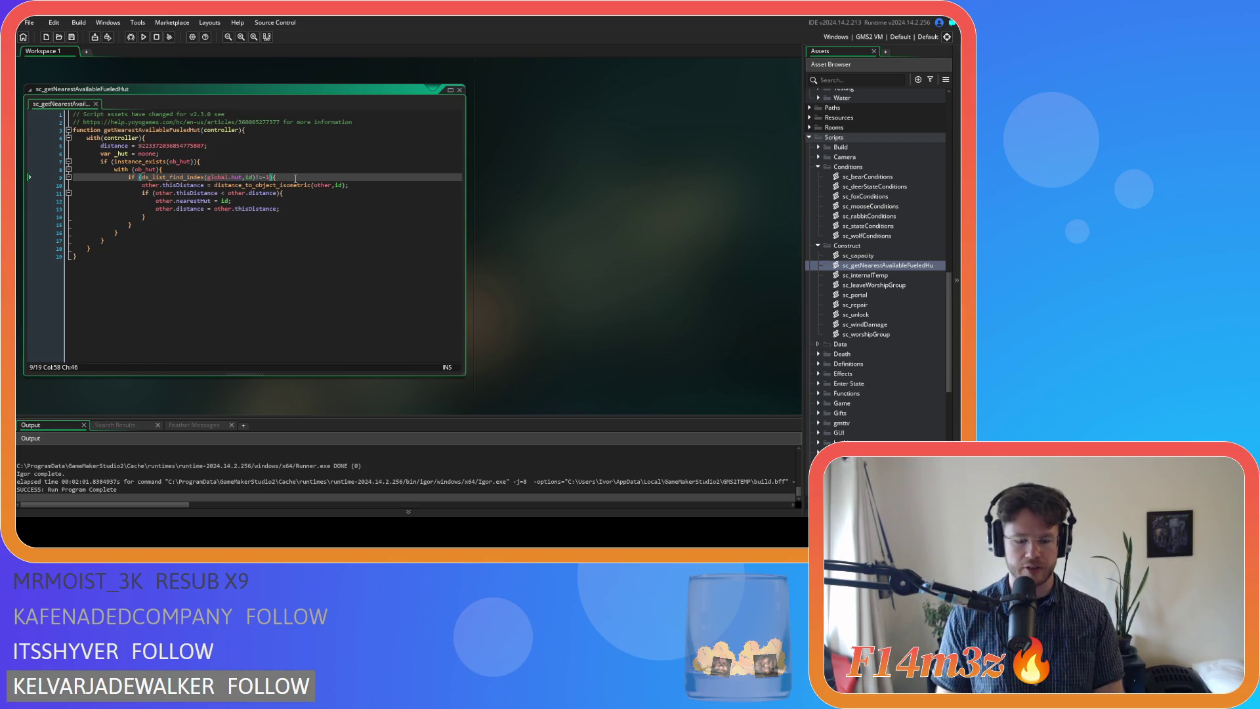
{"action": "key", "text": "Return"}
{"action": "type", "text": "&&"}
{"action": "type", "text": "ds_list_find_index(global.hut,id)!=-1"}
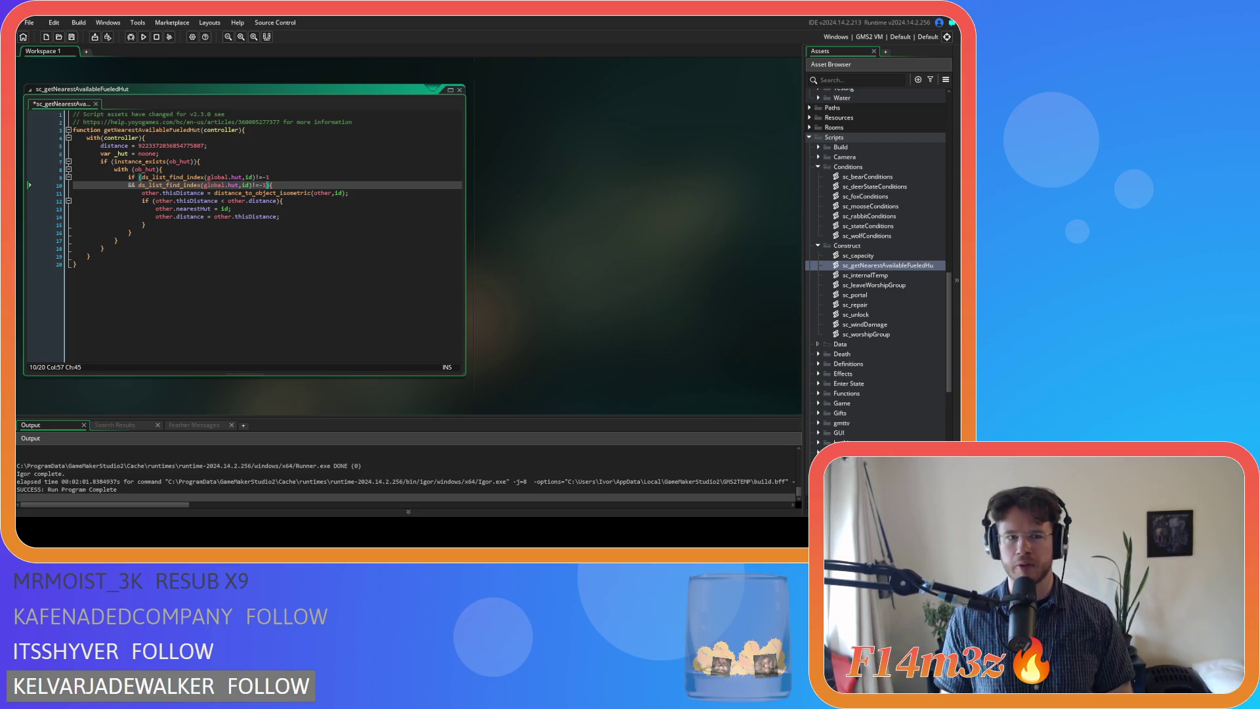
{"action": "key", "text": "Left"}
{"action": "key", "text": "Left"}
{"action": "key", "text": "Left"}
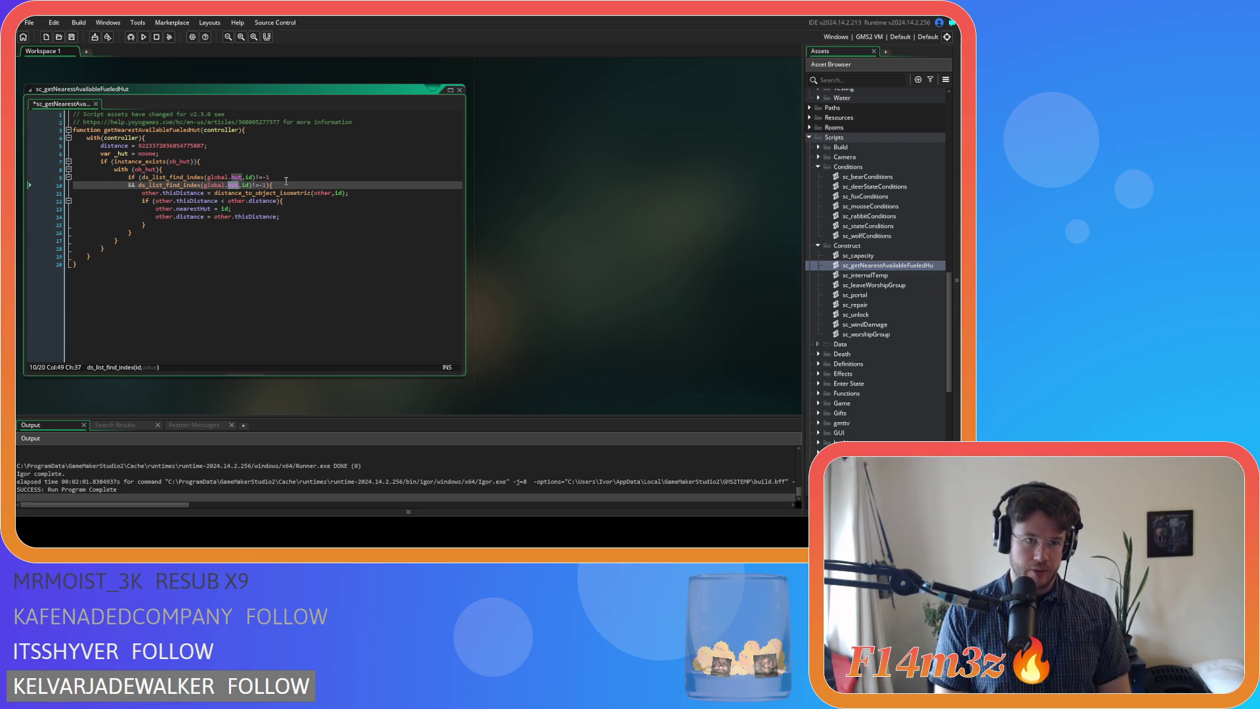
{"action": "key", "text": "BackSpace"}
{"action": "key", "text": "BackSpace"}
{"action": "key", "text": "BackSpace"}
{"action": "type", "text": "fueledTents"}
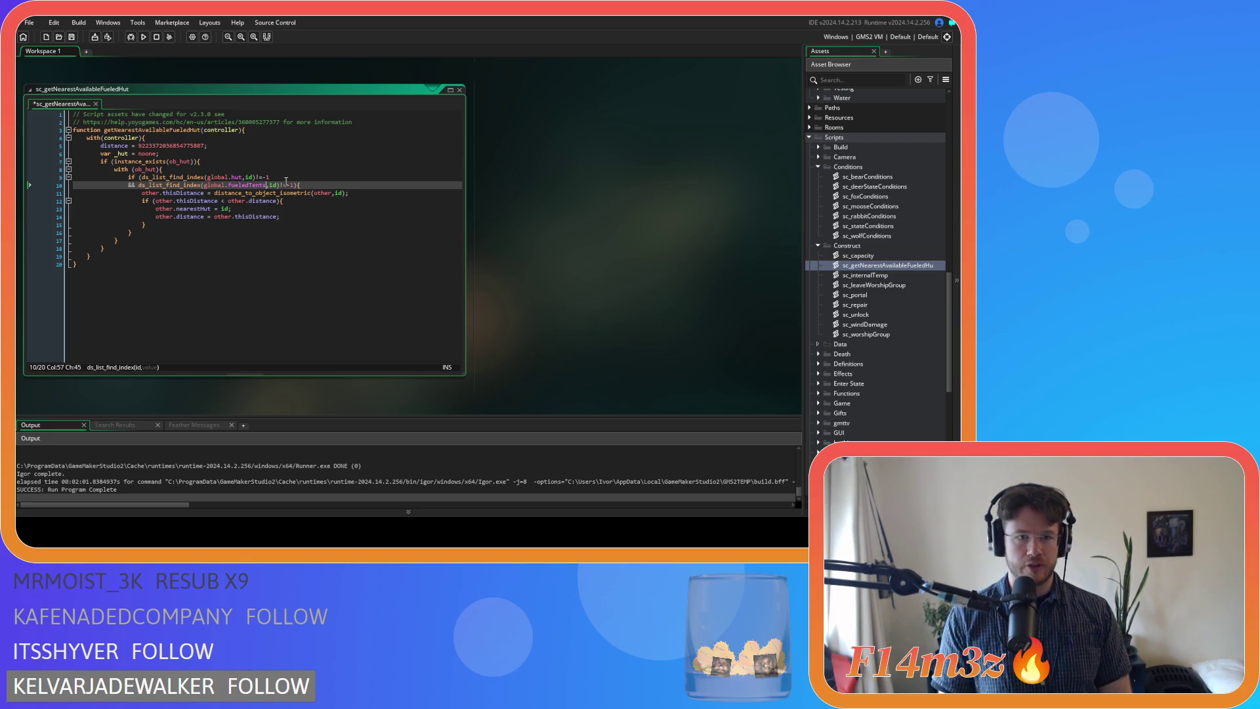
Save the script, review the distance logic and jump to the distance declaration
{"action": "left_click", "coordinate": [262, 209]}
{"action": "key", "text": "ctrl+s"}
{"action": "left_click", "coordinate": [262, 233]}
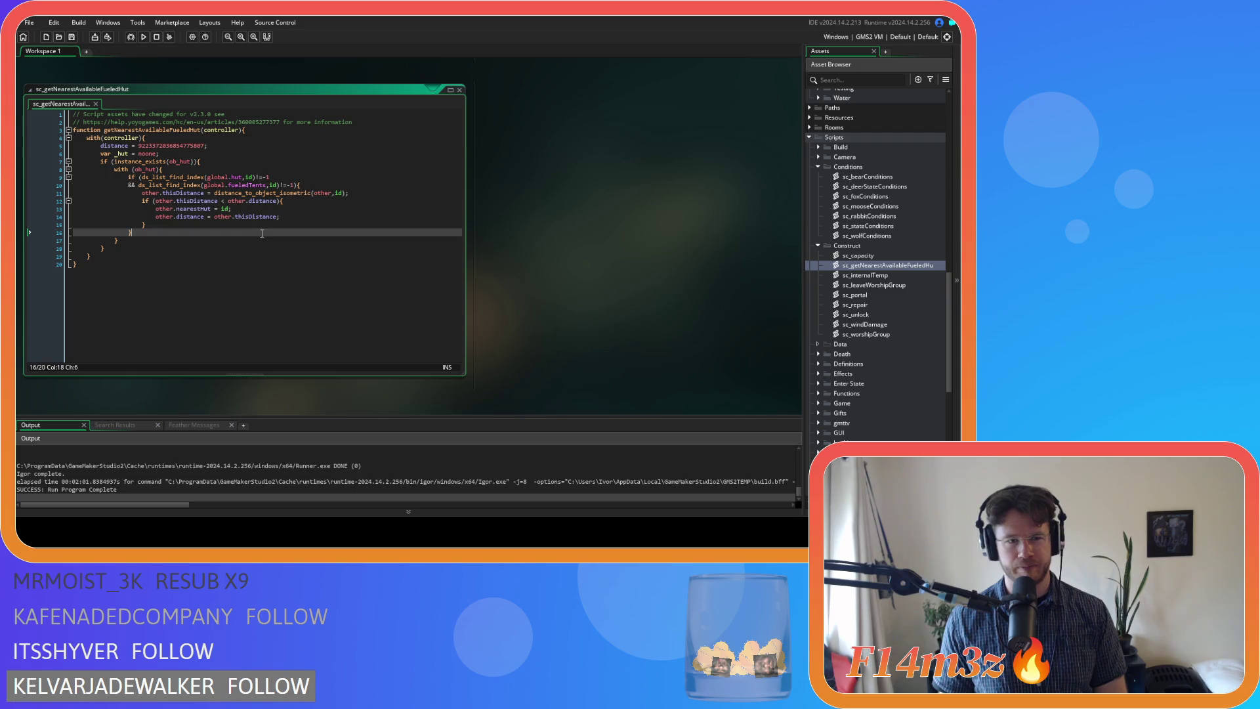
{"action": "key", "text": "Up"}
{"action": "key", "text": "Up"}
{"action": "key", "text": "Up"}
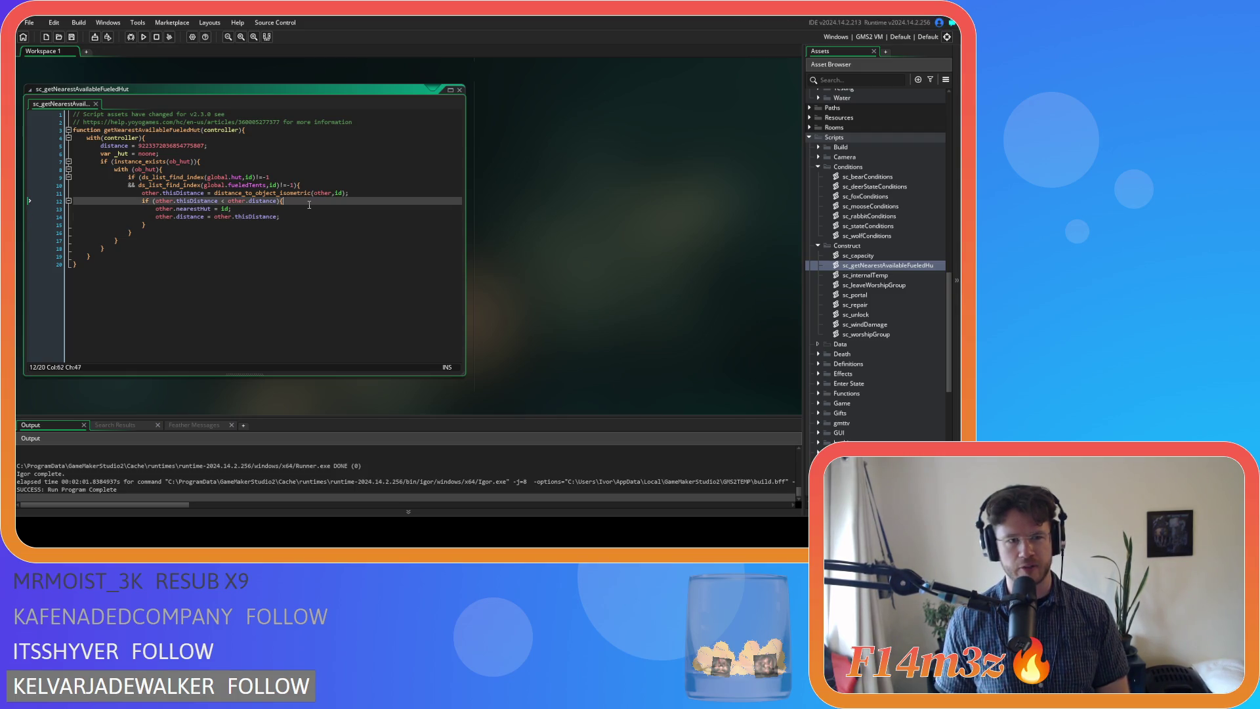
{"action": "left_click", "coordinate": [324, 214]}
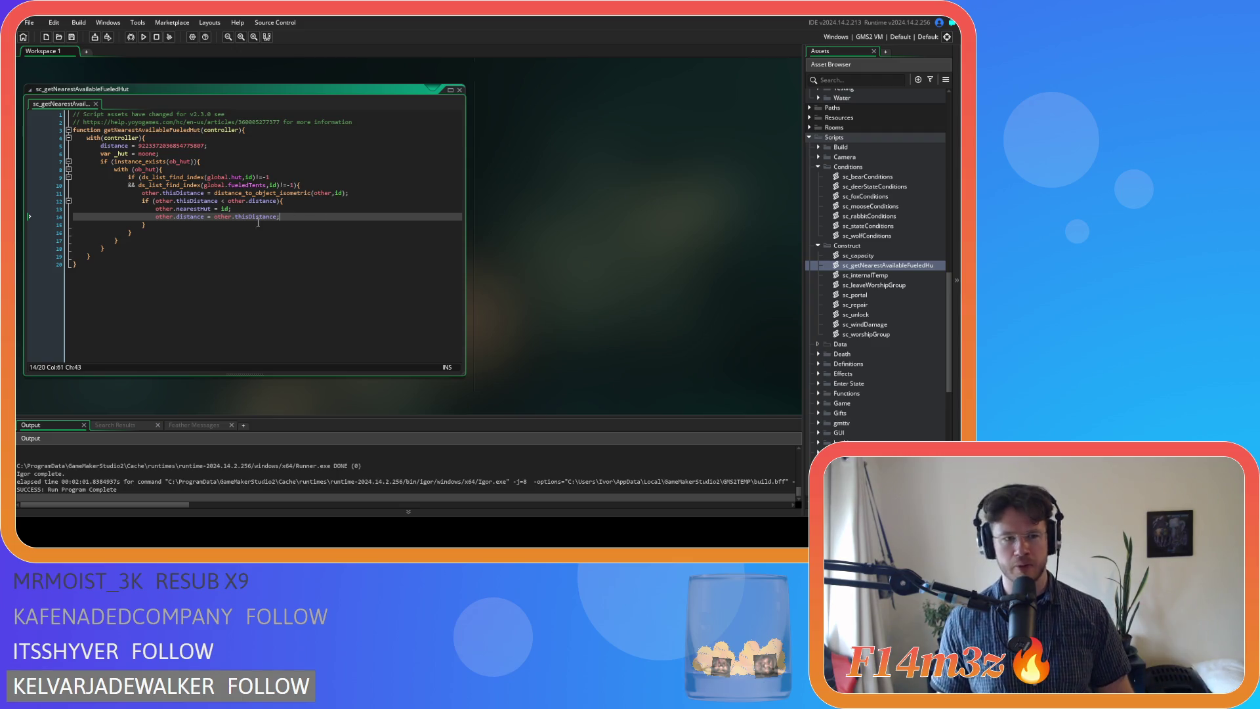
{"action": "double_click", "coordinate": [196, 209]}
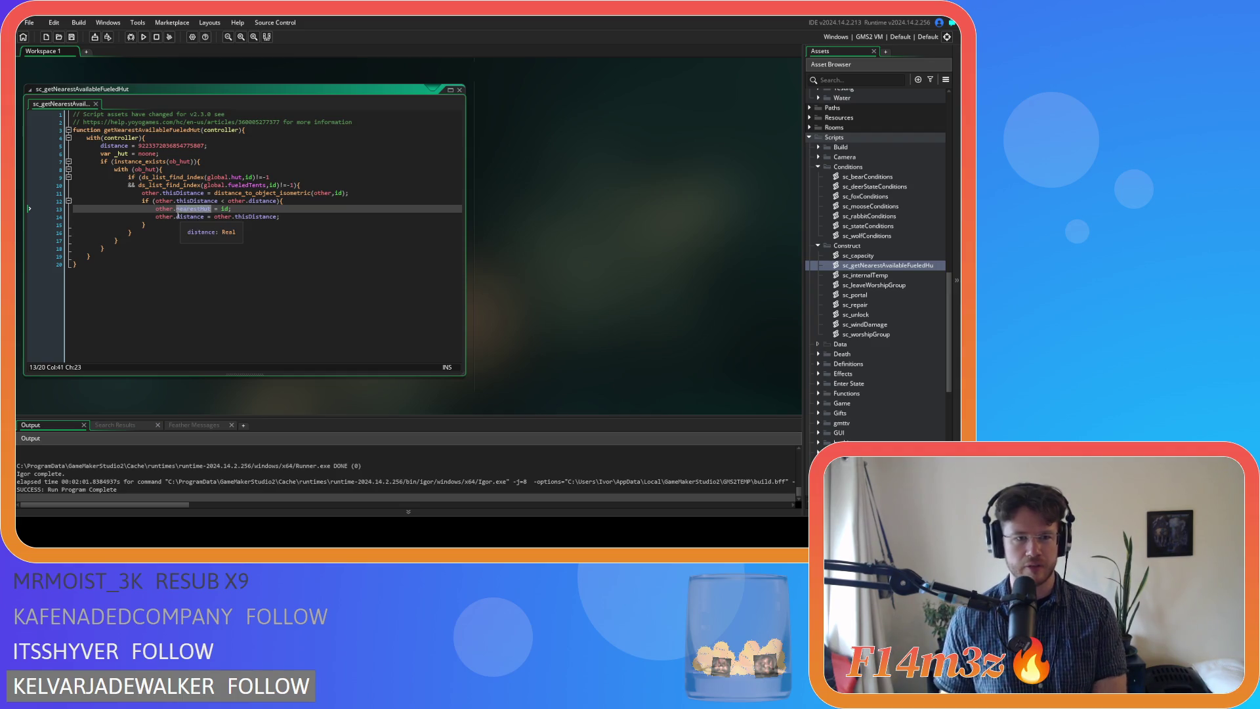
{"action": "left_click", "coordinate": [145, 193]}
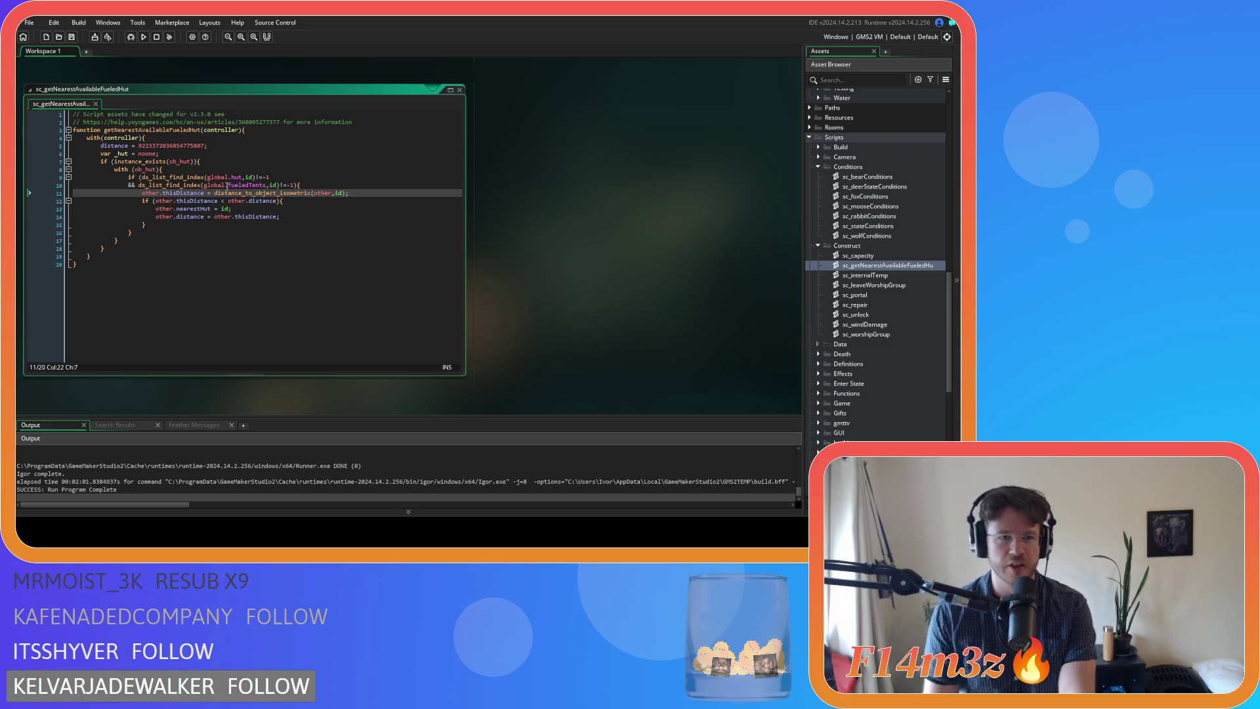
{"action": "key", "text": "F12"}
Declare local _distance and _thisDistance variables, dropping the other. prefix from the calculation
{"action": "type", "text": "var "}
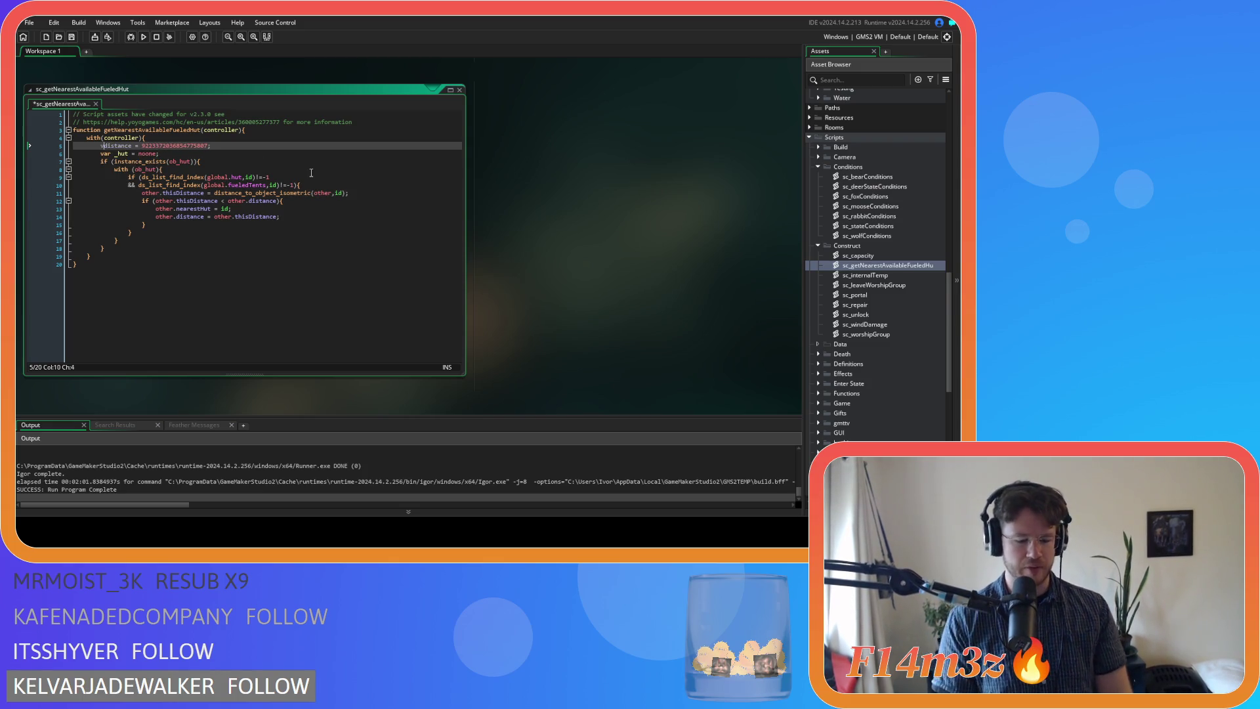
{"action": "type", "text": "_"}
{"action": "left_click", "coordinate": [224, 169]}
{"action": "key", "text": "ctrl+s"}
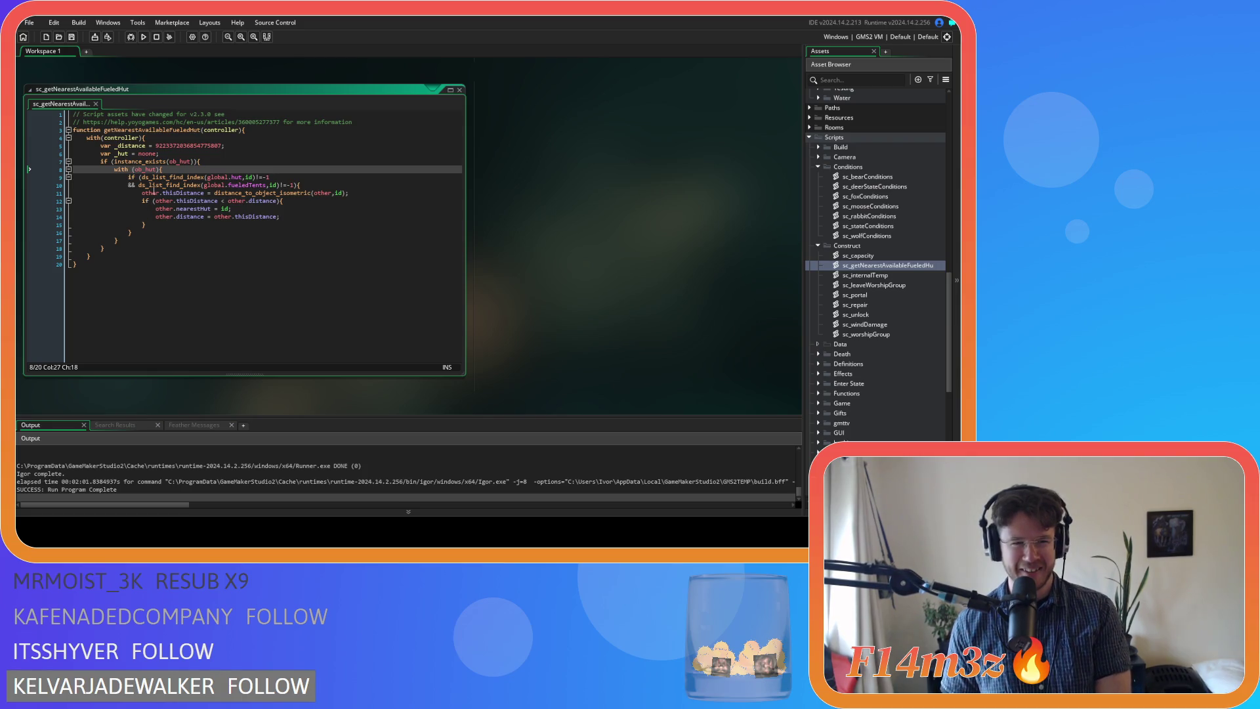
{"action": "double_click", "coordinate": [151, 193]}
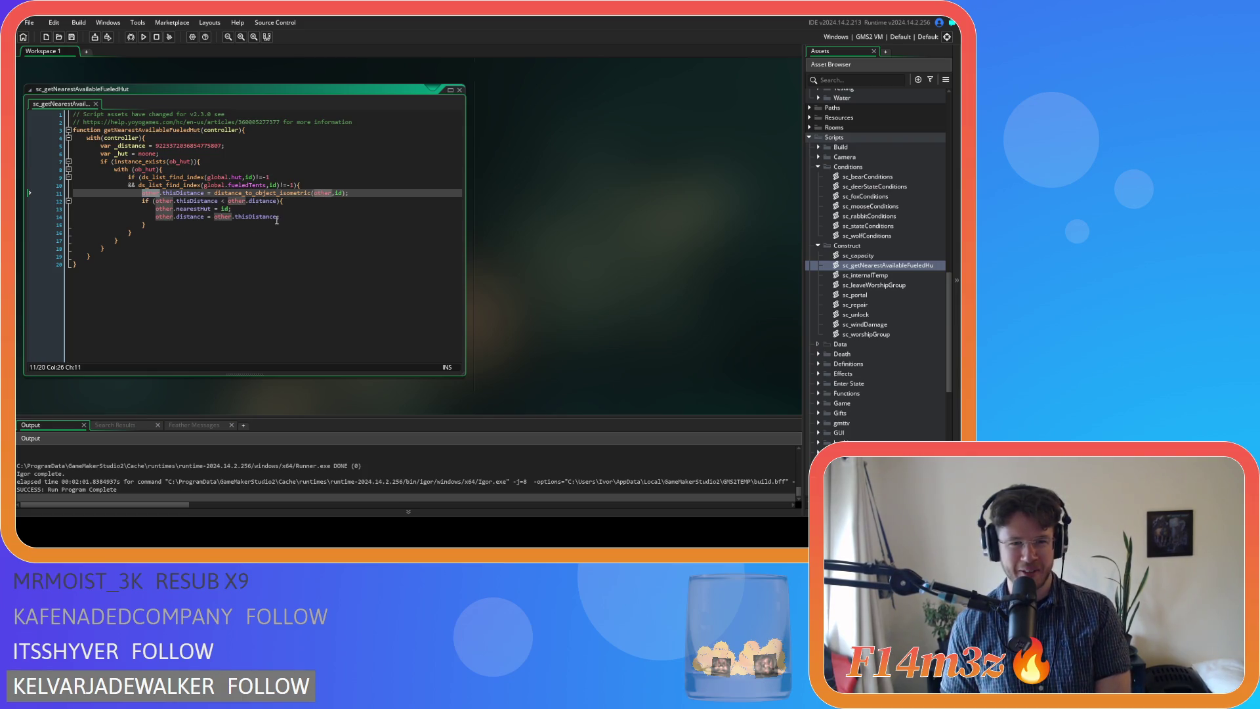
{"action": "key", "text": "Delete"}
{"action": "key", "text": "Delete"}
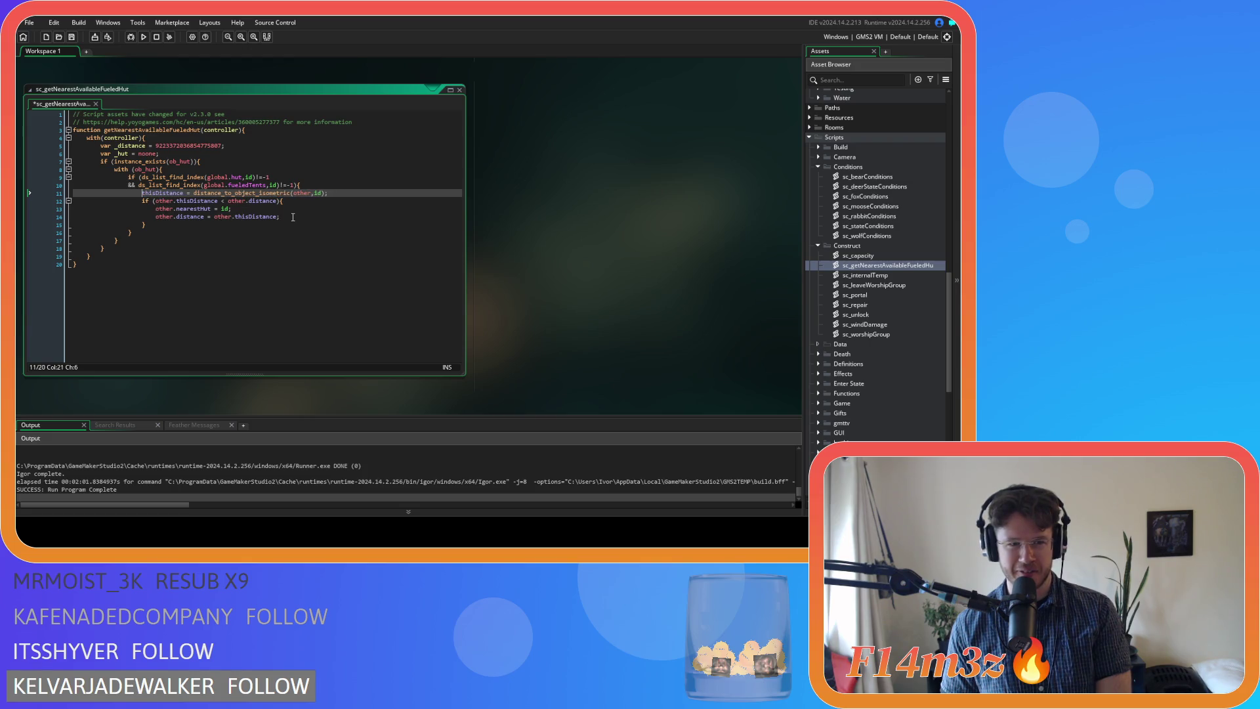
{"action": "mouse_move", "coordinate": [193, 208]}
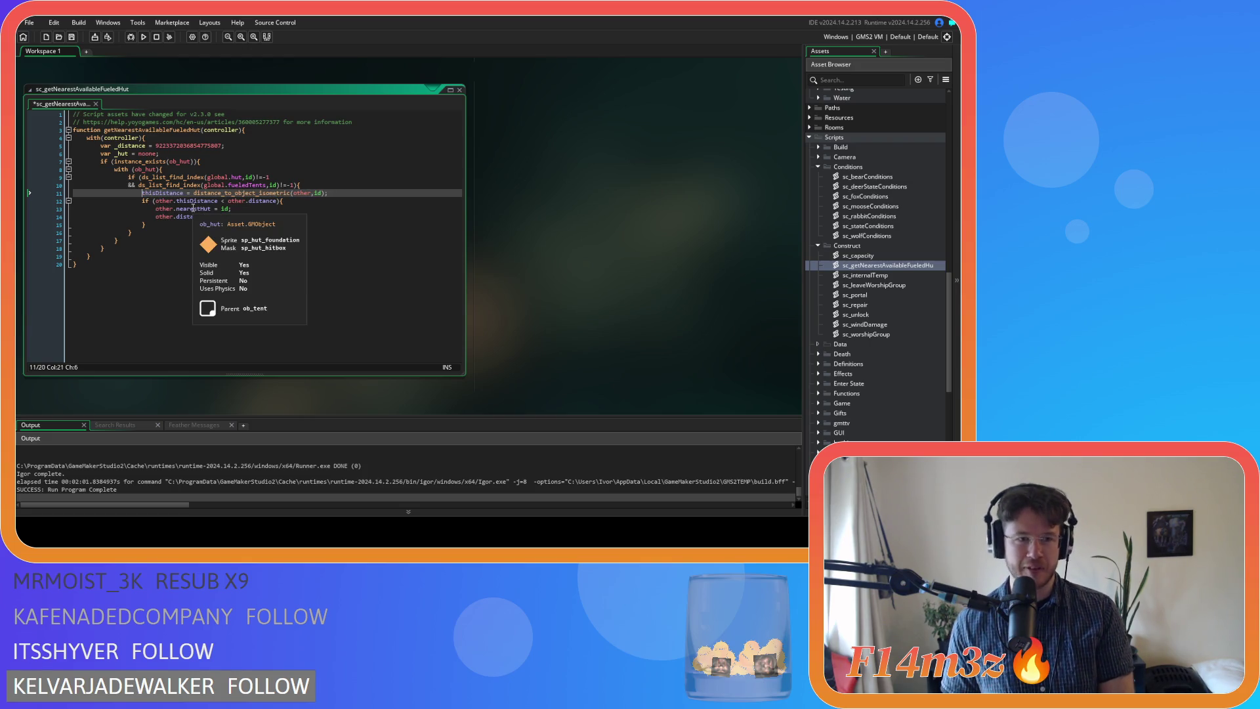
{"action": "left_click", "coordinate": [235, 146]}
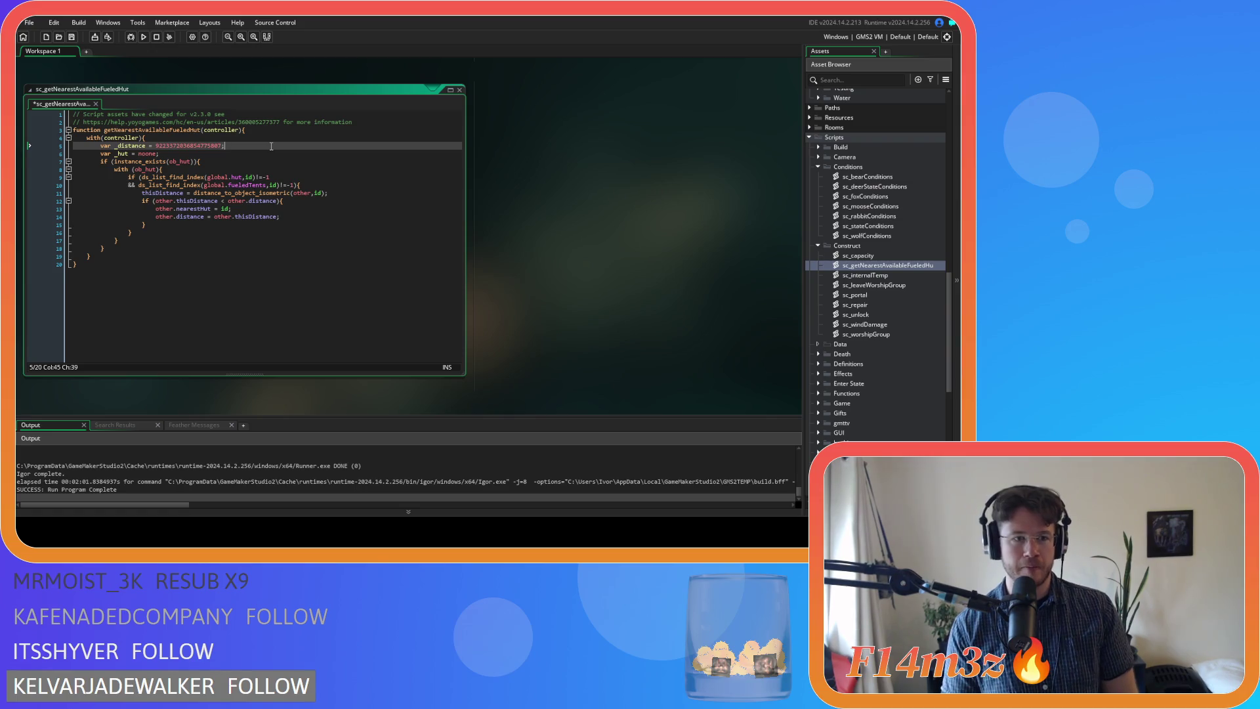
{"action": "key", "text": "Return"}
{"action": "type", "text": "var _thisD"}
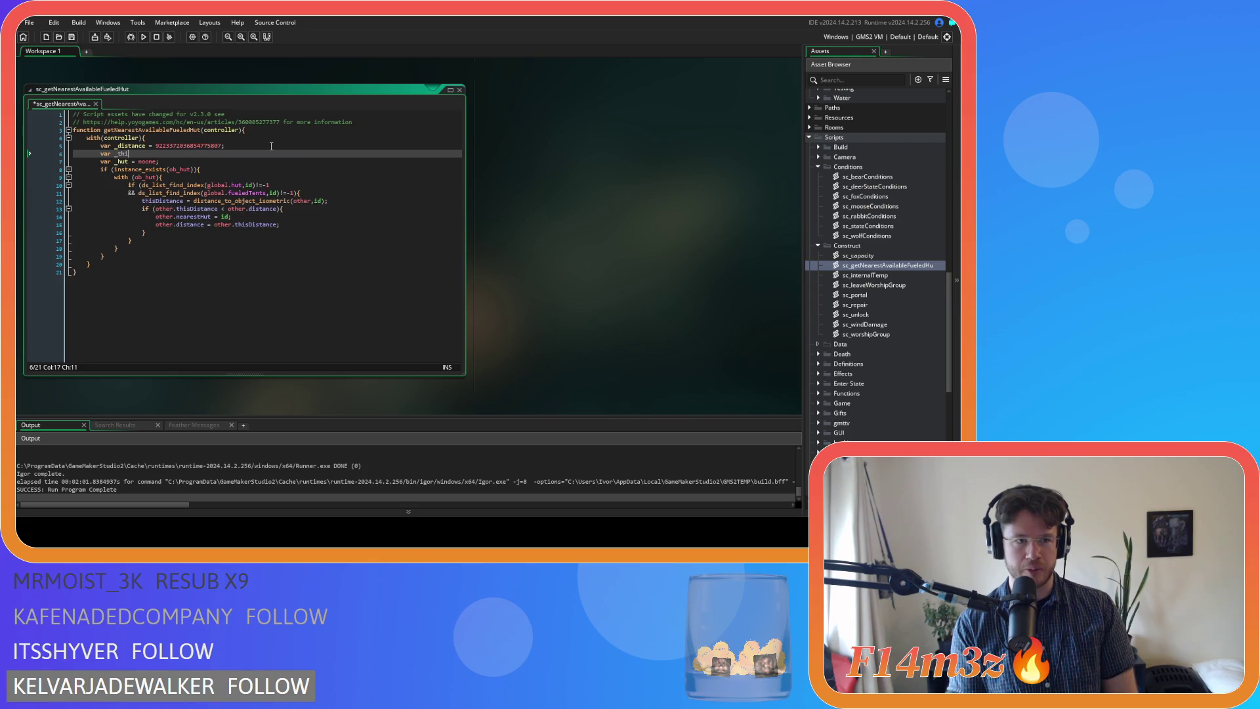
{"action": "type", "text": "istance = 0;"}
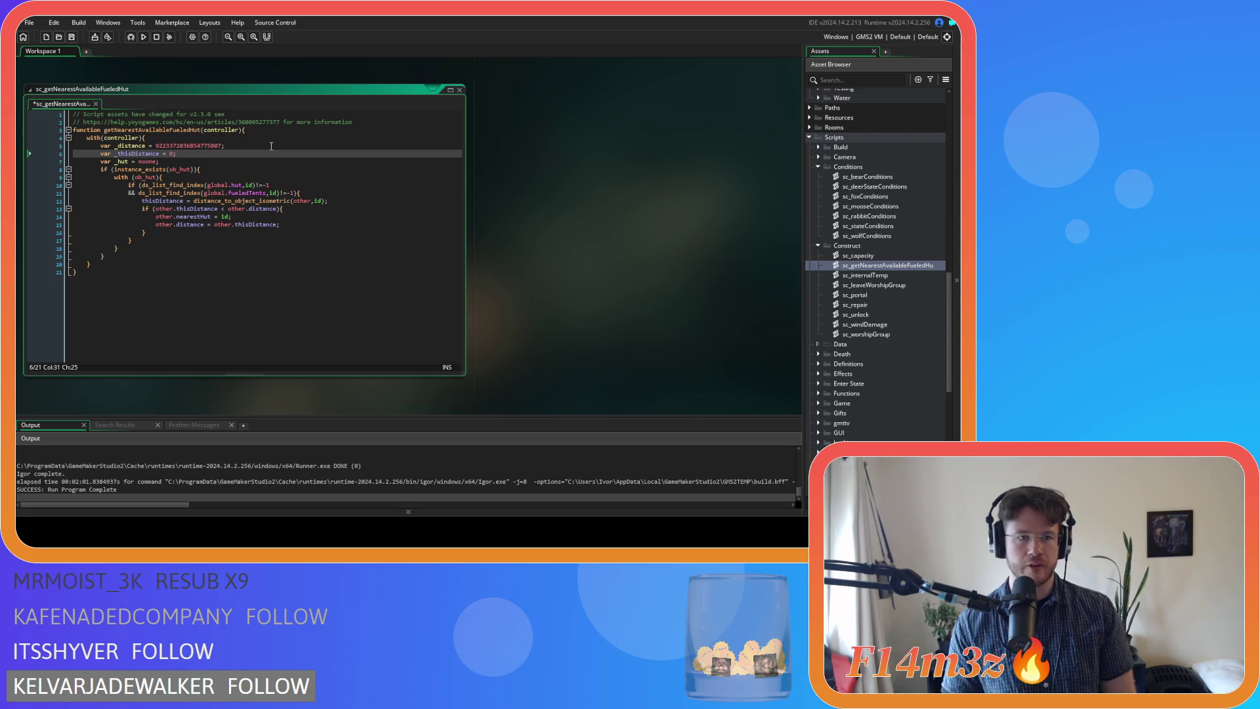
Switch the distance calculation and comparison to use _thisDistance and _distance
{"action": "double_click", "coordinate": [161, 200]}
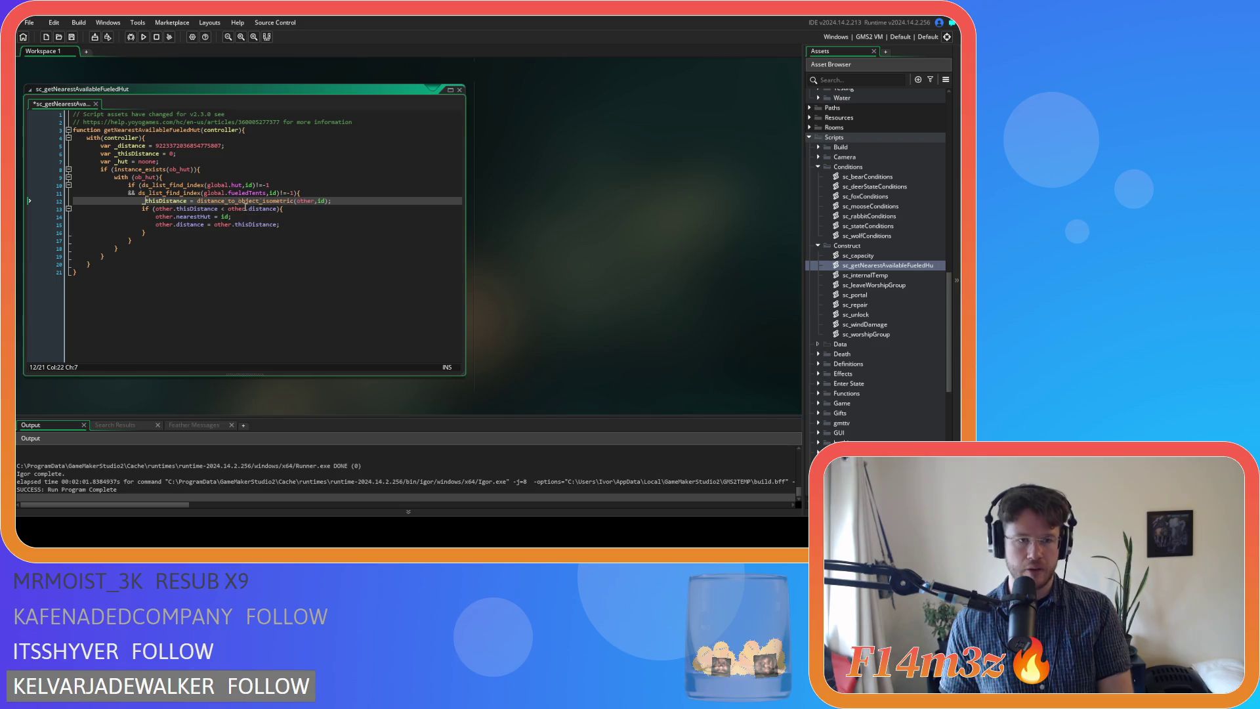
{"action": "type", "text": "_"}
{"action": "left_click", "coordinate": [170, 209]}
{"action": "double_click", "coordinate": [170, 209]}
{"action": "key", "text": "Delete"}
{"action": "key", "text": "Delete"}
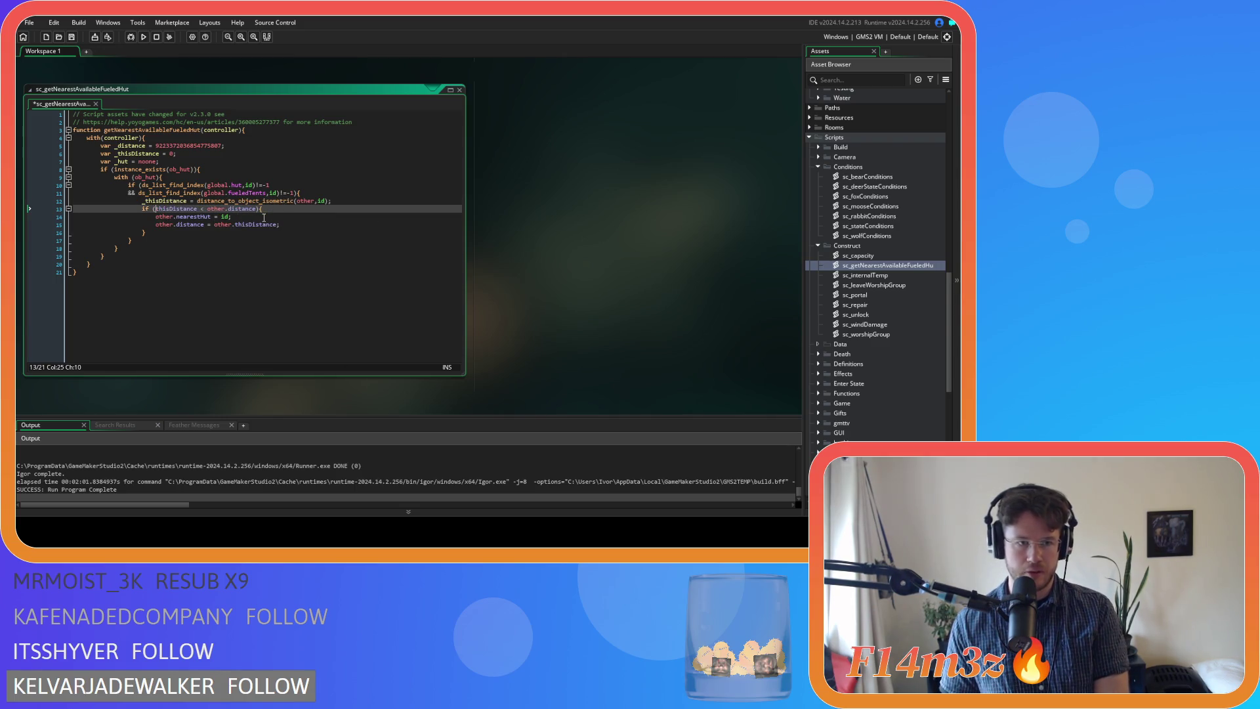
{"action": "type", "text": "_"}
{"action": "double_click", "coordinate": [215, 209]}
{"action": "key", "text": "Delete"}
{"action": "key", "text": "Delete"}
{"action": "type", "text": "_"}
Store the closer hut in _hut and _thisDistance in _distance, then save
{"action": "double_click", "coordinate": [164, 216]}
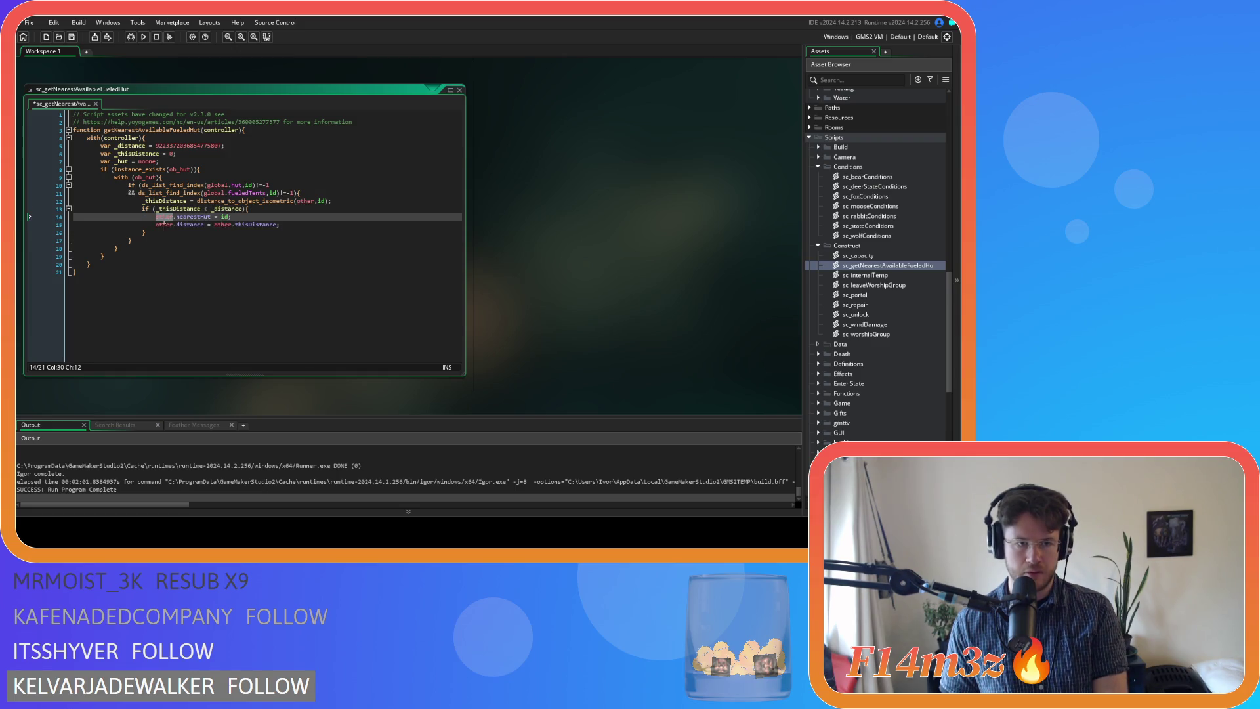
{"action": "left_click_drag", "start_coordinate": [211, 217], "coordinate": [156, 217]}
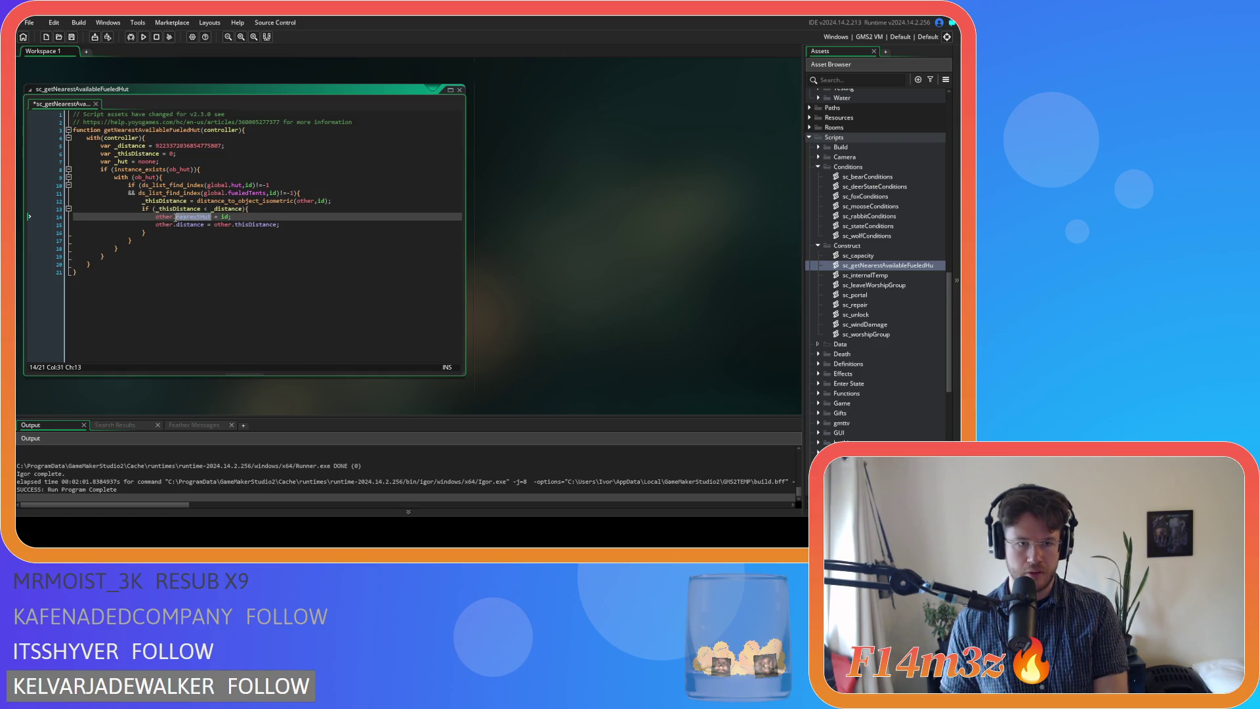
{"action": "type", "text": "_hut"}
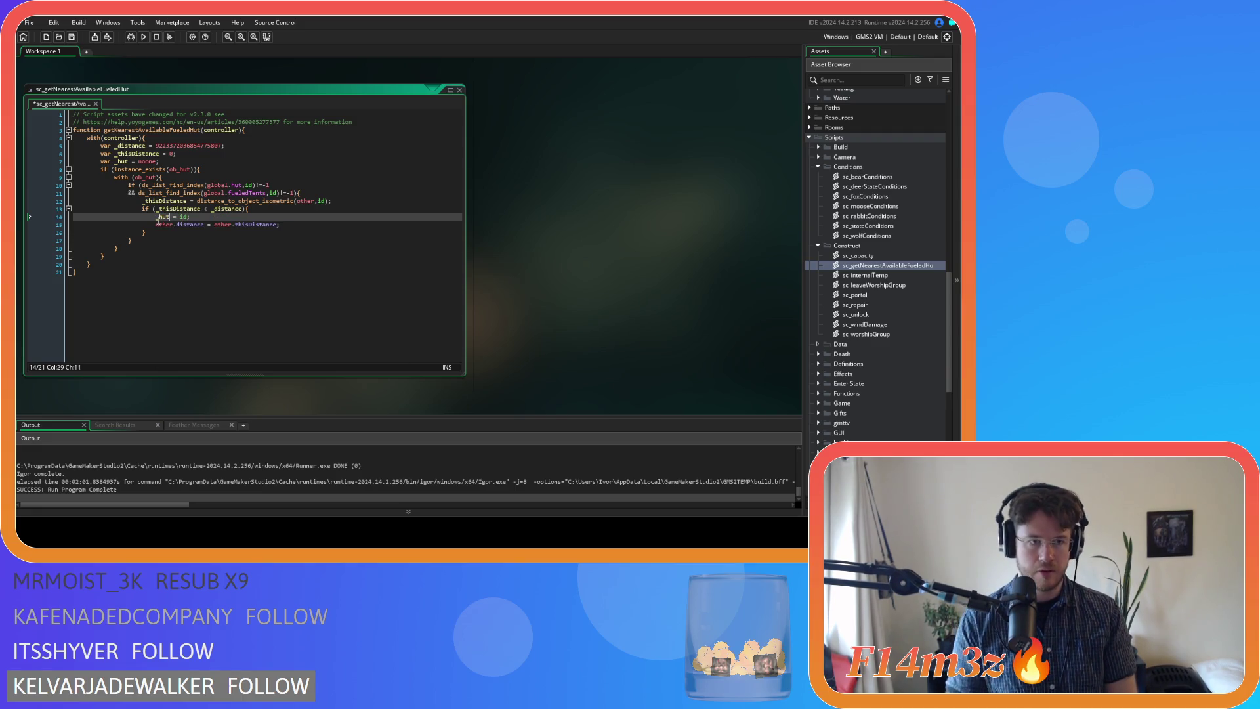
{"action": "left_click", "coordinate": [172, 225]}
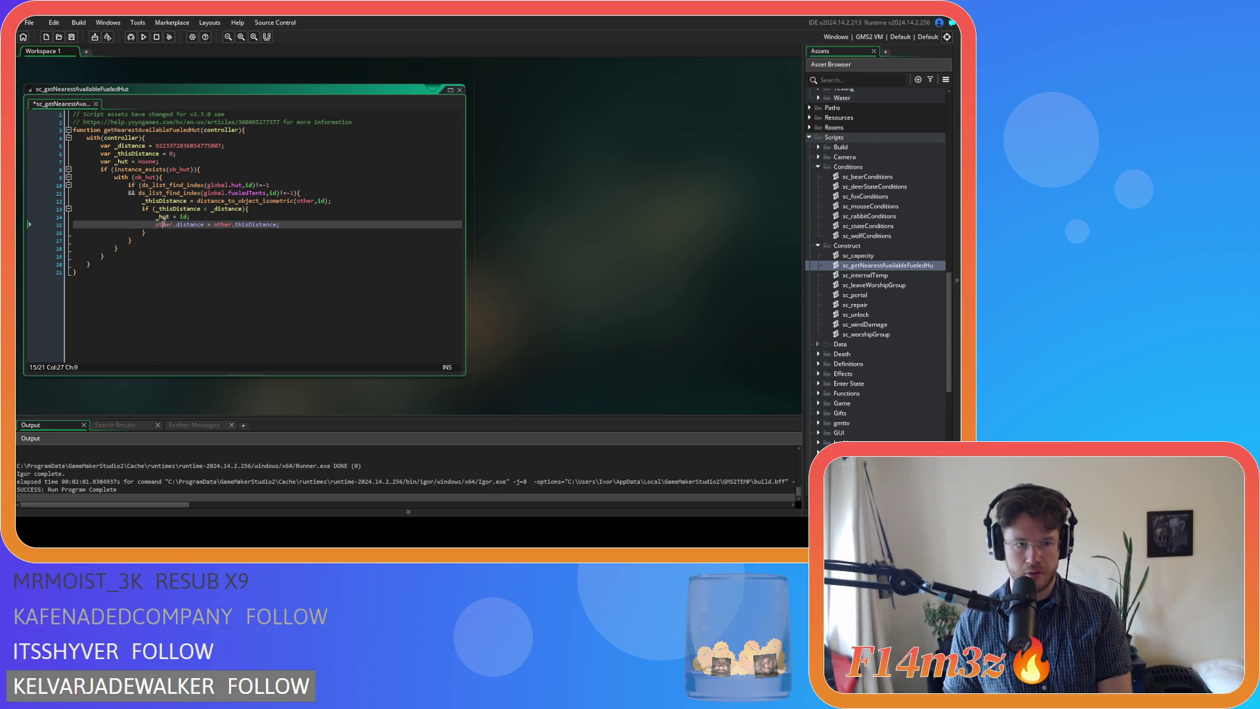
{"action": "key", "text": "Delete"}
{"action": "key", "text": "Delete"}
{"action": "type", "text": "_"}
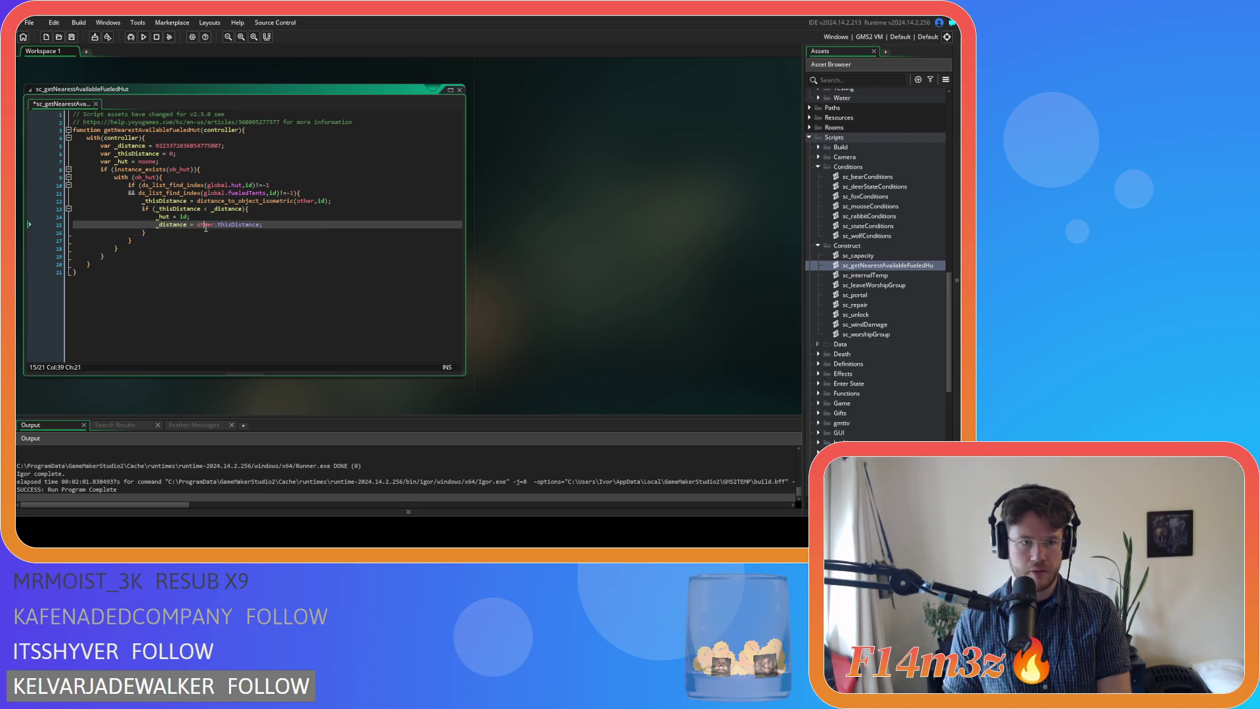
{"action": "double_click", "coordinate": [206, 224]}
{"action": "key", "text": "Delete"}
{"action": "key", "text": "Delete"}
{"action": "type", "text": "_"}
{"action": "key", "text": "ctrl+s"}
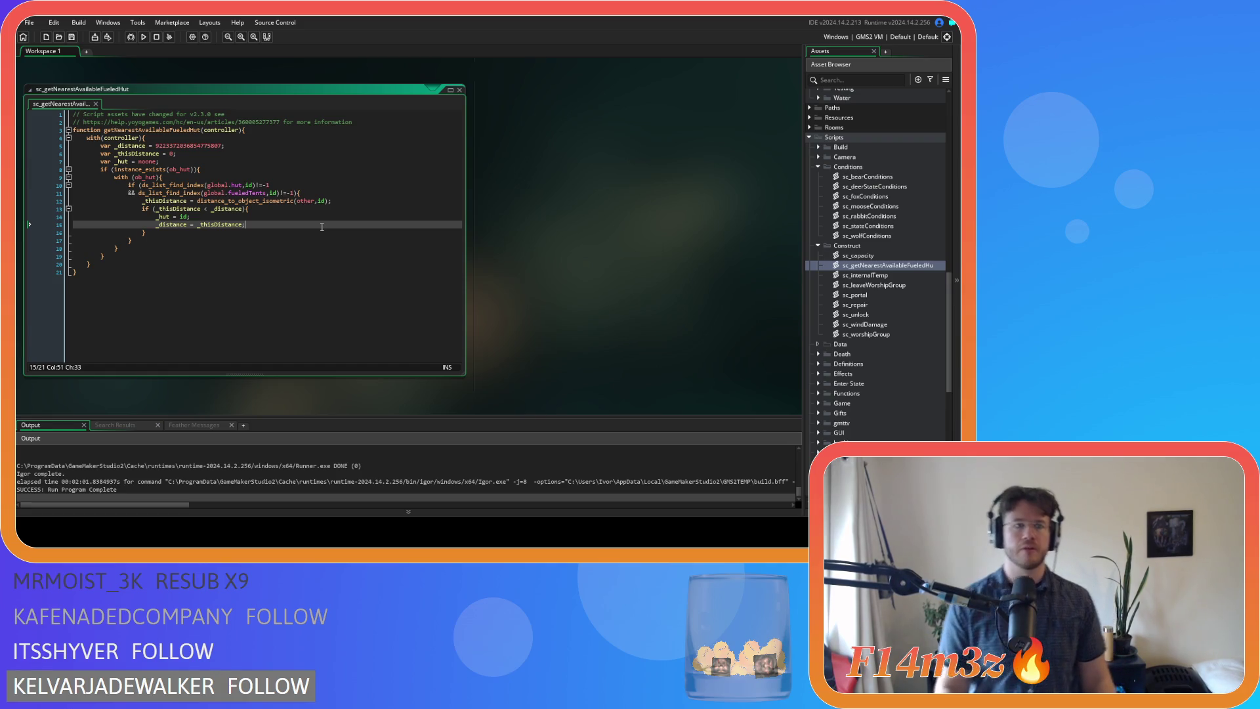
Review the updated loop, from the declarations to the fueled-tent and distance checks
{"action": "left_click", "coordinate": [214, 154]}
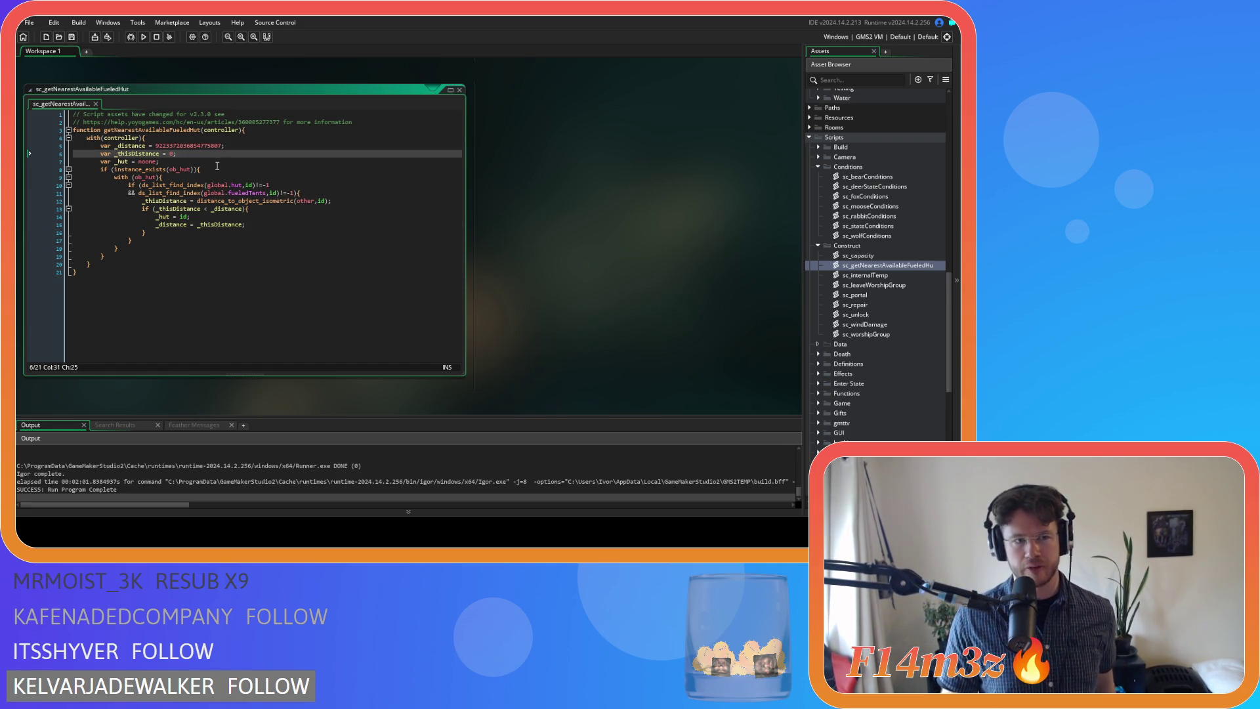
{"action": "left_click", "coordinate": [193, 161]}
{"action": "left_click", "coordinate": [274, 185]}
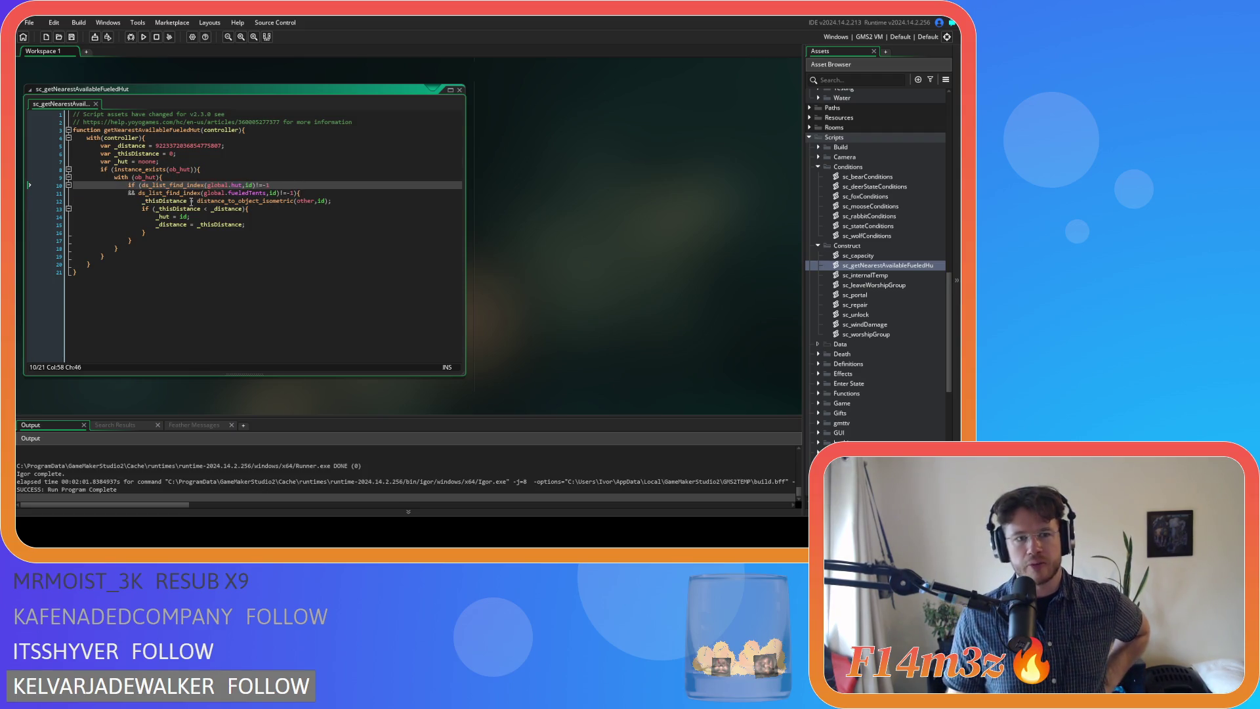
{"action": "left_click", "coordinate": [308, 201]}
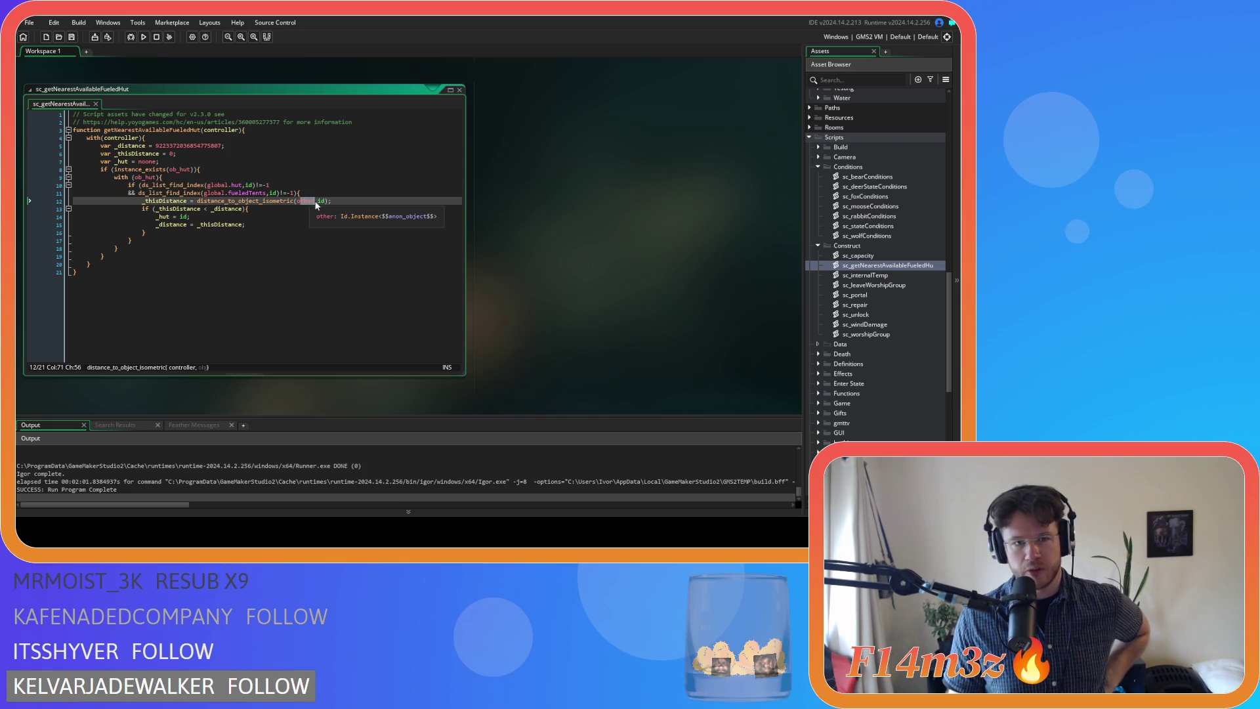
{"action": "left_click", "coordinate": [325, 202]}
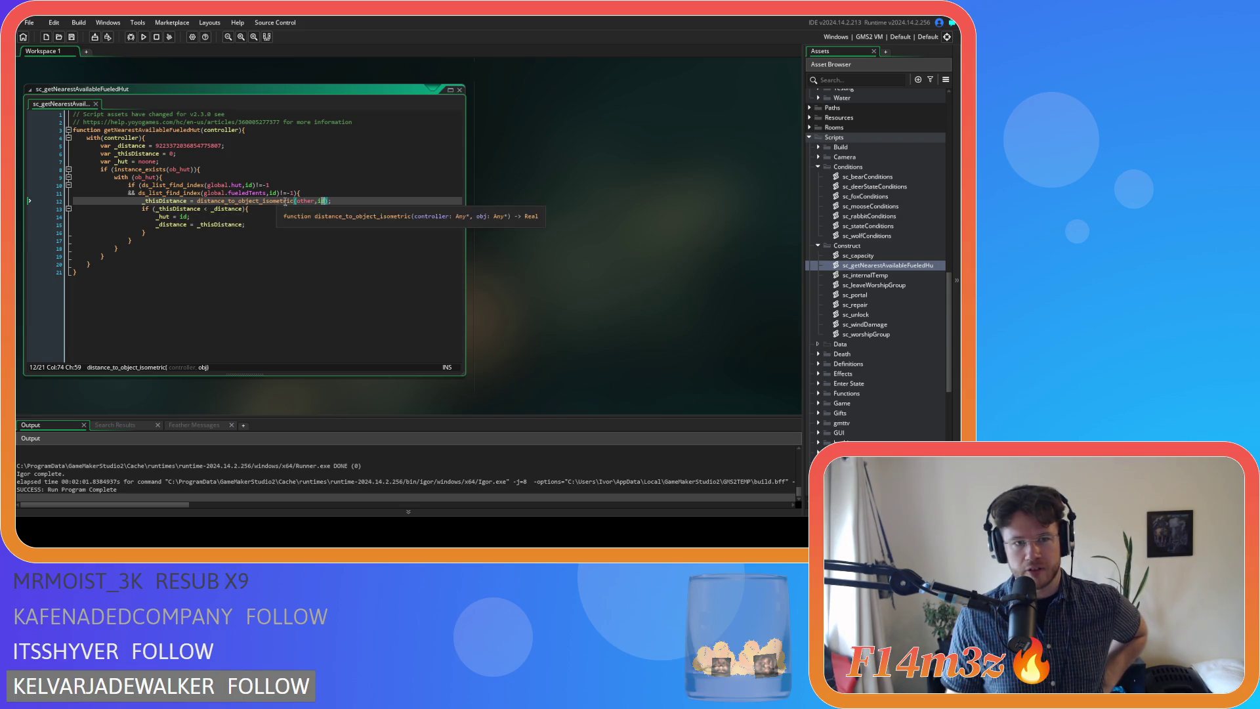
{"action": "left_click", "coordinate": [230, 208]}
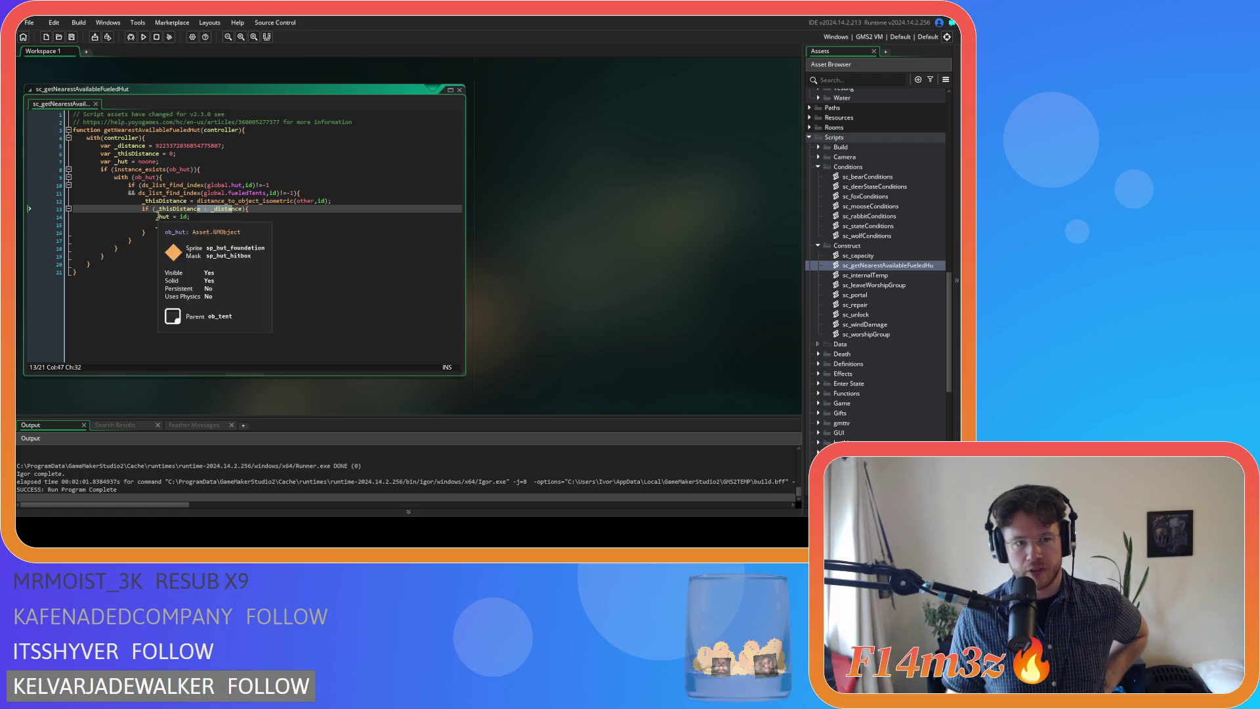
{"action": "left_click", "coordinate": [236, 226]}
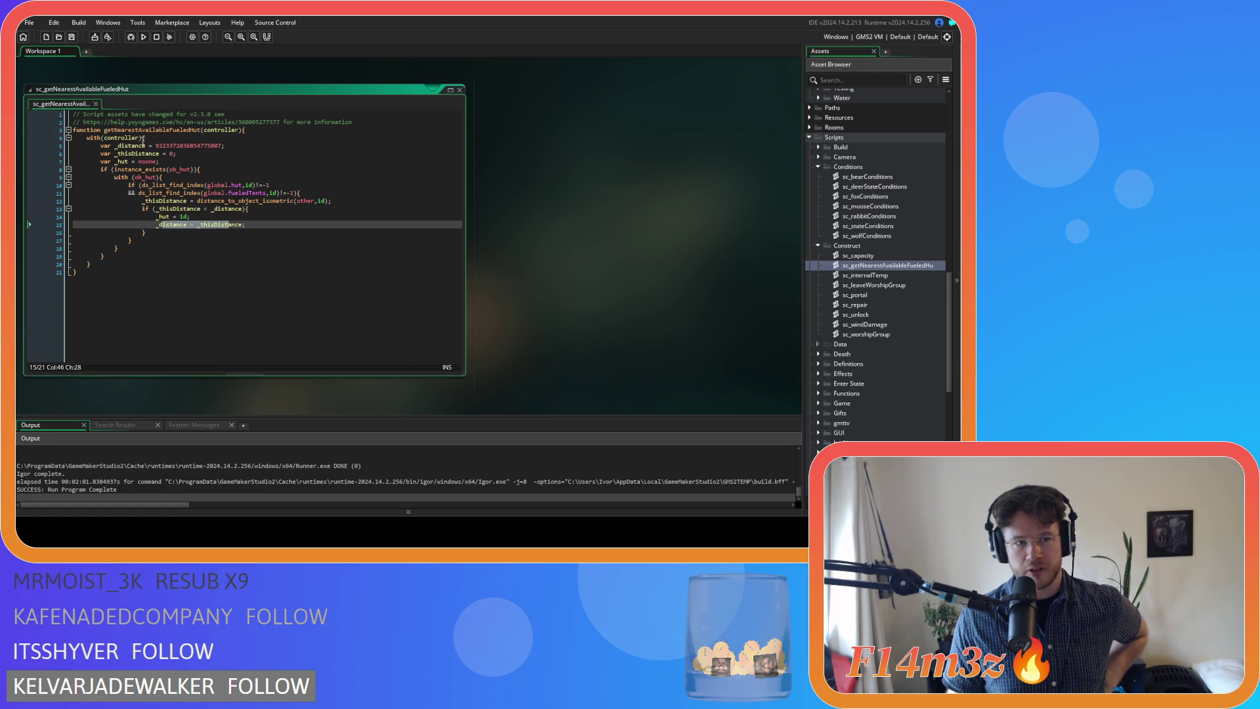
{"action": "left_click", "coordinate": [146, 185]}
{"action": "left_click", "coordinate": [224, 208]}
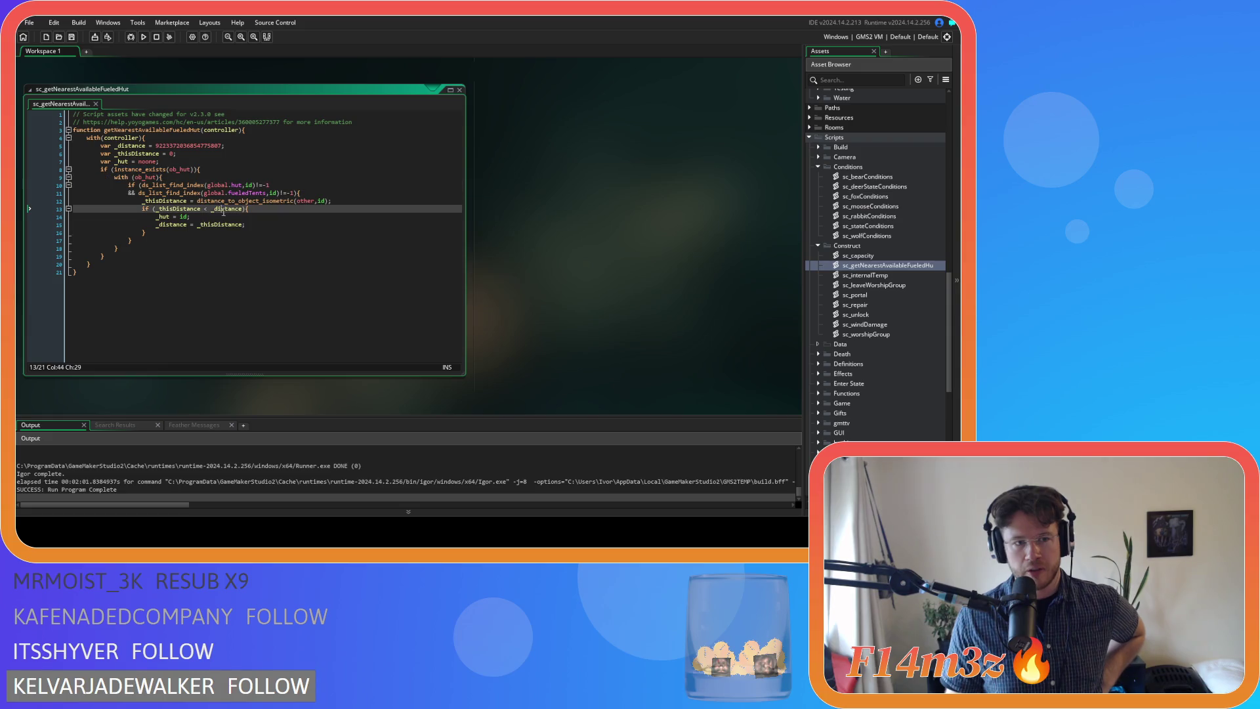
{"action": "left_click", "coordinate": [175, 219]}
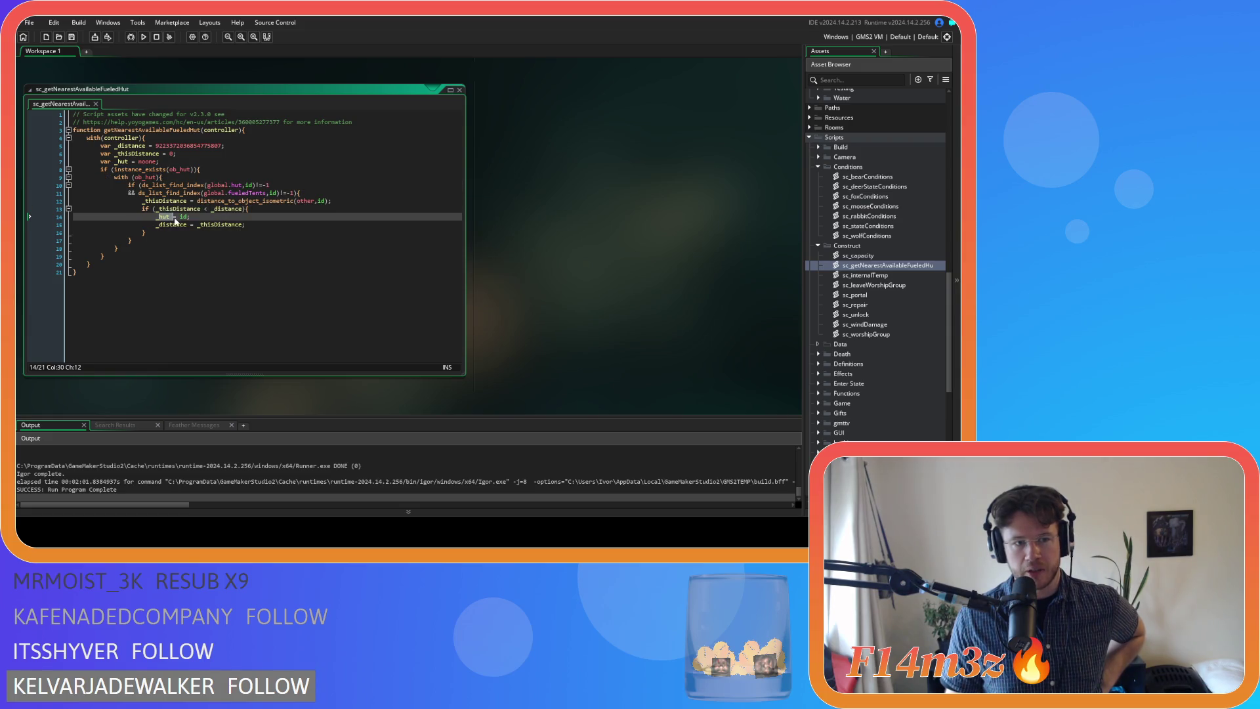
{"action": "left_click", "coordinate": [216, 170]}
Add 'return _hut' after the hut loop, save, and copy the getNearestAvailableFueledHut name
{"action": "left_click", "coordinate": [109, 258]}
{"action": "key", "text": "Return"}
{"action": "type", "text": "return _hut;"}
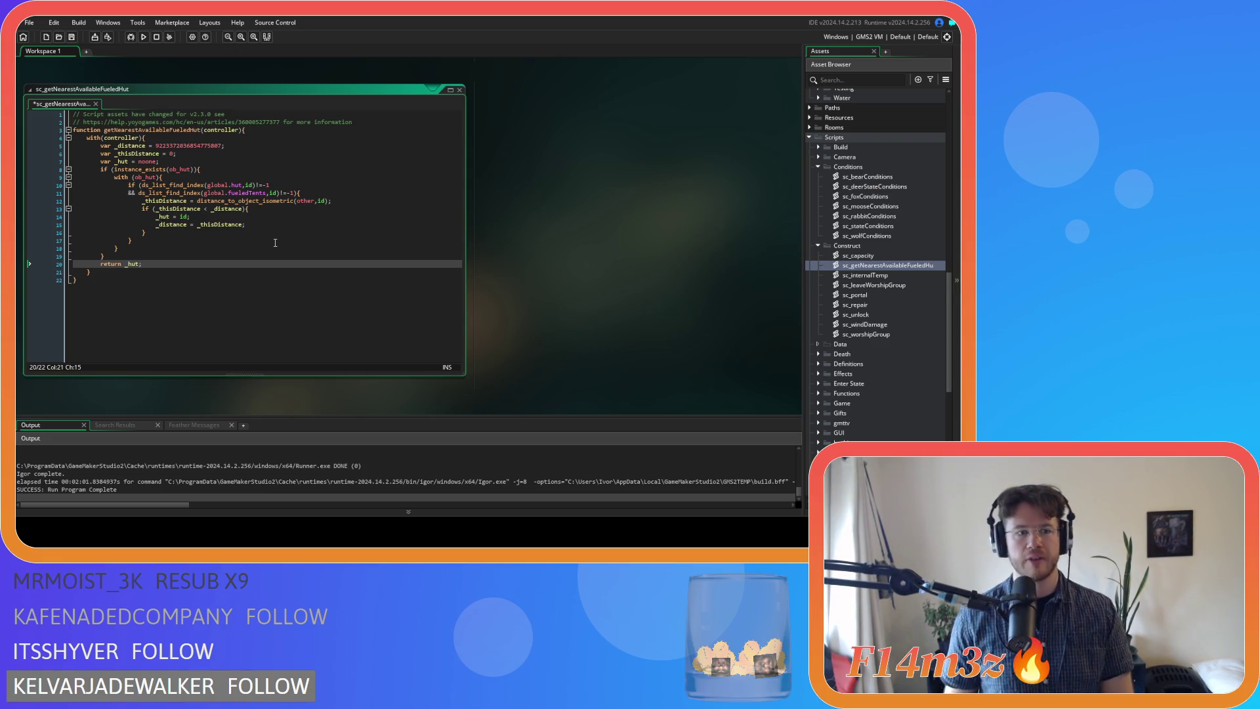
{"action": "key", "text": "ctrl+s"}
{"action": "double_click", "coordinate": [190, 130]}
{"action": "key", "text": "ctrl+c"}
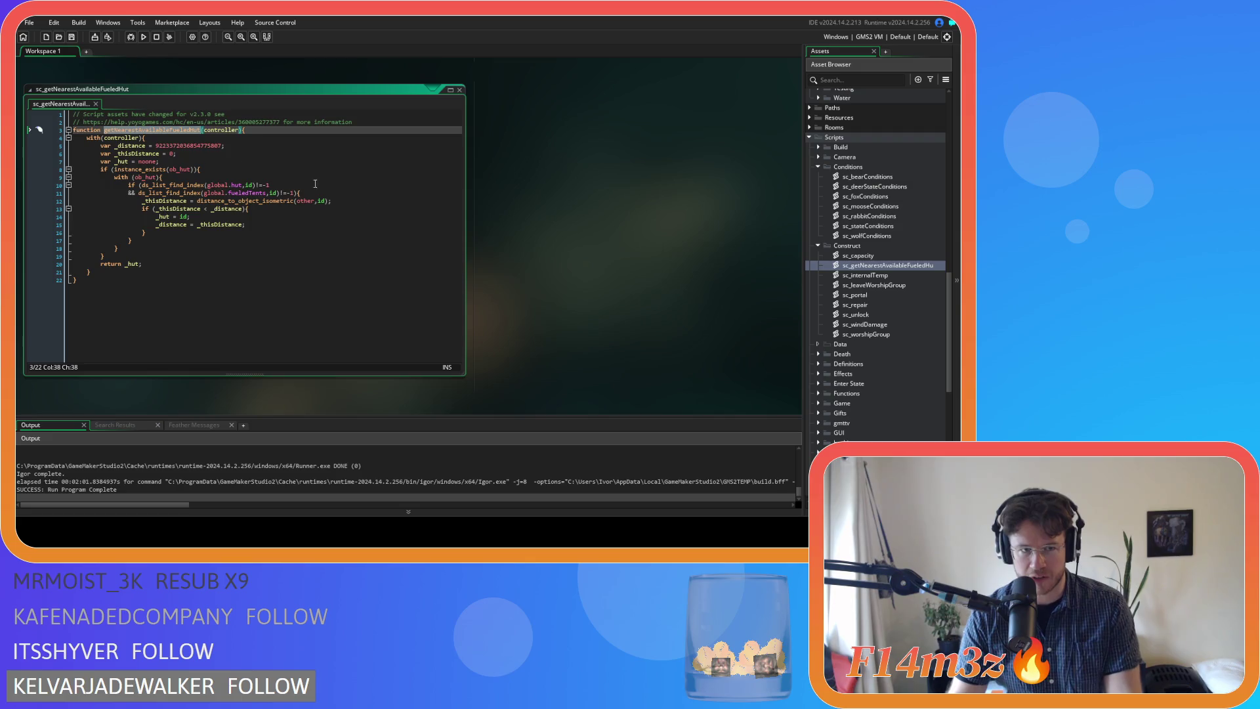
{"action": "key", "text": "ctrl+Tab"}
{"action": "double_click", "coordinate": [193, 262]}
Replace nearestHut on line 1405 with getNearestAvailableFueledHut(id) and save sc_stateConditions
{"action": "key", "text": "ctrl+v"}
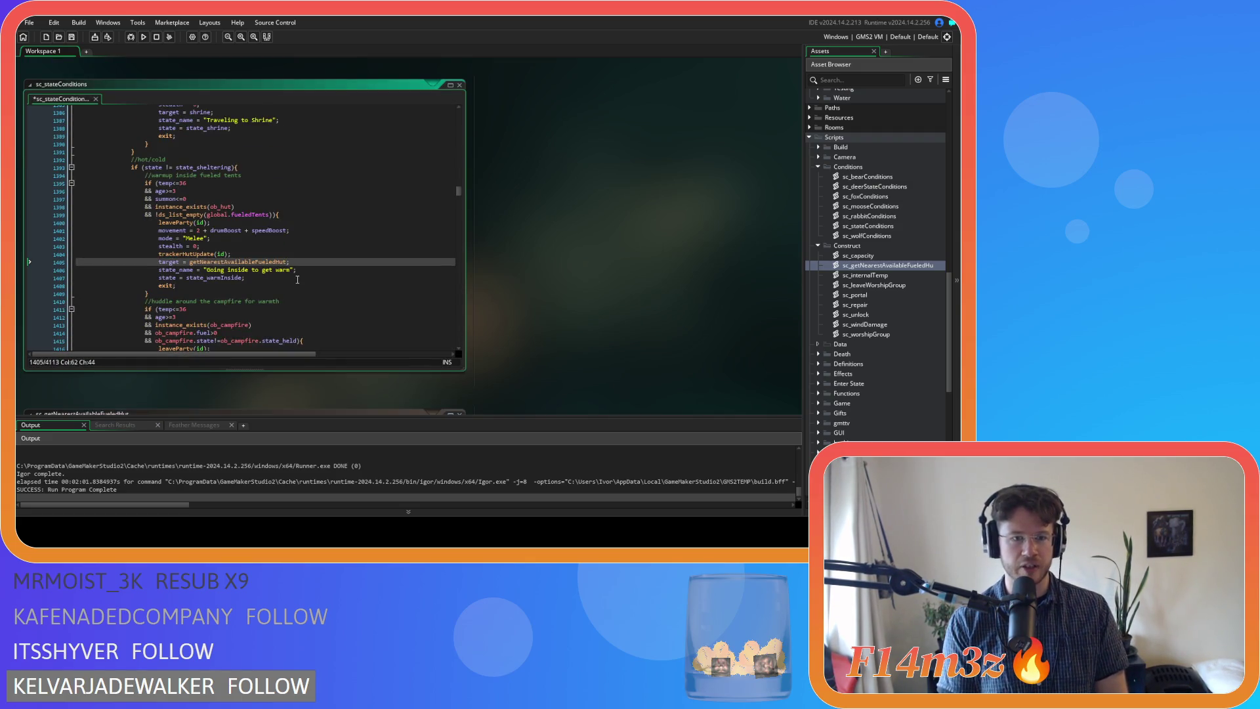
{"action": "type", "text": "(id)"}
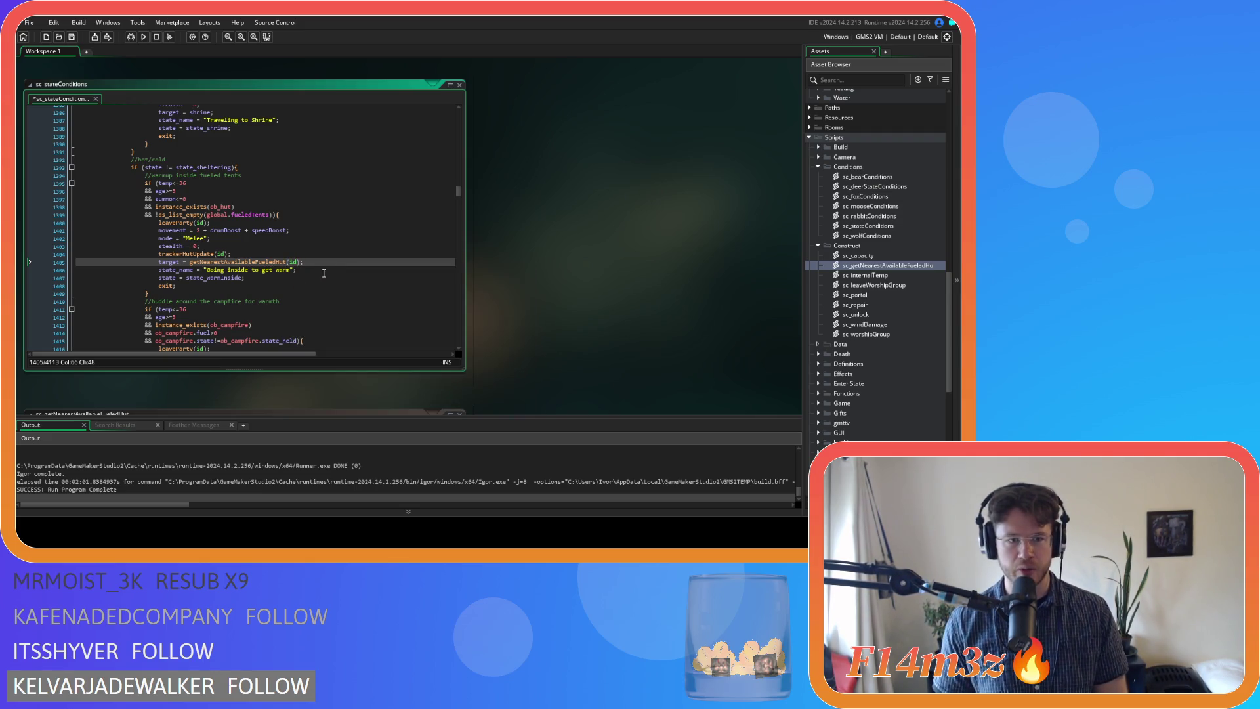
{"action": "key", "text": "ctrl+s"}
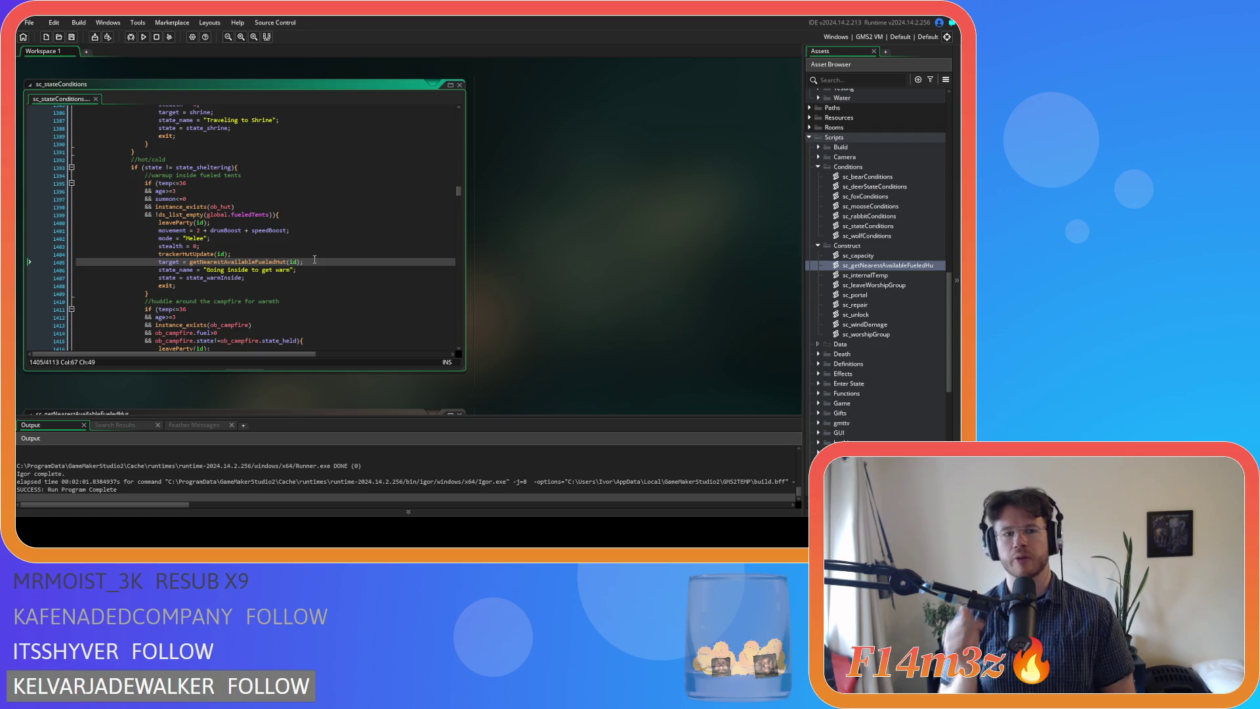
Check state_warm on line 1422, leaving it unchanged
{"action": "scroll", "coordinate": [314, 260], "scroll_direction": "down", "scroll_amount": 5}
{"action": "double_click", "coordinate": [204, 278]}
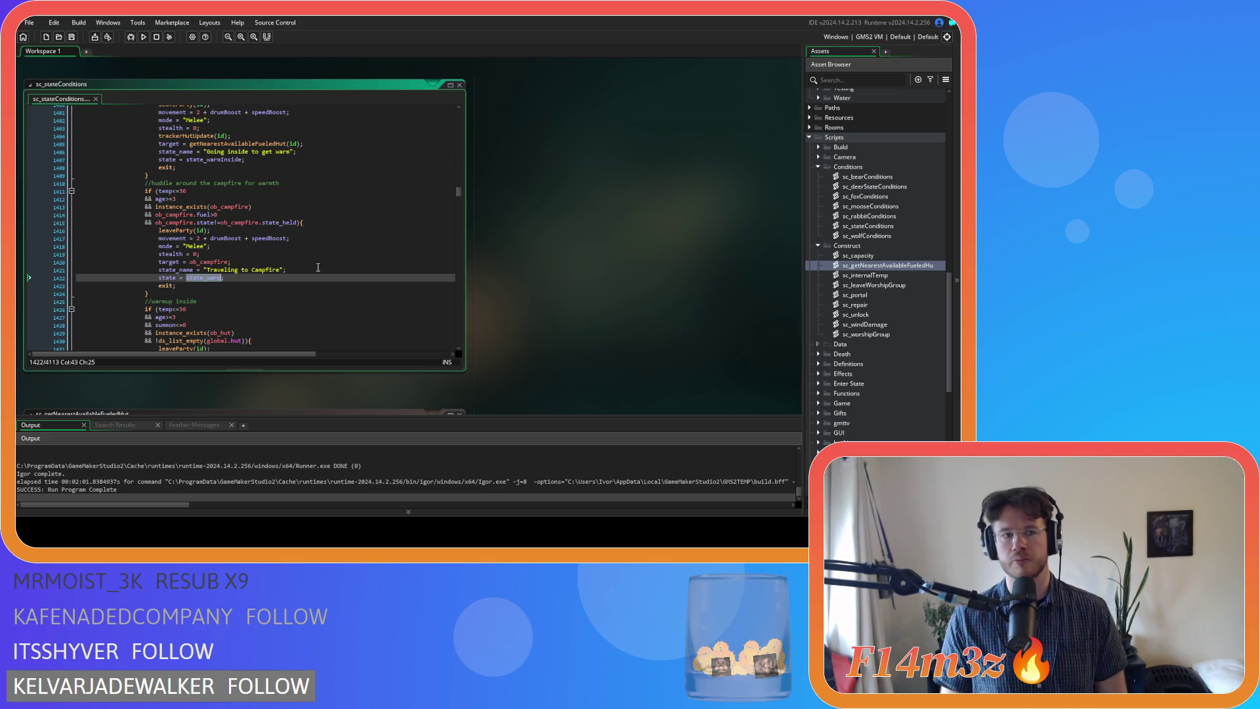
{"action": "type", "text": ";"}
{"action": "left_click", "coordinate": [336, 276]}
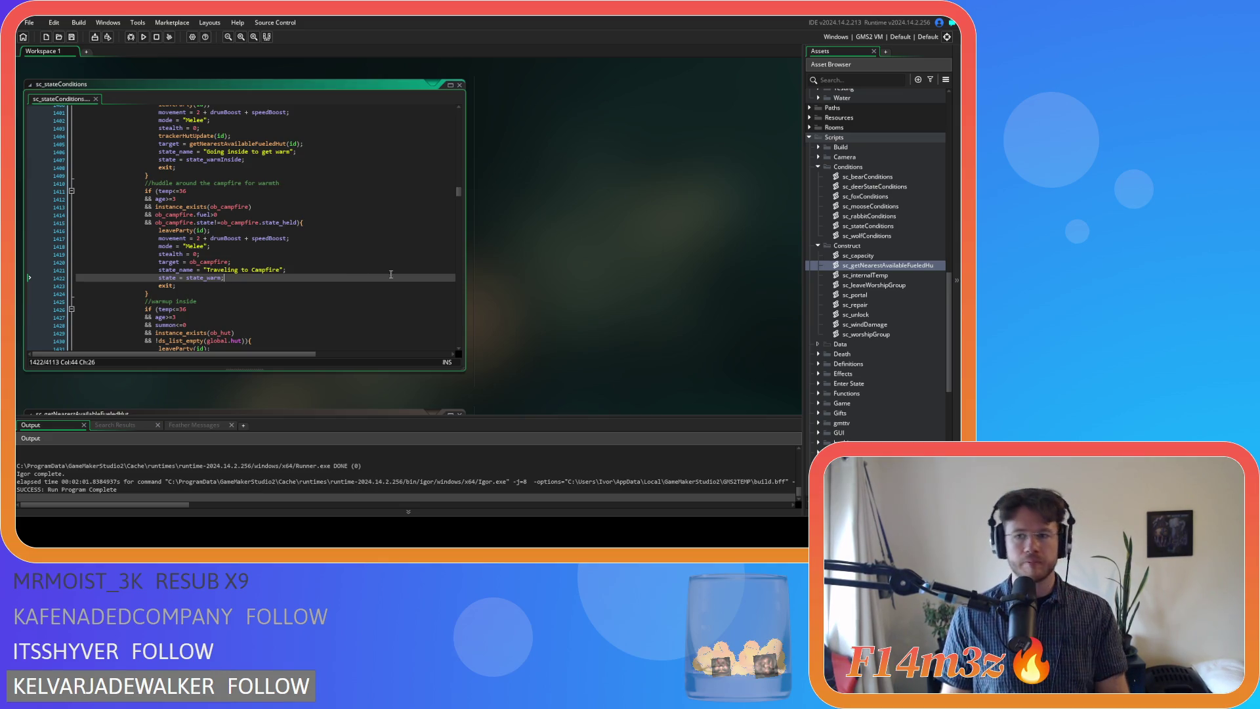
{"action": "scroll", "coordinate": [868, 266], "scroll_direction": "up", "scroll_amount": 15}
{"action": "scroll", "coordinate": [867, 266], "scroll_direction": "up", "scroll_amount": 2}
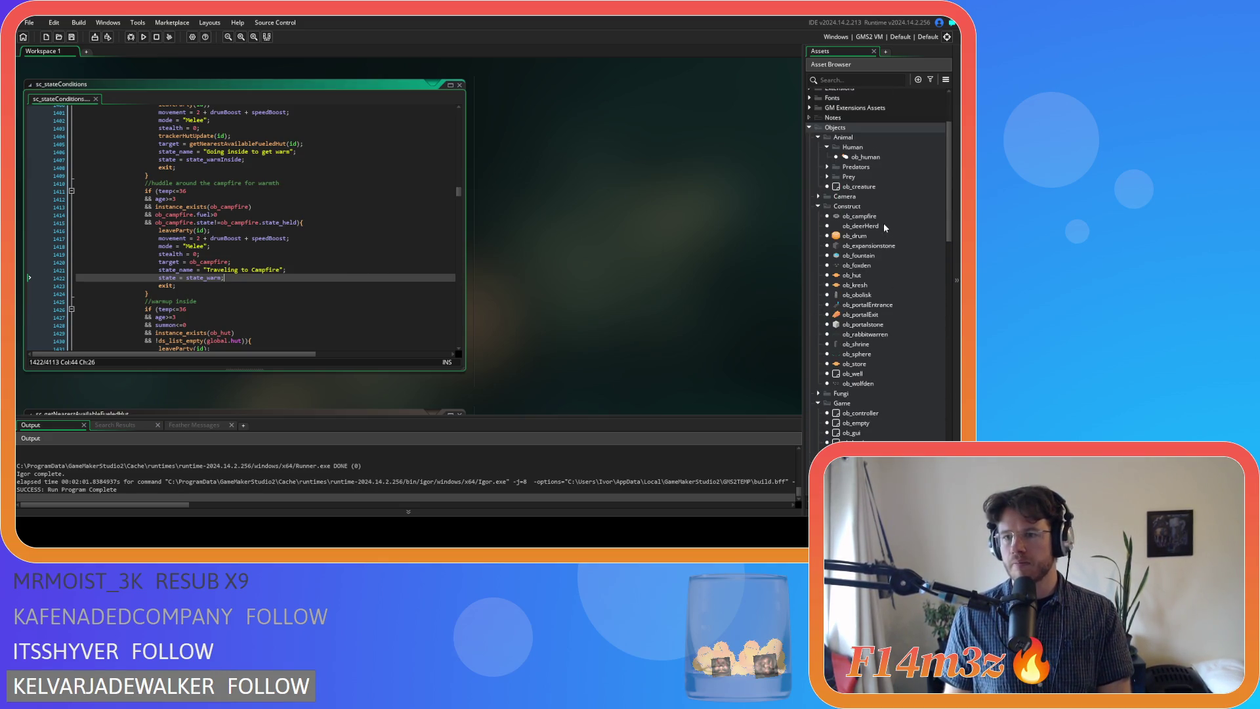
Open ob_human's code and search for state_warminside, stepping to its function
{"action": "double_click", "coordinate": [867, 157]}
{"action": "key", "text": "ctrl+f"}
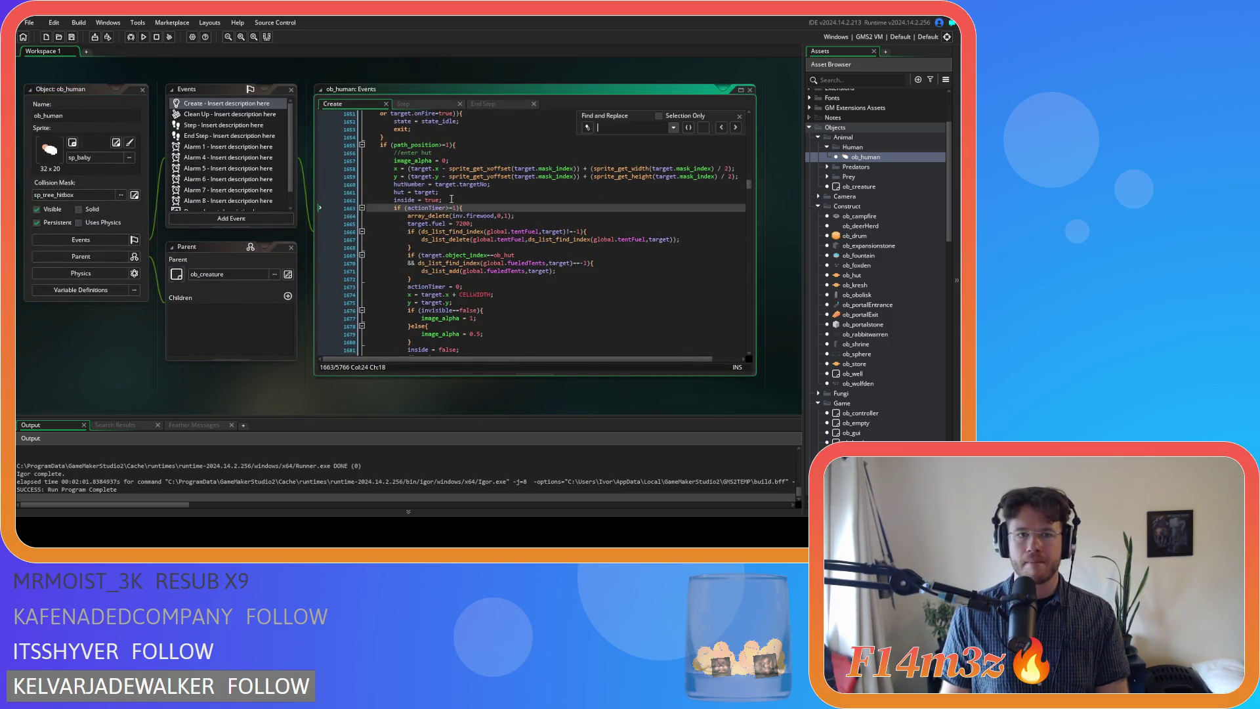
{"action": "type", "text": "state_a"}
{"action": "key", "text": "BackSpace"}
{"action": "type", "text": "warminside"}
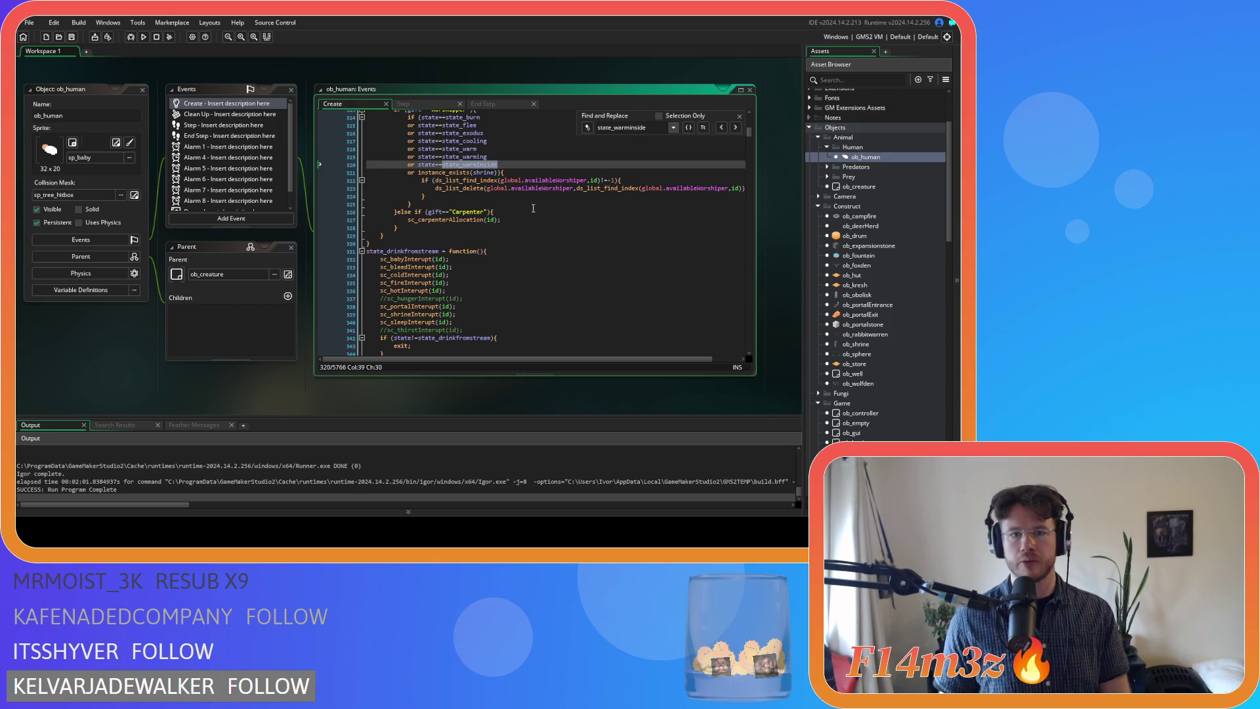
{"action": "left_click", "coordinate": [735, 129]}
{"action": "left_click", "coordinate": [735, 128]}
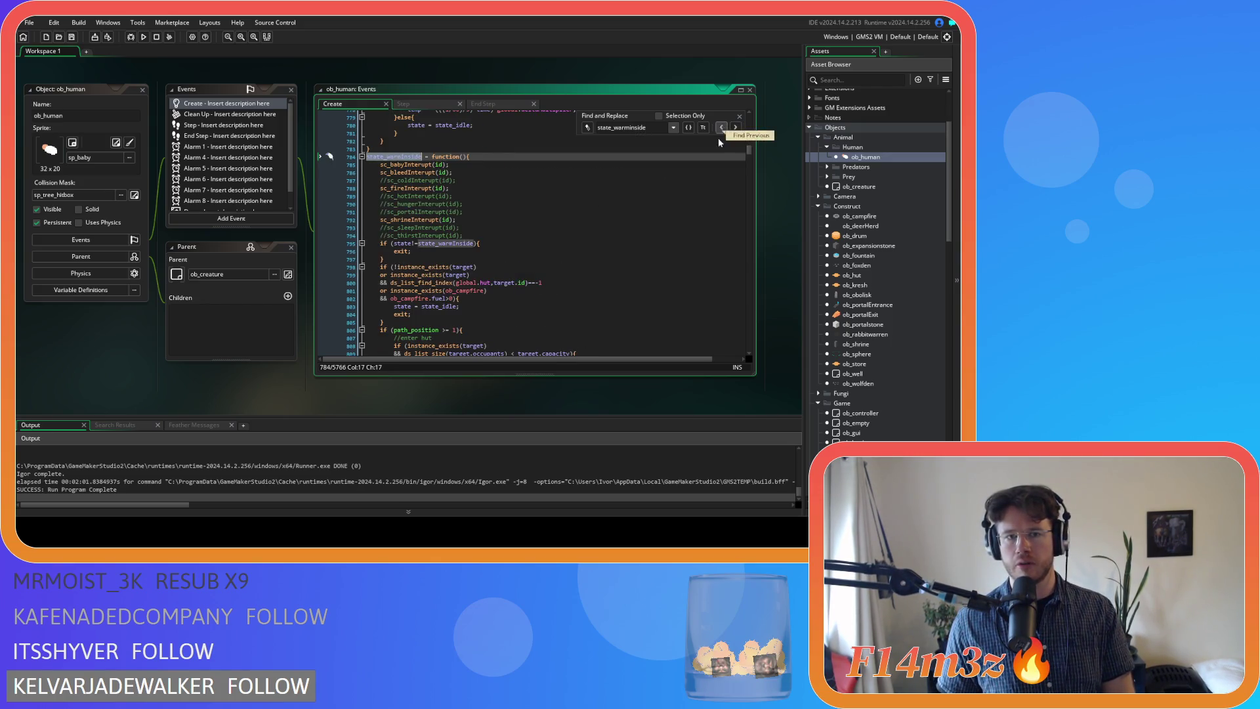
{"action": "left_click", "coordinate": [735, 129]}
{"action": "left_click", "coordinate": [740, 116]}
Review the warm-inside exit check's global.hut and campfire condition lines
{"action": "left_click", "coordinate": [525, 243]}
{"action": "left_click", "coordinate": [523, 212]}
{"action": "left_click", "coordinate": [518, 221]}
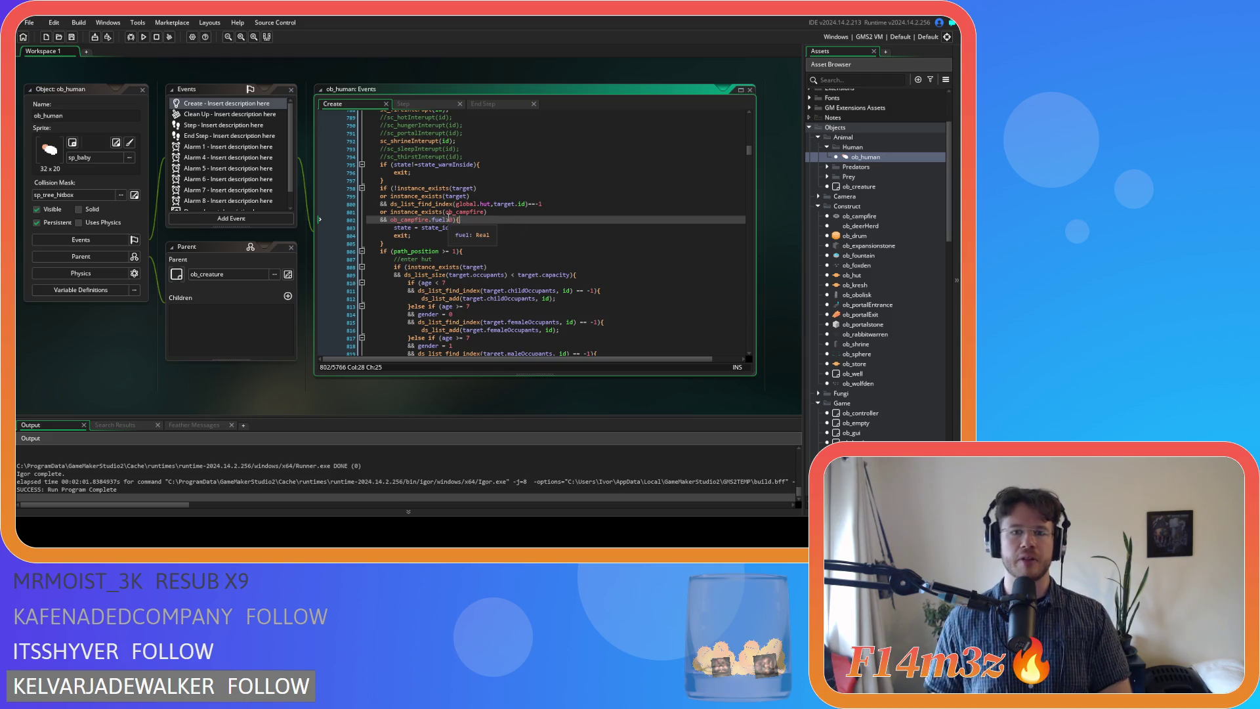
{"action": "mouse_move", "coordinate": [452, 213]}
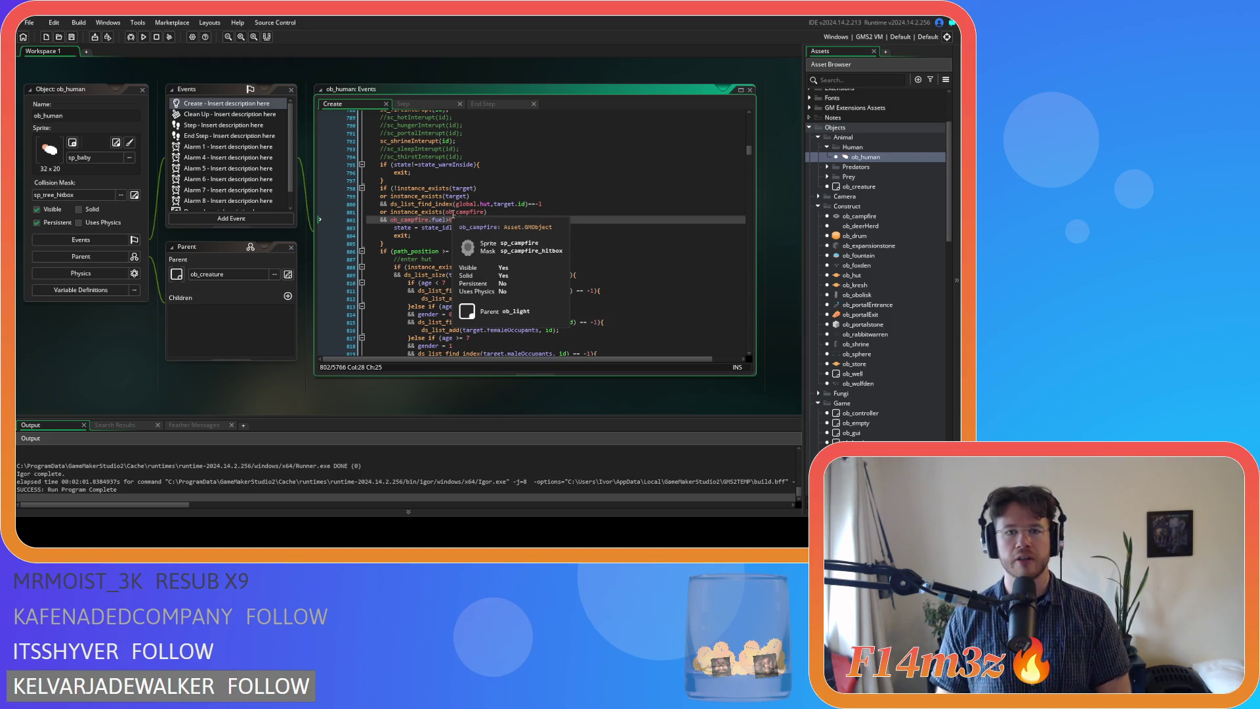
{"action": "scroll", "coordinate": [512, 243], "scroll_direction": "down", "scroll_amount": 8}
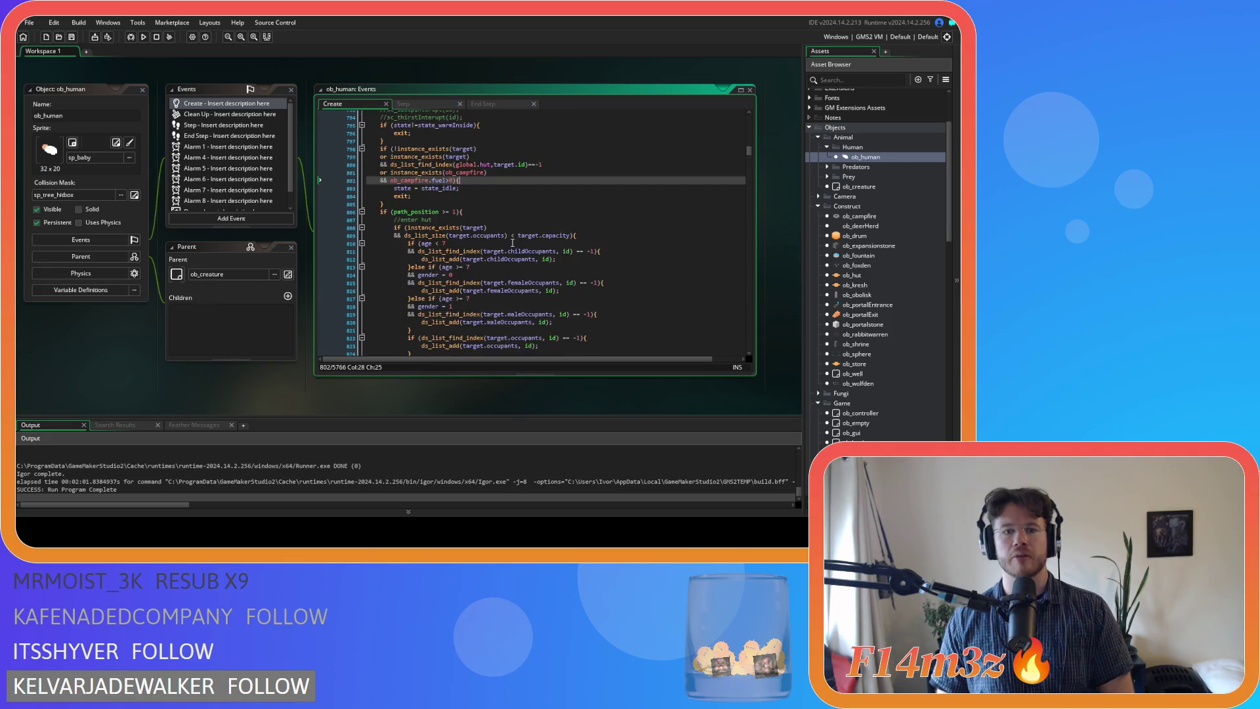
{"action": "scroll", "coordinate": [512, 242], "scroll_direction": "up", "scroll_amount": 9}
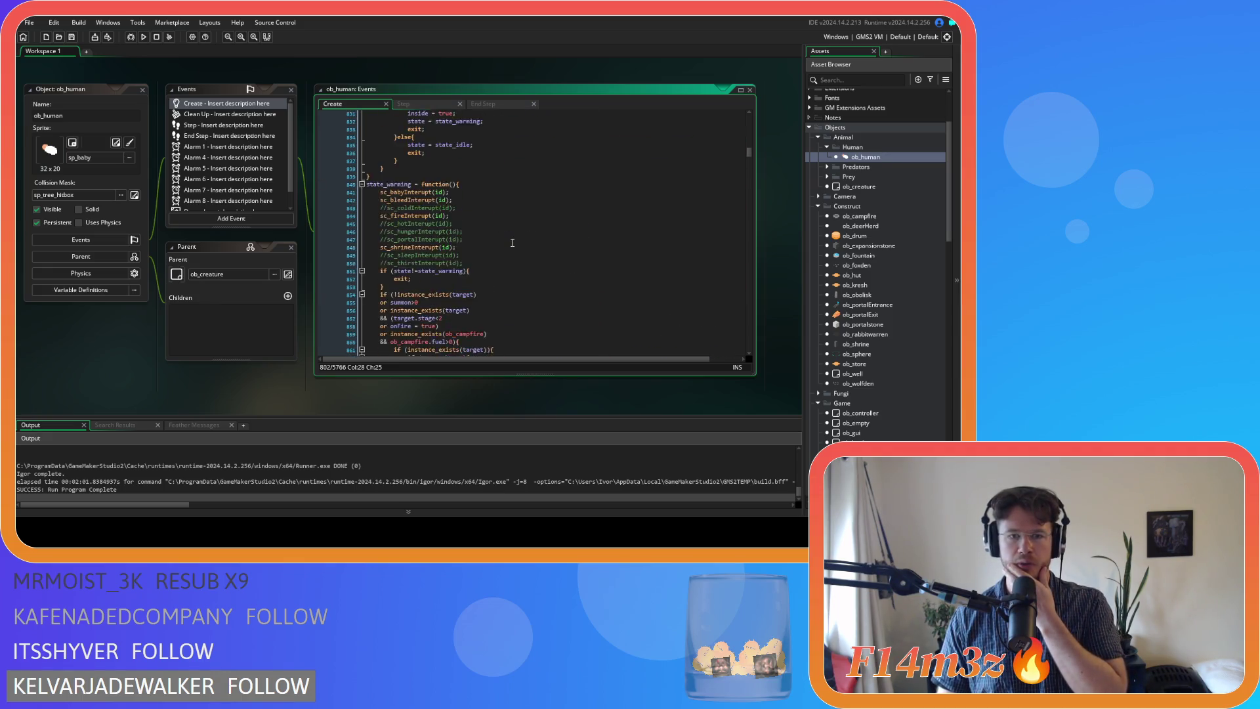
{"action": "scroll", "coordinate": [511, 261], "scroll_direction": "up", "scroll_amount": 4}
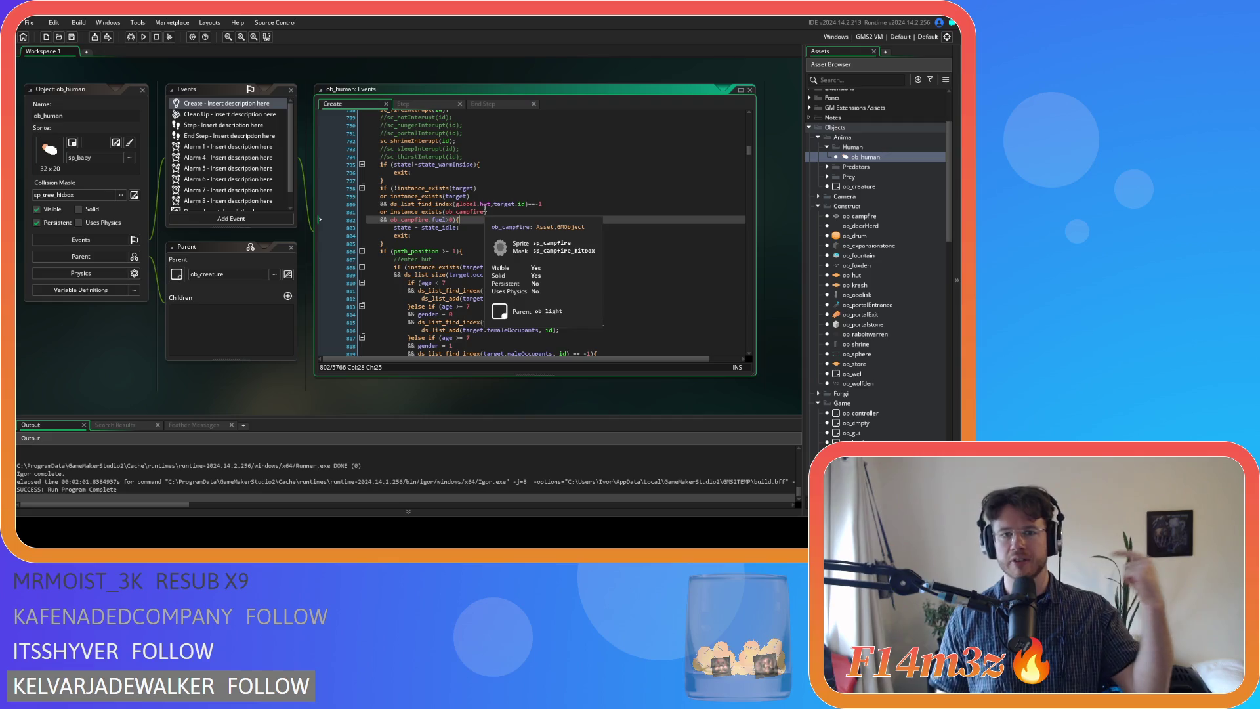
{"action": "mouse_move", "coordinate": [454, 203]}
{"action": "left_mouse_down"}
{"action": "mouse_move", "coordinate": [551, 203]}
{"action": "mouse_move", "coordinate": [446, 209]}
{"action": "left_mouse_up"}
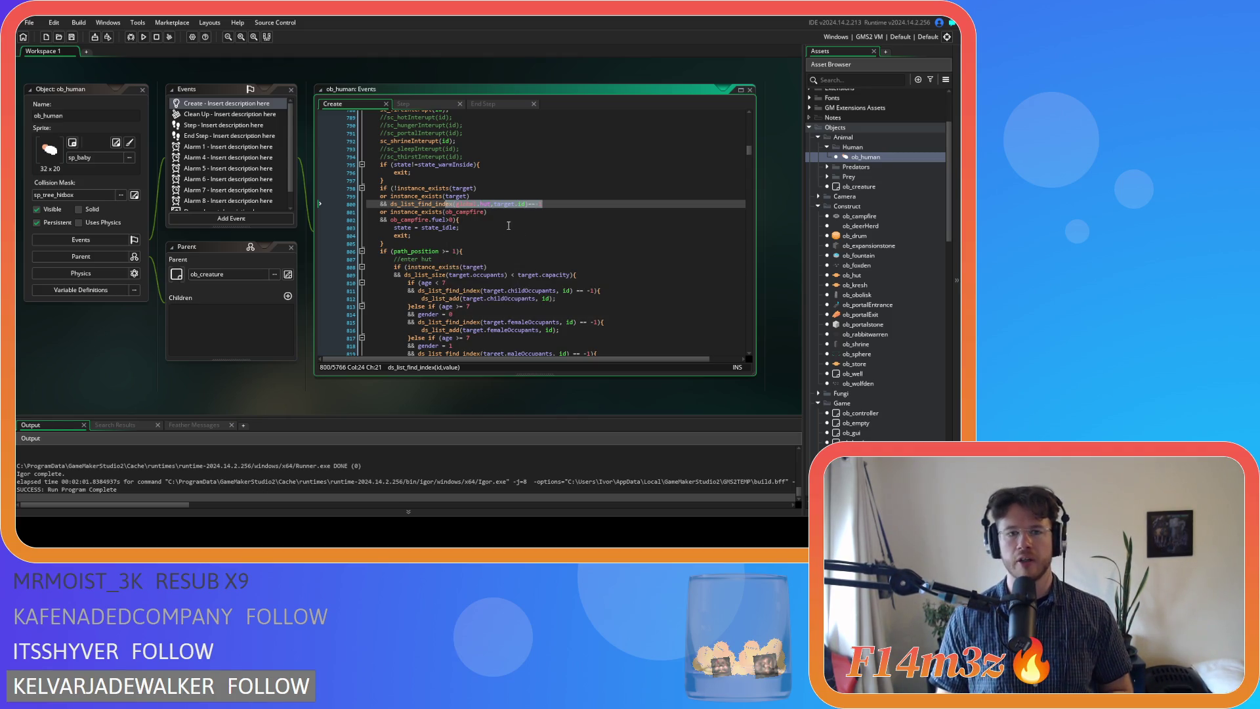
{"action": "left_click", "coordinate": [490, 212]}
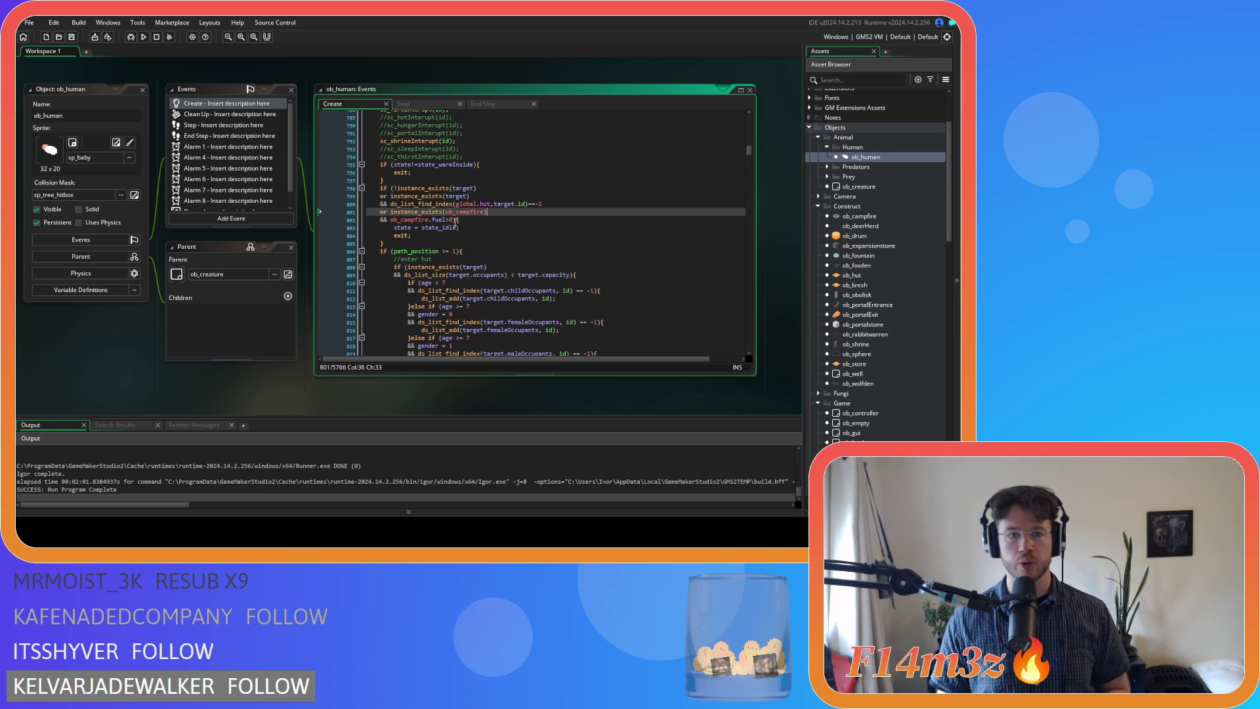
{"action": "left_click", "coordinate": [556, 204]}
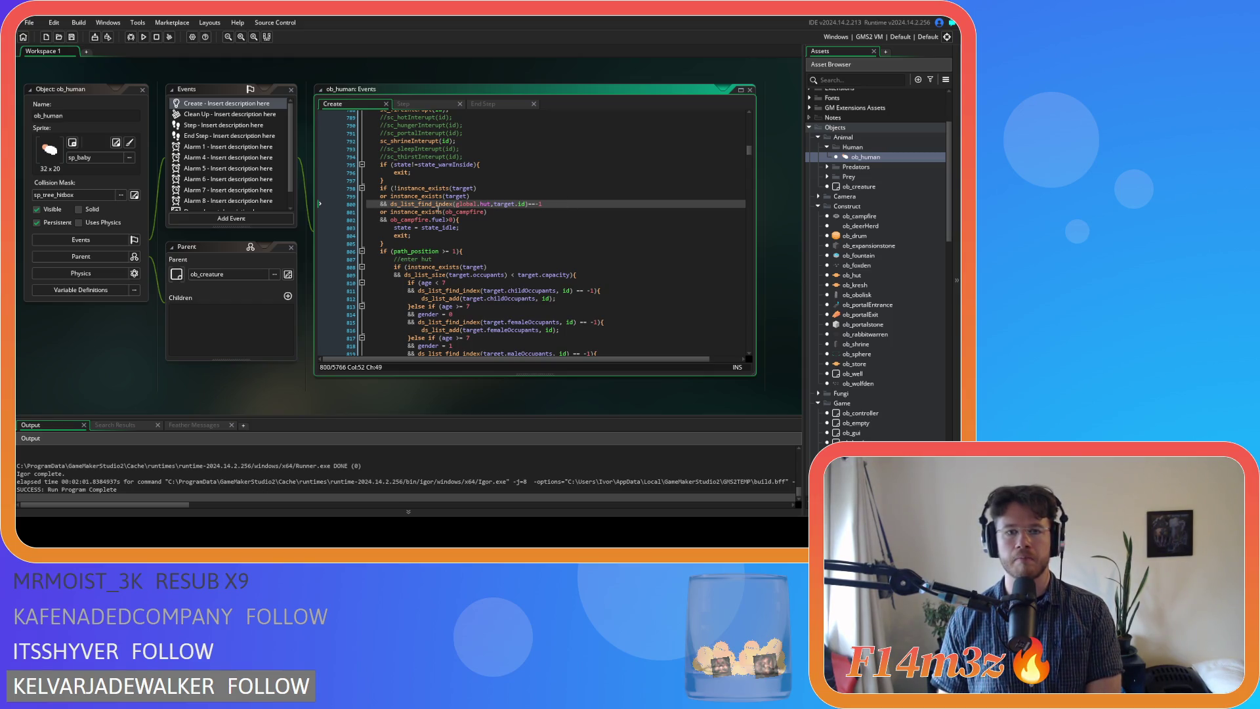
Wrap the global.hut check on line 800 in brackets and start an 'or' line
{"action": "left_click", "coordinate": [391, 204]}
{"action": "type", "text": "("}
{"action": "left_click", "coordinate": [564, 204]}
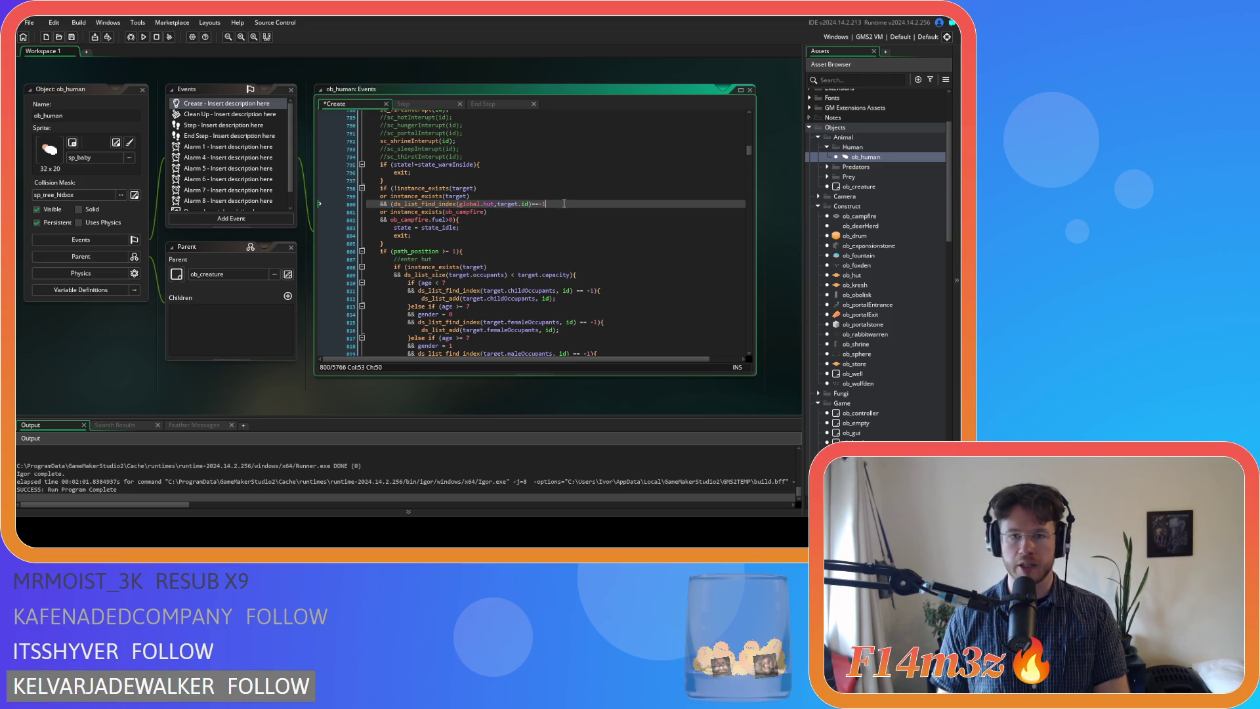
{"action": "key", "text": "Left"}
{"action": "key", "text": "Return"}
{"action": "type", "text": "or"}
Add a global.fueledTents membership check on line 801 and save the Create event
{"action": "left_click", "coordinate": [553, 202]}
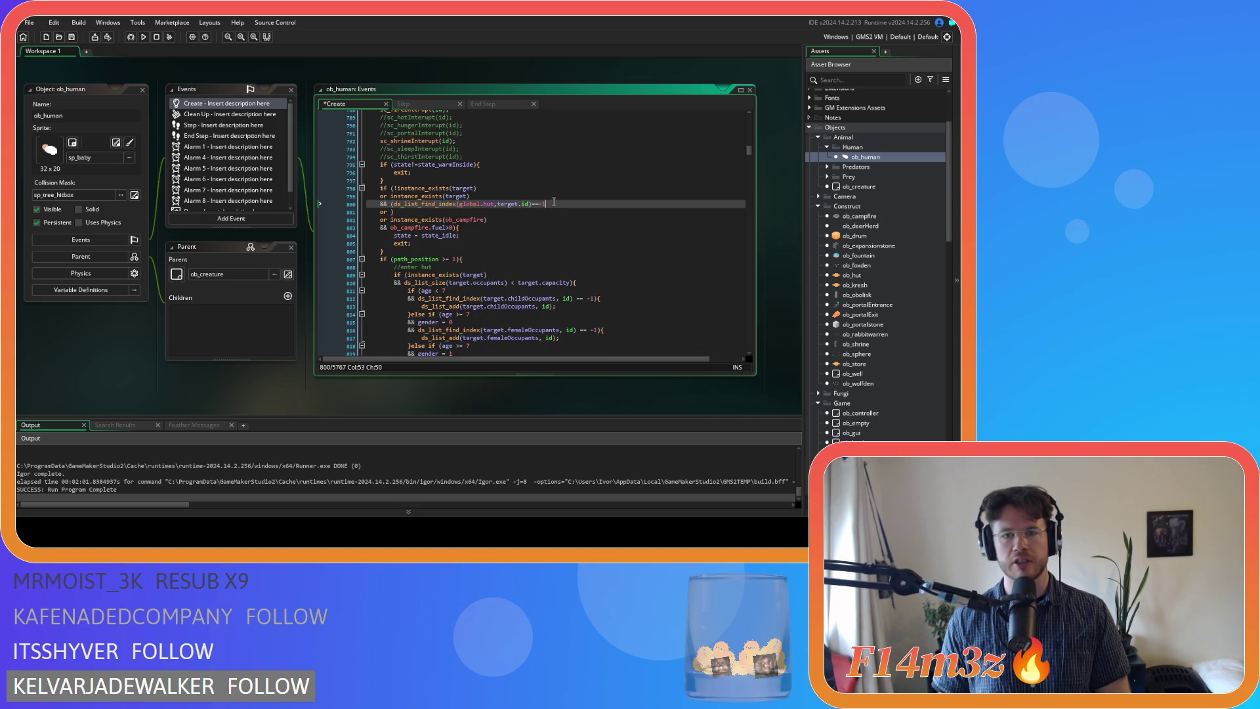
{"action": "left_click", "coordinate": [402, 213]}
{"action": "type", "text": "ds_list_find_index(global.hut,target.id)==-1"}
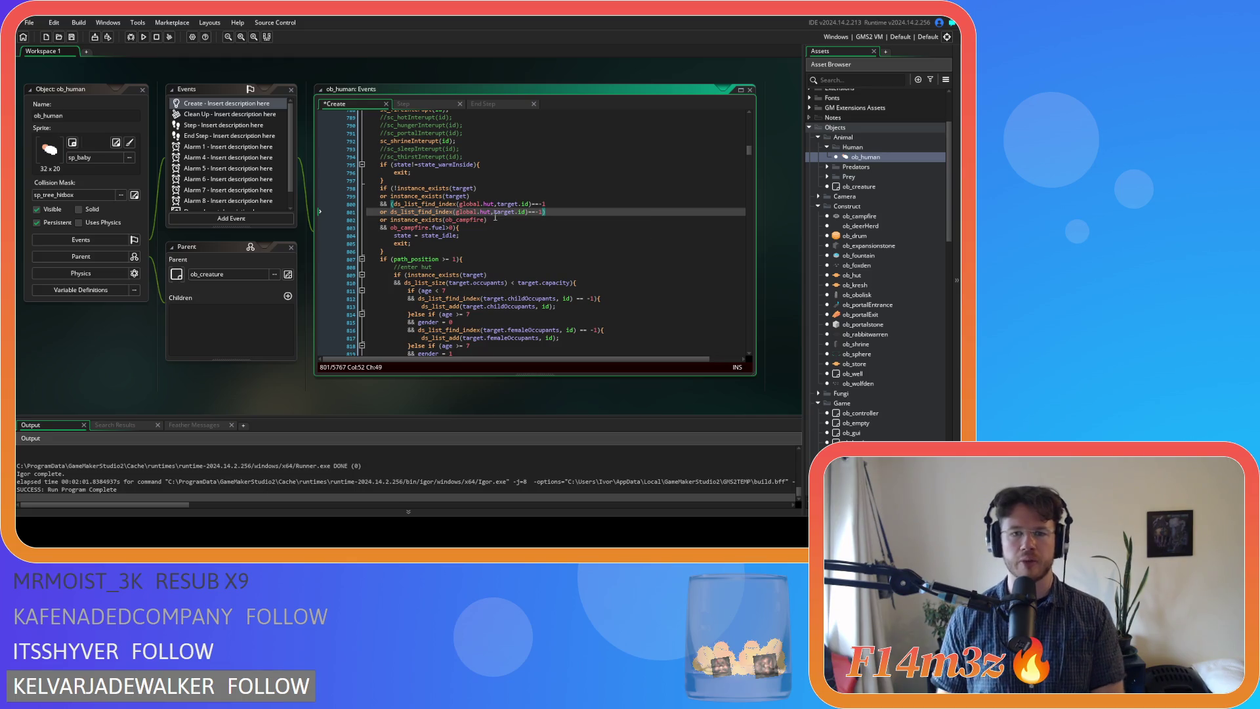
{"action": "left_click", "coordinate": [490, 213]}
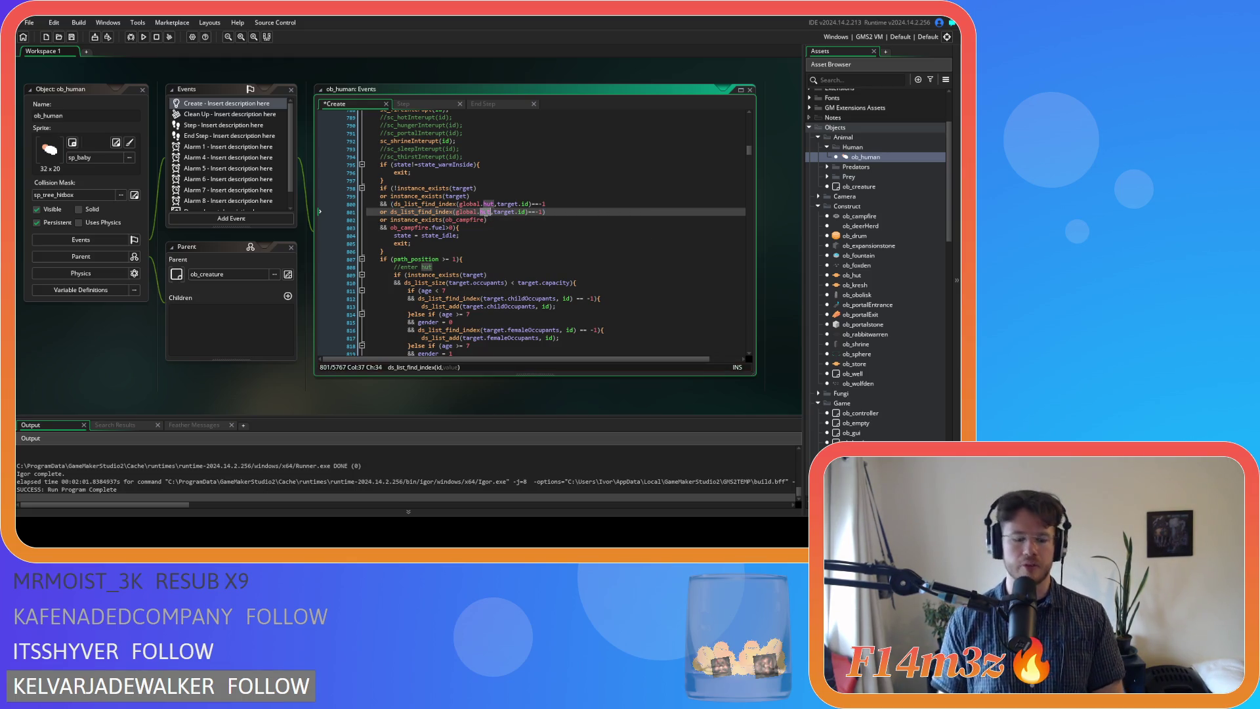
{"action": "key", "text": "BackSpace"}
{"action": "key", "text": "BackSpace"}
{"action": "key", "text": "BackSpace"}
{"action": "type", "text": "fueledTents"}
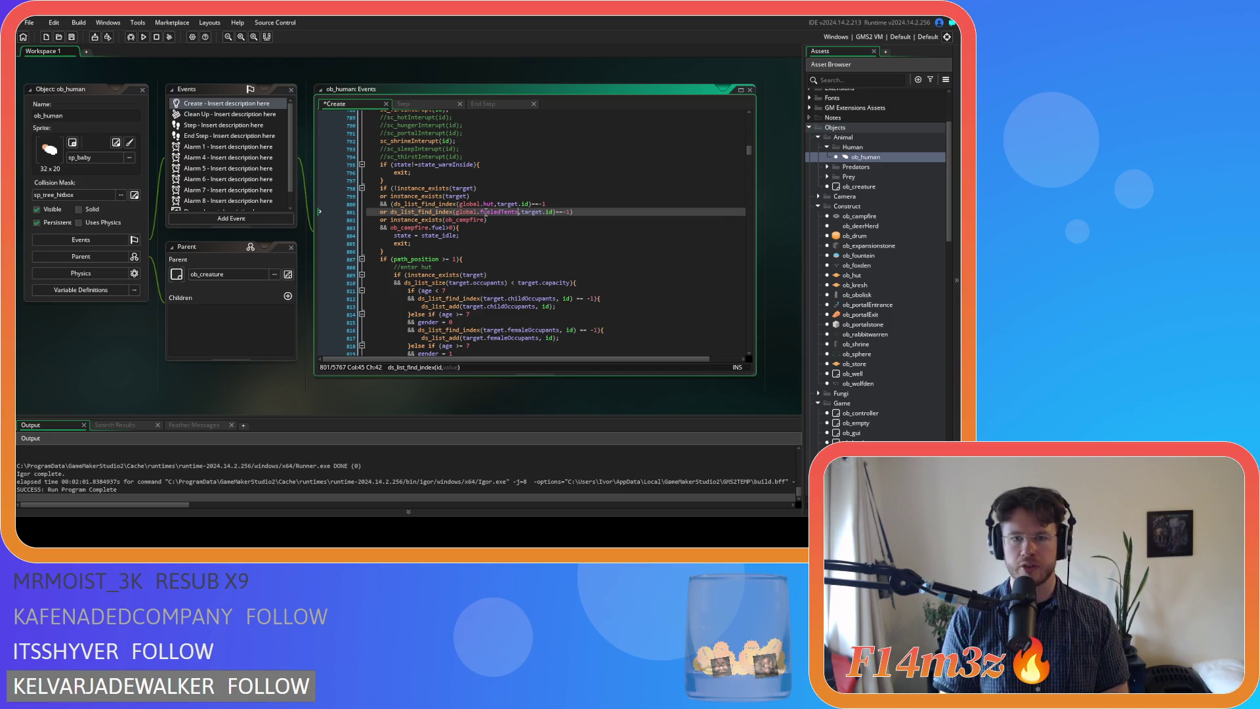
{"action": "left_click", "coordinate": [609, 210]}
{"action": "key", "text": "ctrl+s"}
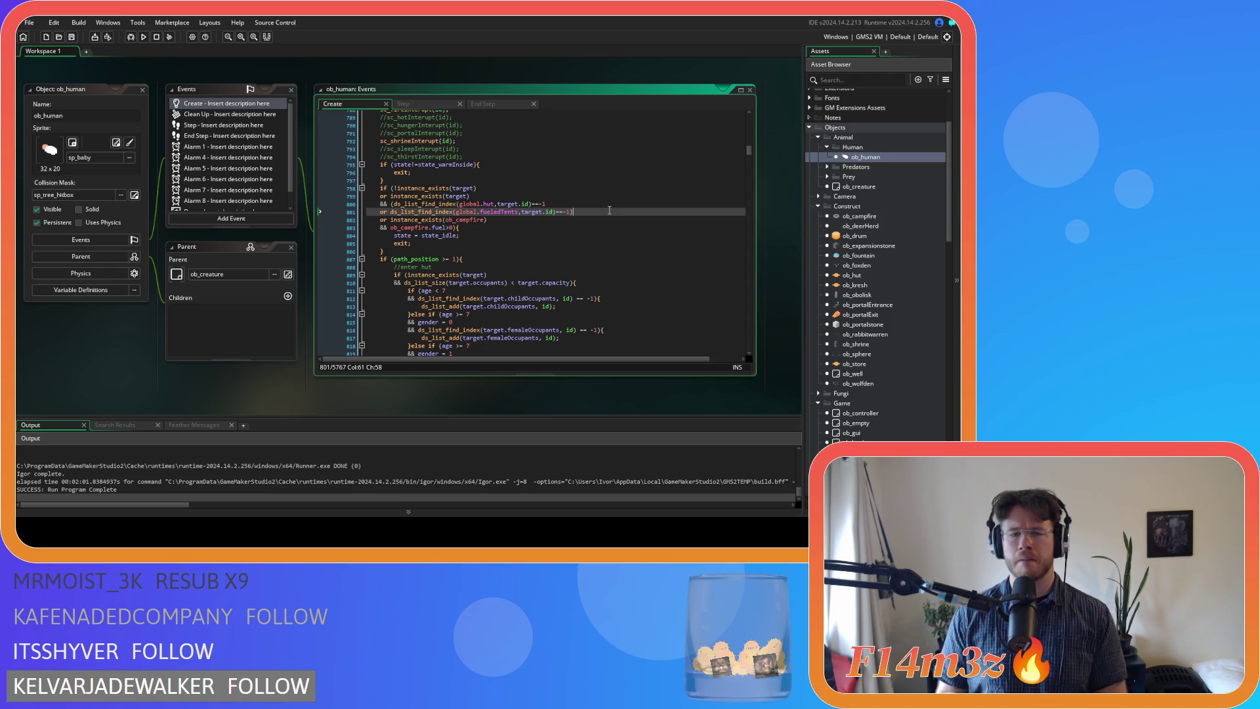
{"action": "key", "text": "Left"}
{"action": "key", "text": "Return"}
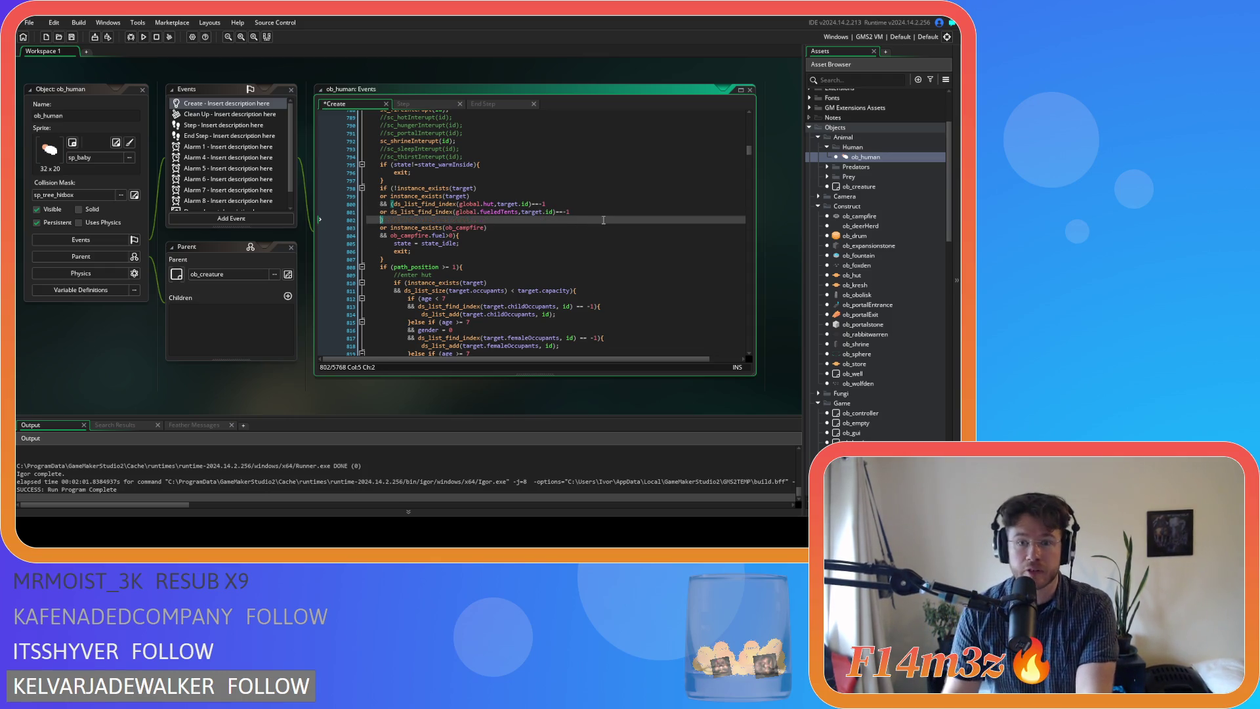
Add '&& instance_exists(ob_campfire)' and '&& ob_campfire.fuel>0)' lines to the fueledTents check
{"action": "type", "text": "&& "}
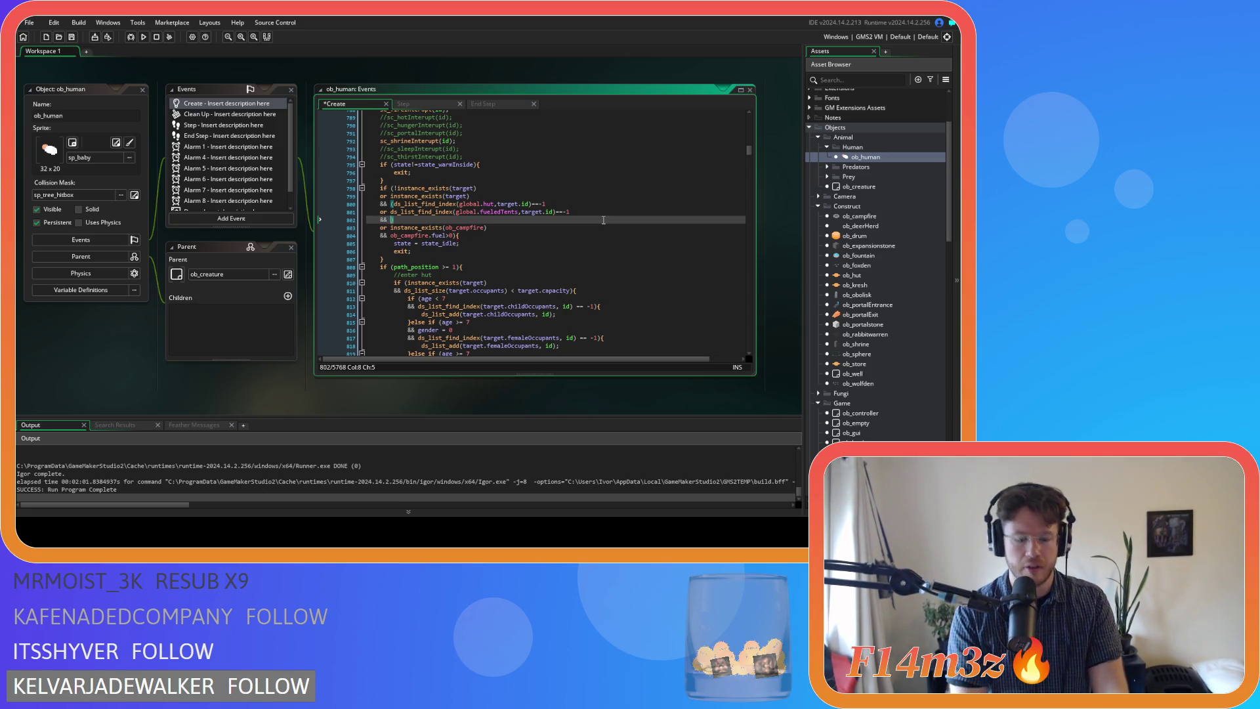
{"action": "type", "text": "instance_e"}
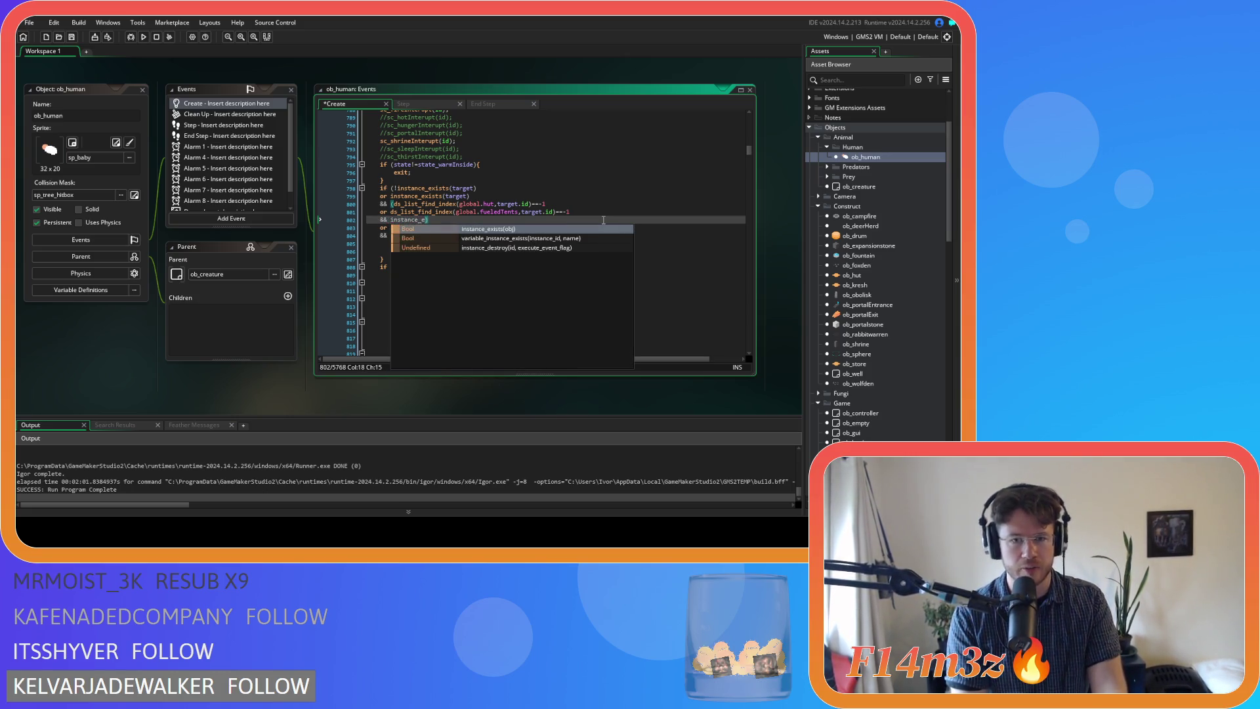
{"action": "key", "text": "Return"}
{"action": "type", "text": "ob_"}
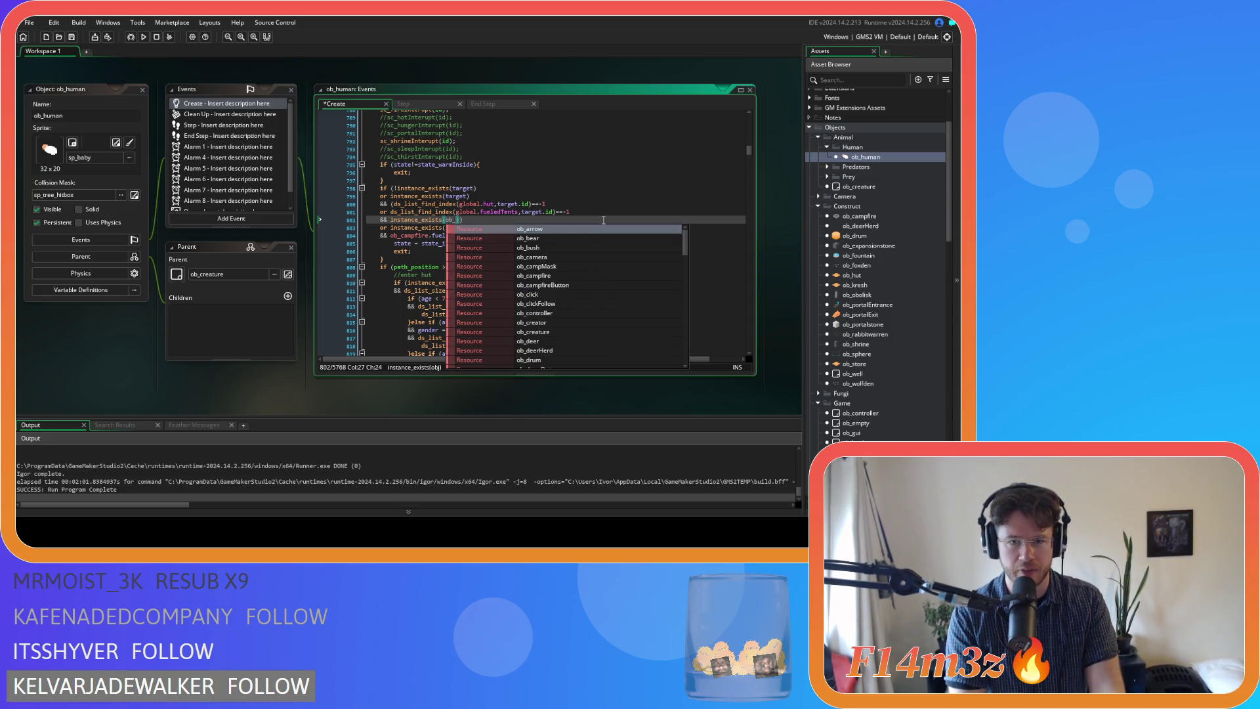
{"action": "type", "text": "cam"}
{"action": "key", "text": "Down"}
{"action": "key", "text": "Down"}
{"action": "key", "text": "Return"}
{"action": "type", "text": ")"}
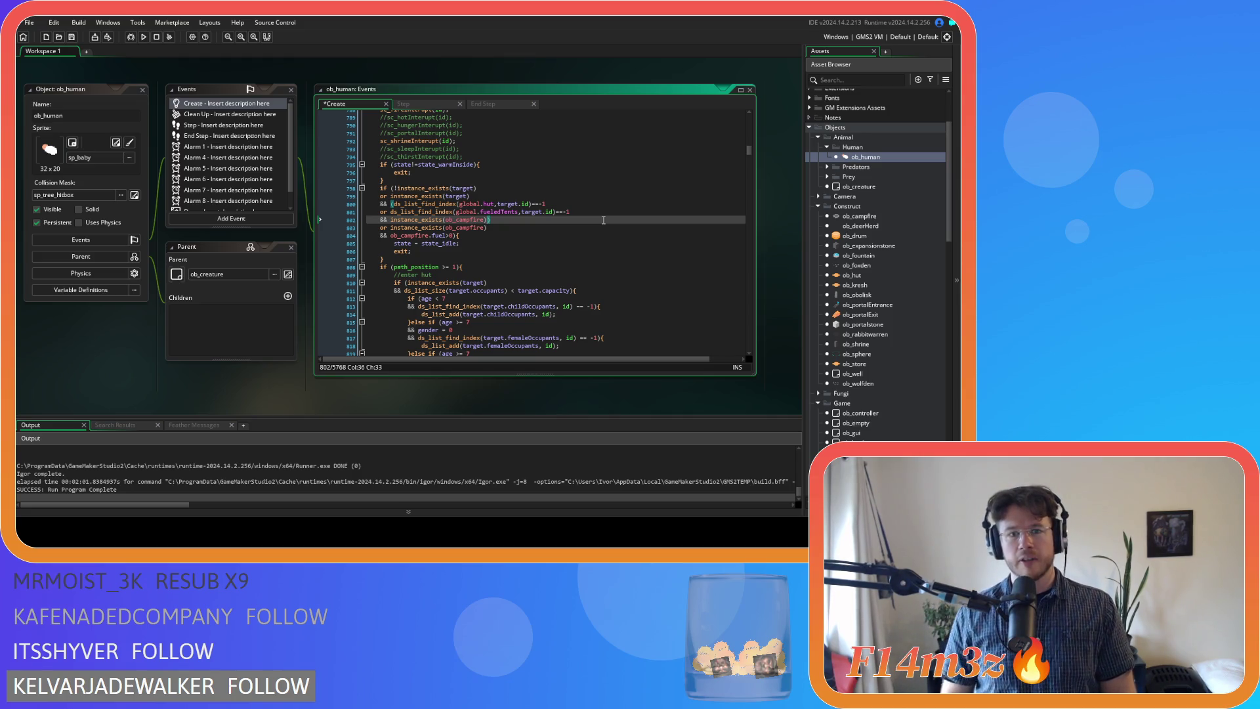
{"action": "key", "text": "Return"}
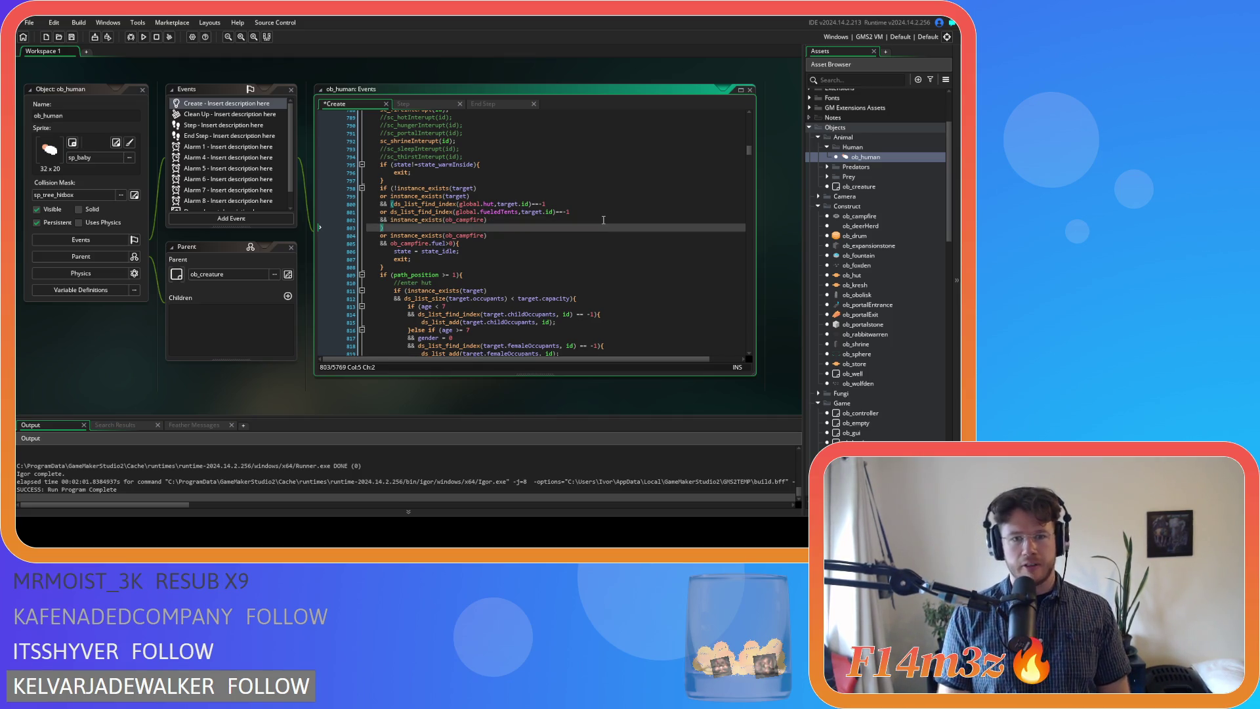
{"action": "type", "text": "&& ob_ca"}
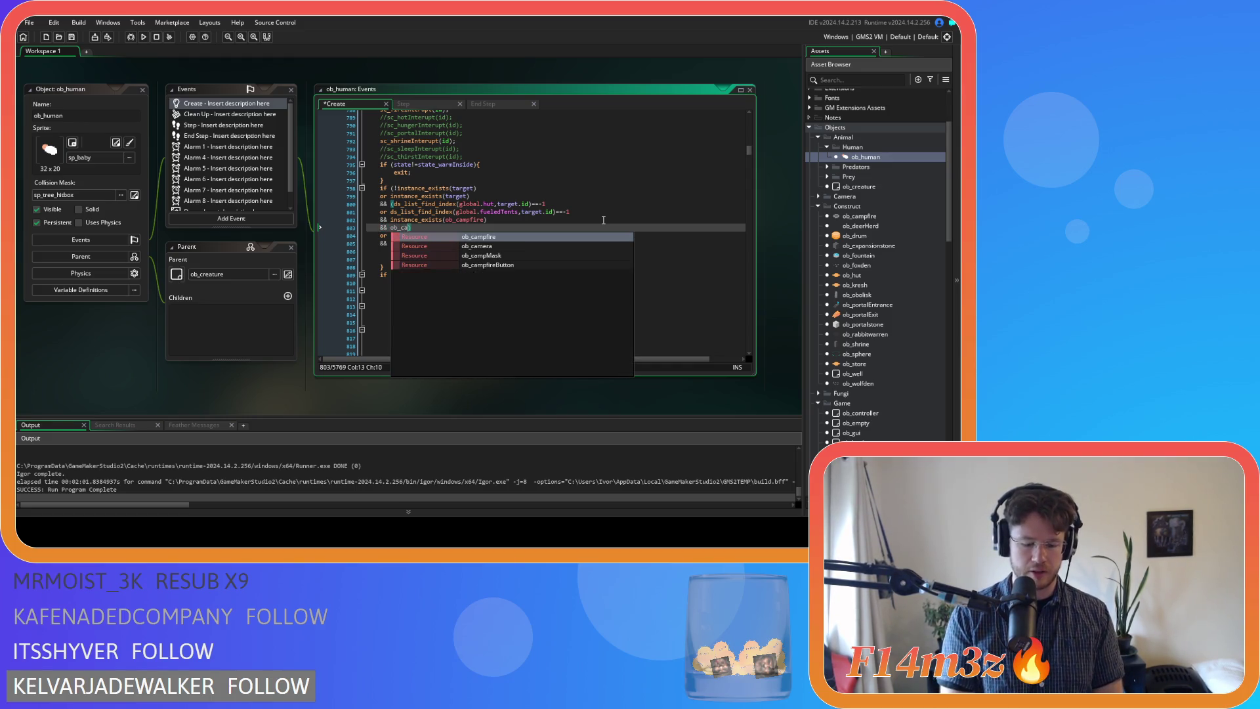
{"action": "type", "text": "mpfire."}
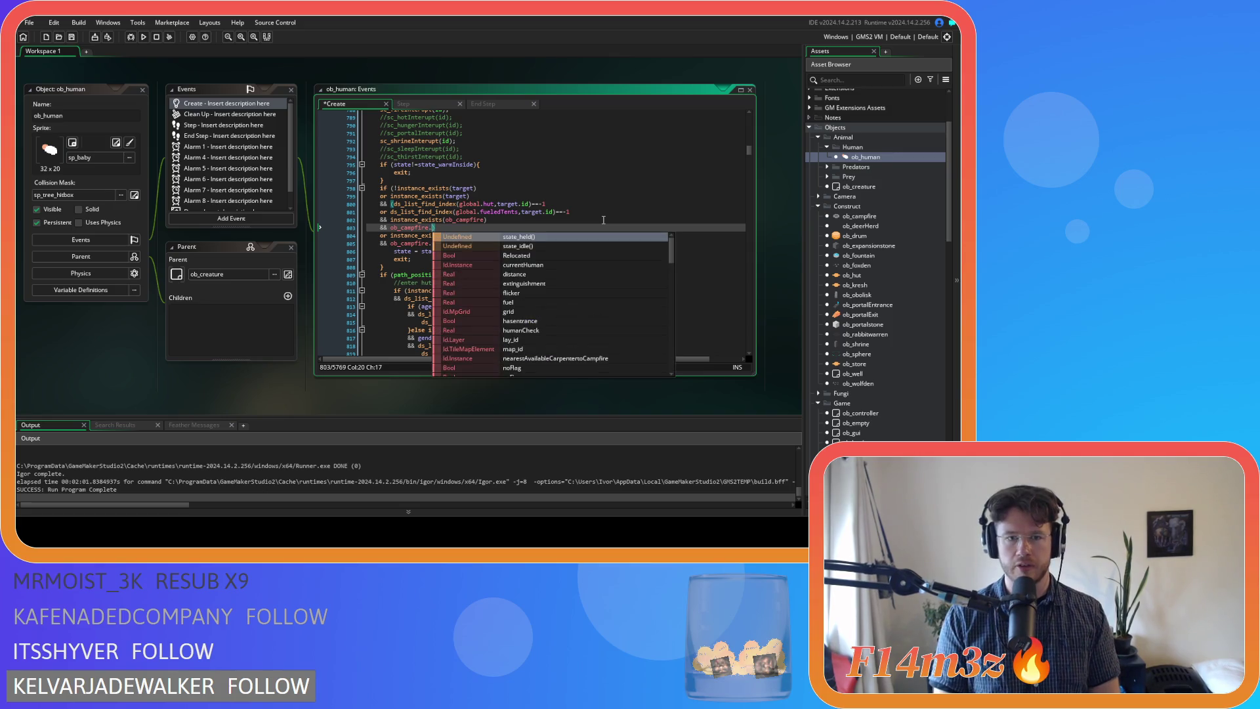
{"action": "type", "text": "fuel<"}
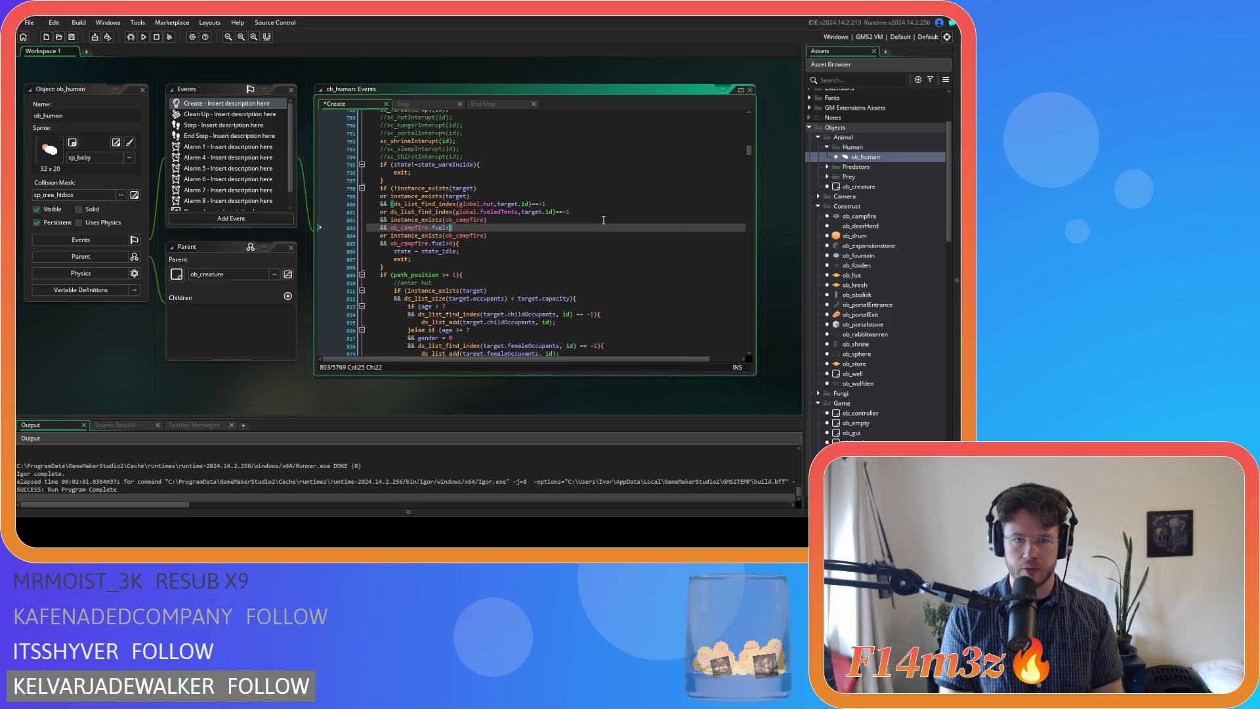
{"action": "type", "text": "=0)"}
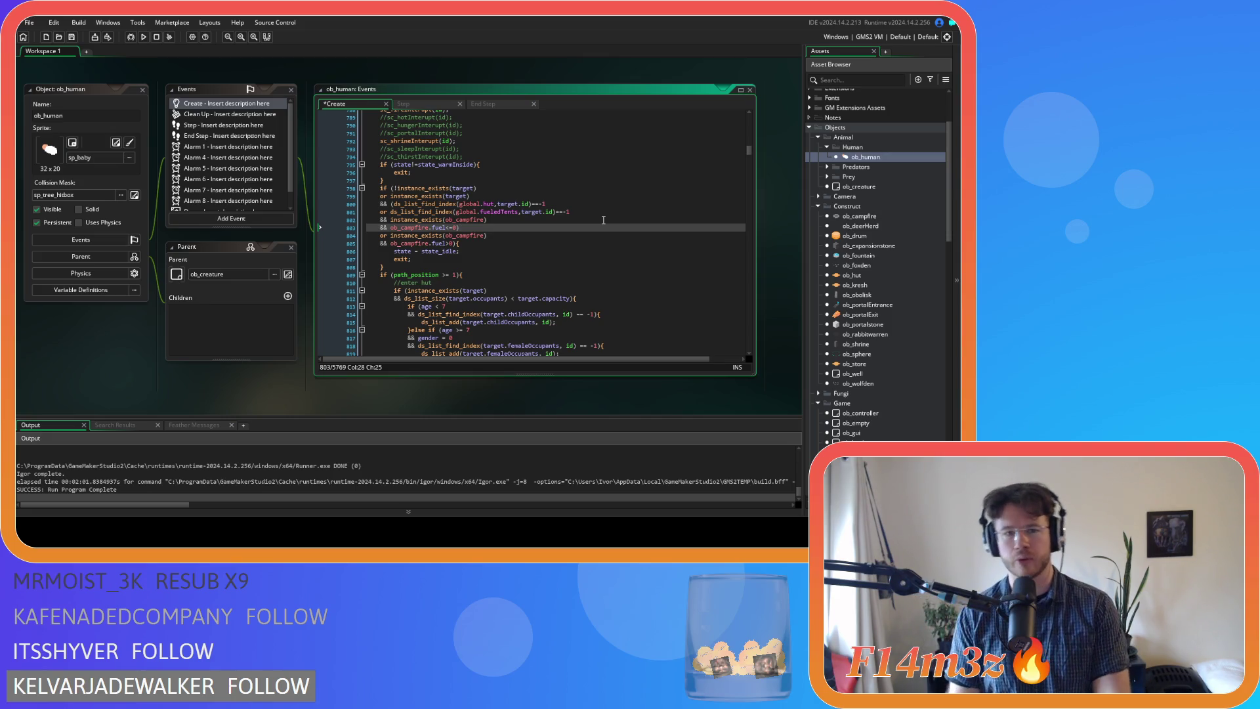
{"action": "key", "text": "BackSpace"}
{"action": "key", "text": "BackSpace"}
{"action": "type", "text": ">"}
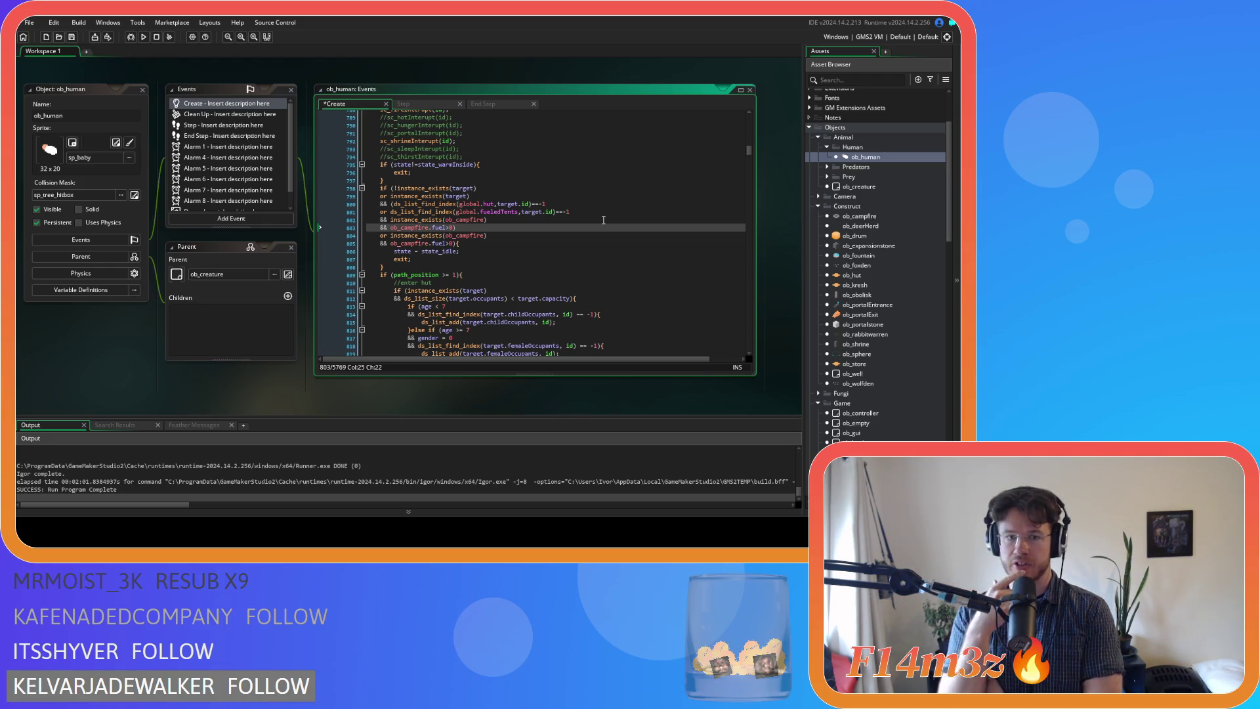
Delete the old campfire condition lines, save, and move on to state_warming
{"action": "left_click_drag", "start_coordinate": [341, 244], "coordinate": [341, 239]}
{"action": "key", "text": "BackSpace"}
{"action": "key", "text": "BackSpace"}
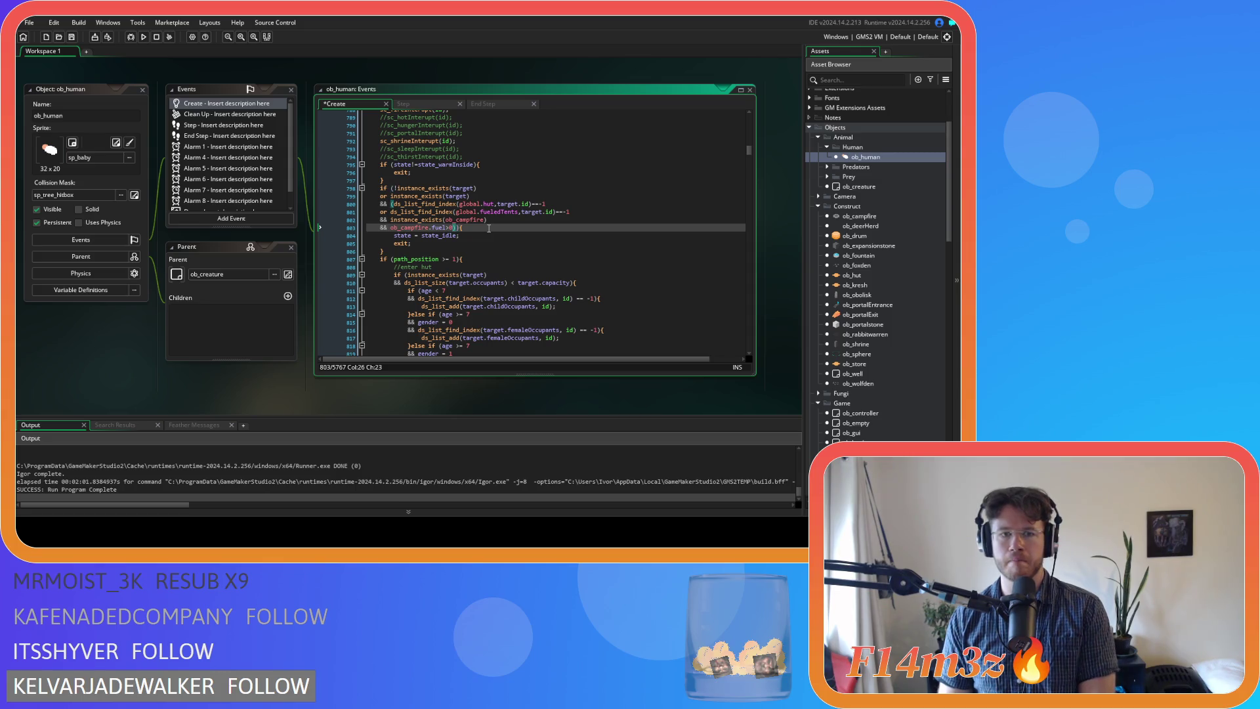
{"action": "key", "text": "ctrl+s"}
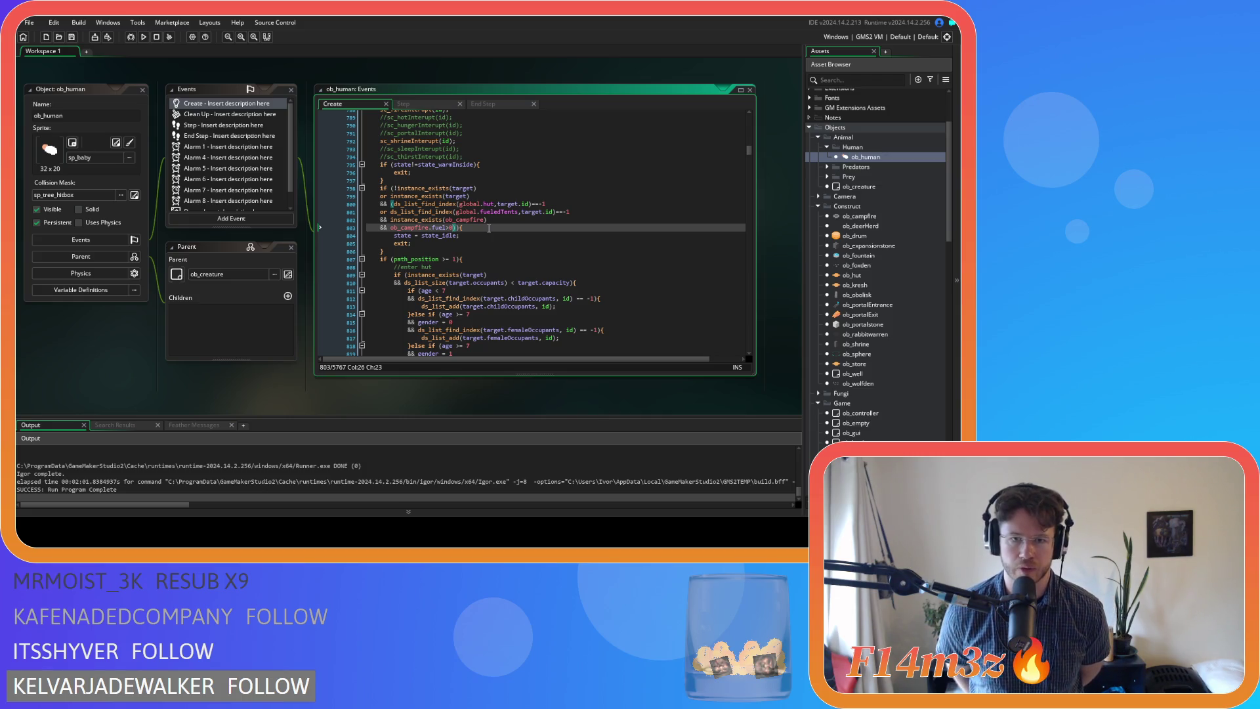
{"action": "scroll", "coordinate": [489, 228], "scroll_direction": "down", "scroll_amount": 13}
{"action": "left_click", "coordinate": [489, 228]}
{"action": "scroll", "coordinate": [489, 227], "scroll_direction": "down", "scroll_amount": 3}
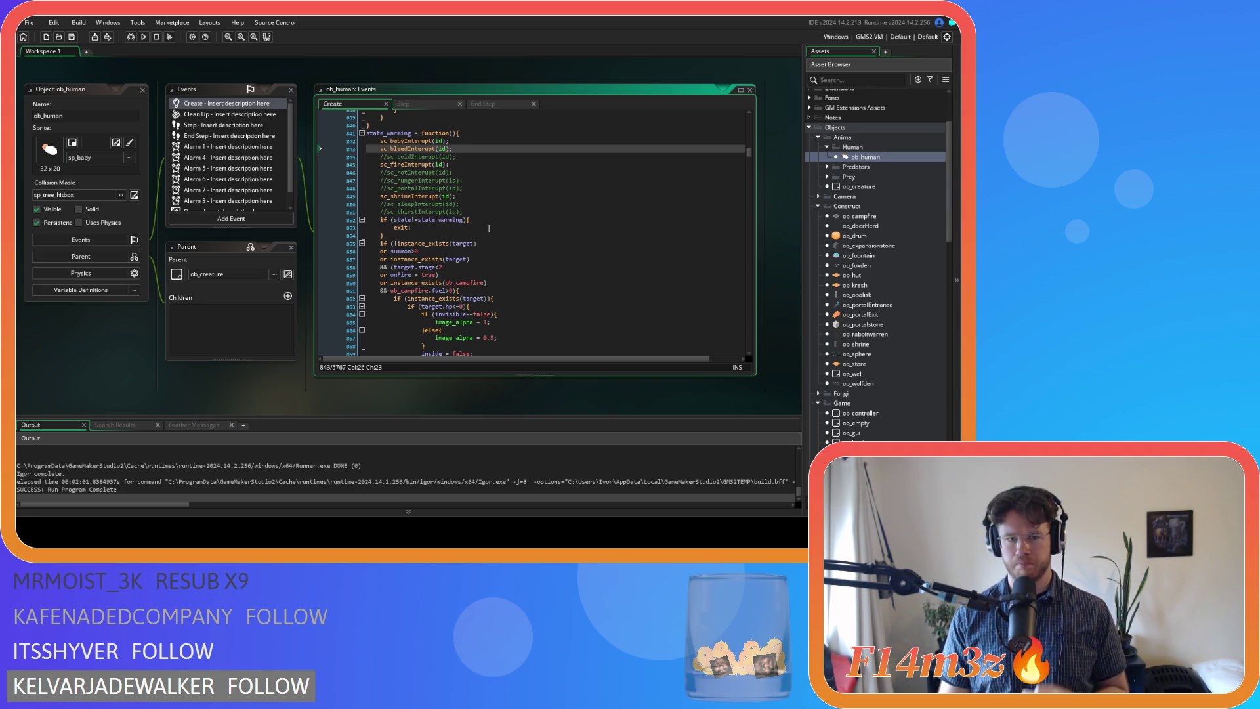
Tidy the state_warmInside condition with a comma after target.stage<2 and onFire==, then save
{"action": "left_click_drag", "start_coordinate": [390, 252], "coordinate": [449, 249]}
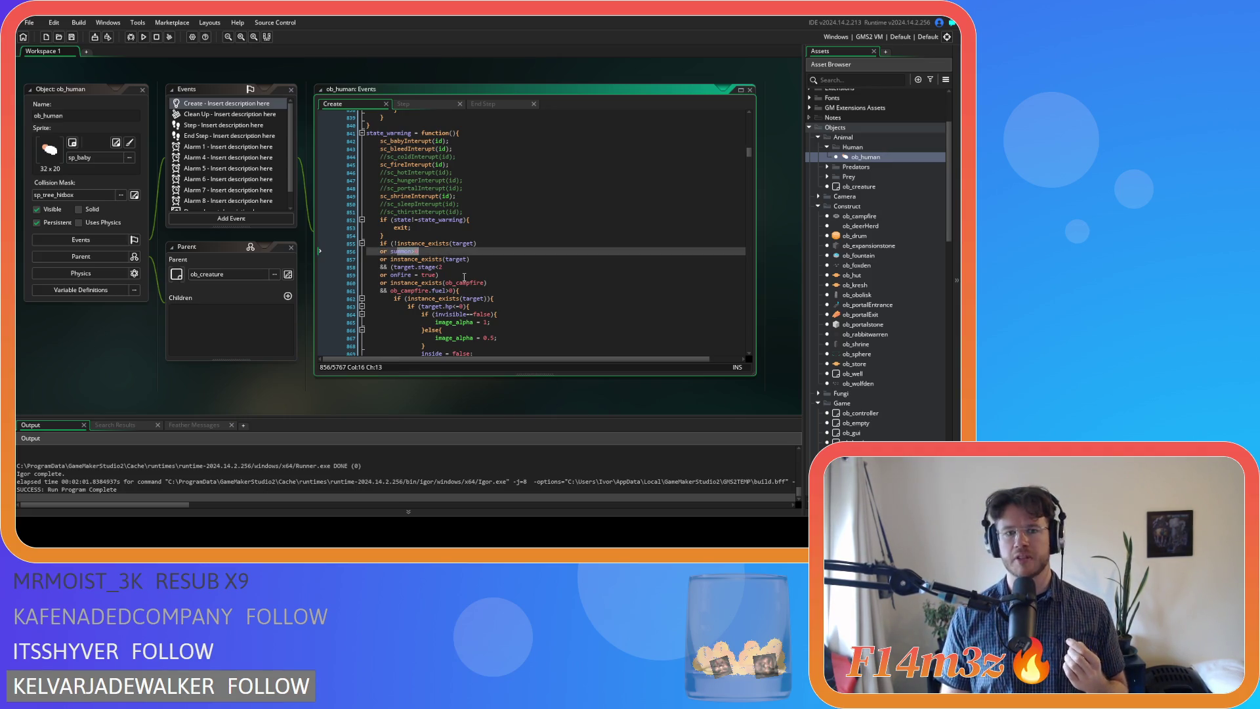
{"action": "left_click", "coordinate": [460, 268]}
{"action": "type", "text": ","}
{"action": "left_click", "coordinate": [442, 275]}
{"action": "left_click", "coordinate": [414, 273]}
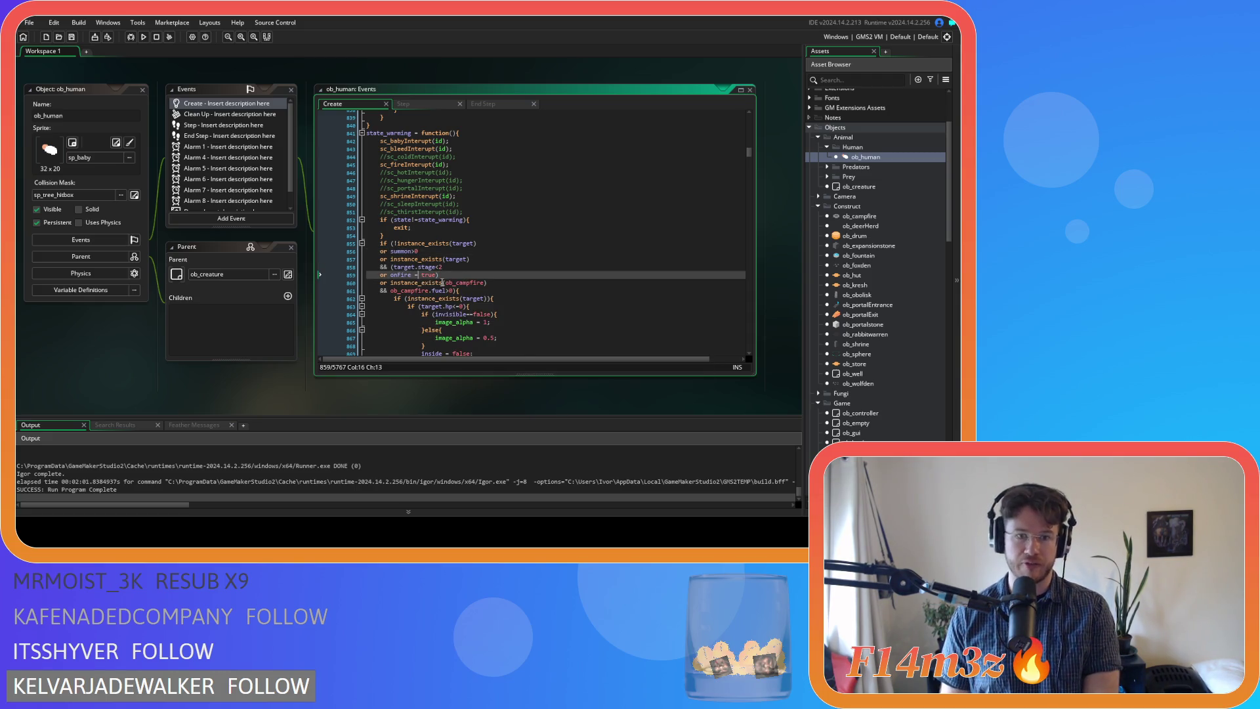
{"action": "key", "text": "BackSpace"}
{"action": "type", "text": "="}
{"action": "key", "text": "ctrl+s"}
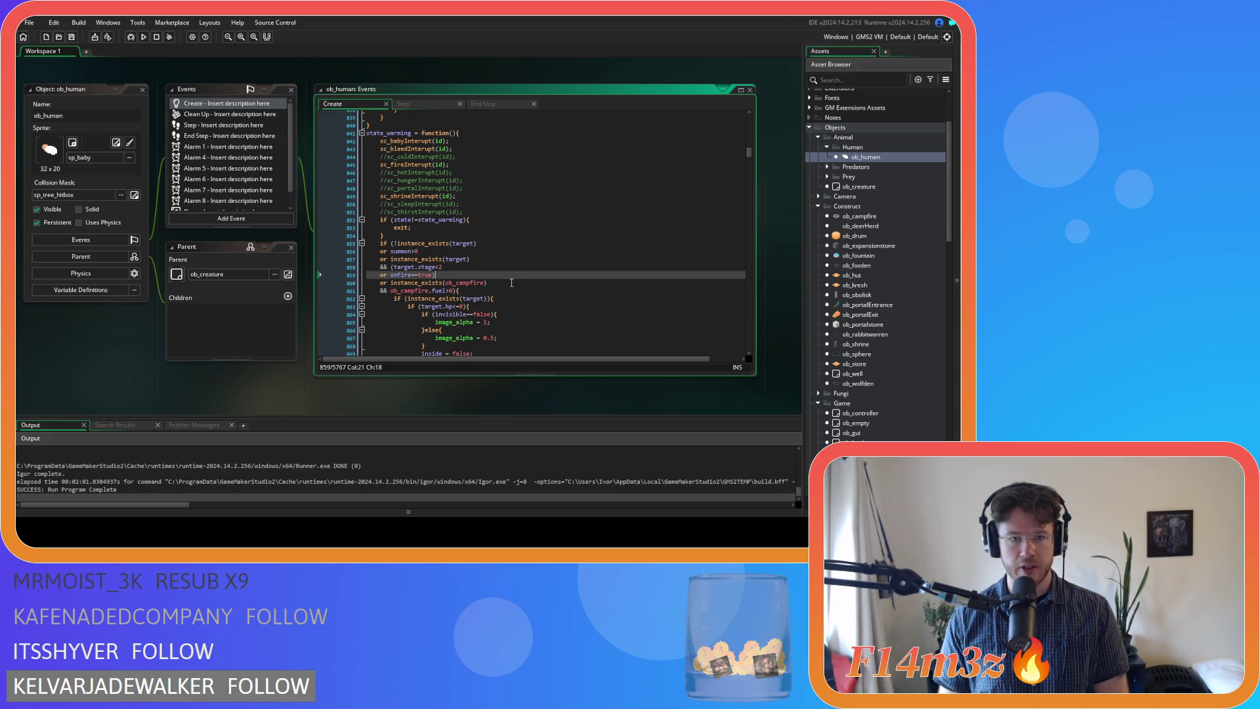
Copy the global.fueledTents check into state_warming's exit condition, joined to the campfire check with &&
{"action": "left_click", "coordinate": [512, 282]}
{"action": "key", "text": "Left"}
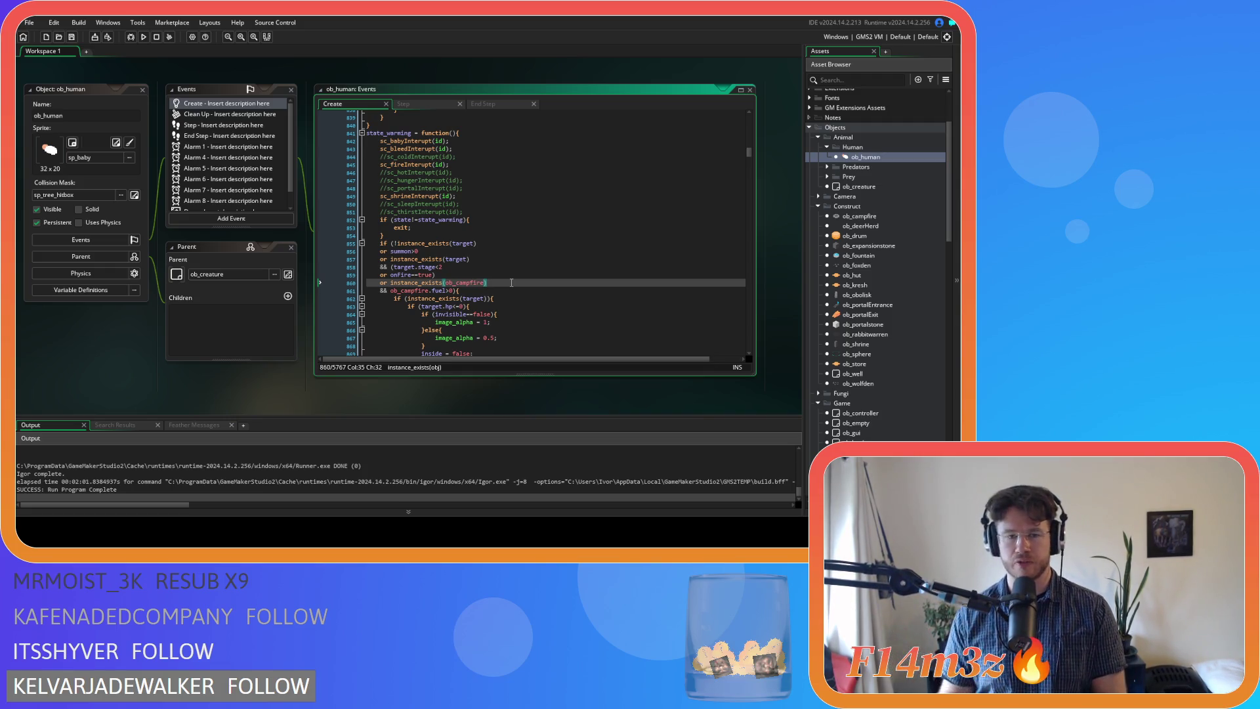
{"action": "scroll", "coordinate": [512, 282], "scroll_direction": "up", "scroll_amount": 15}
{"action": "left_click_drag", "start_coordinate": [569, 172], "coordinate": [391, 172]}
{"action": "key", "text": "ctrl+c"}
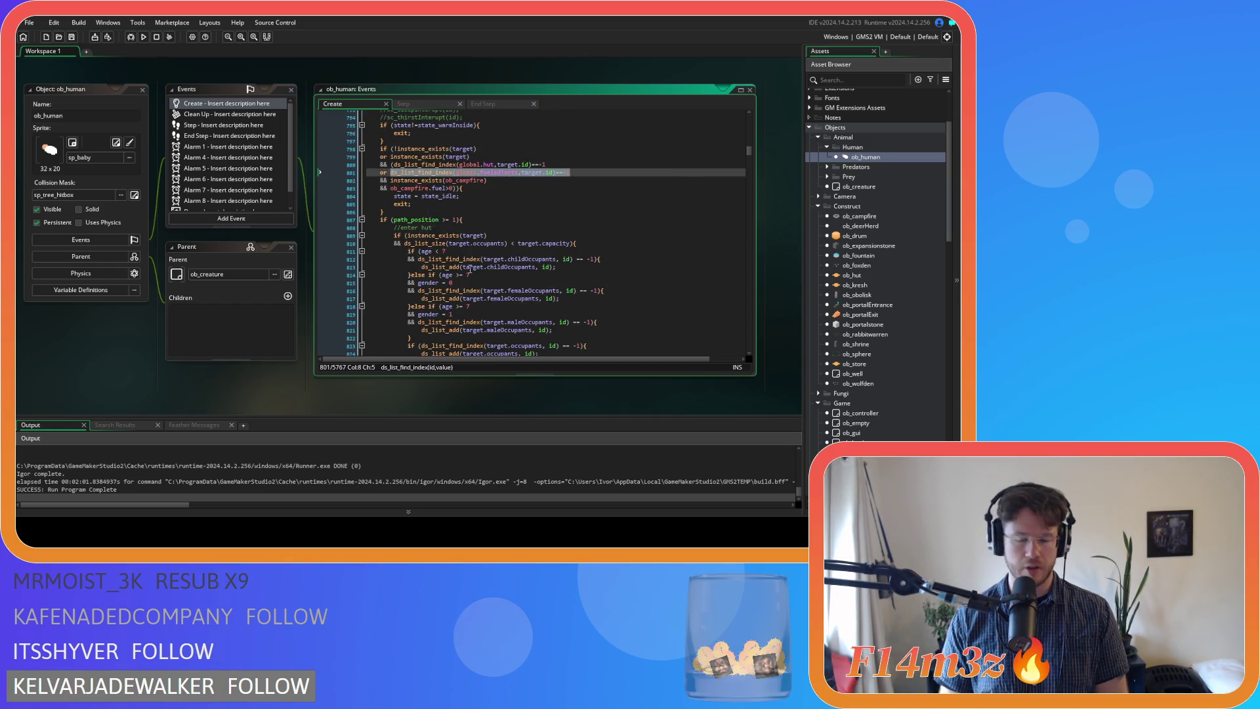
{"action": "scroll", "coordinate": [470, 268], "scroll_direction": "down", "scroll_amount": 17}
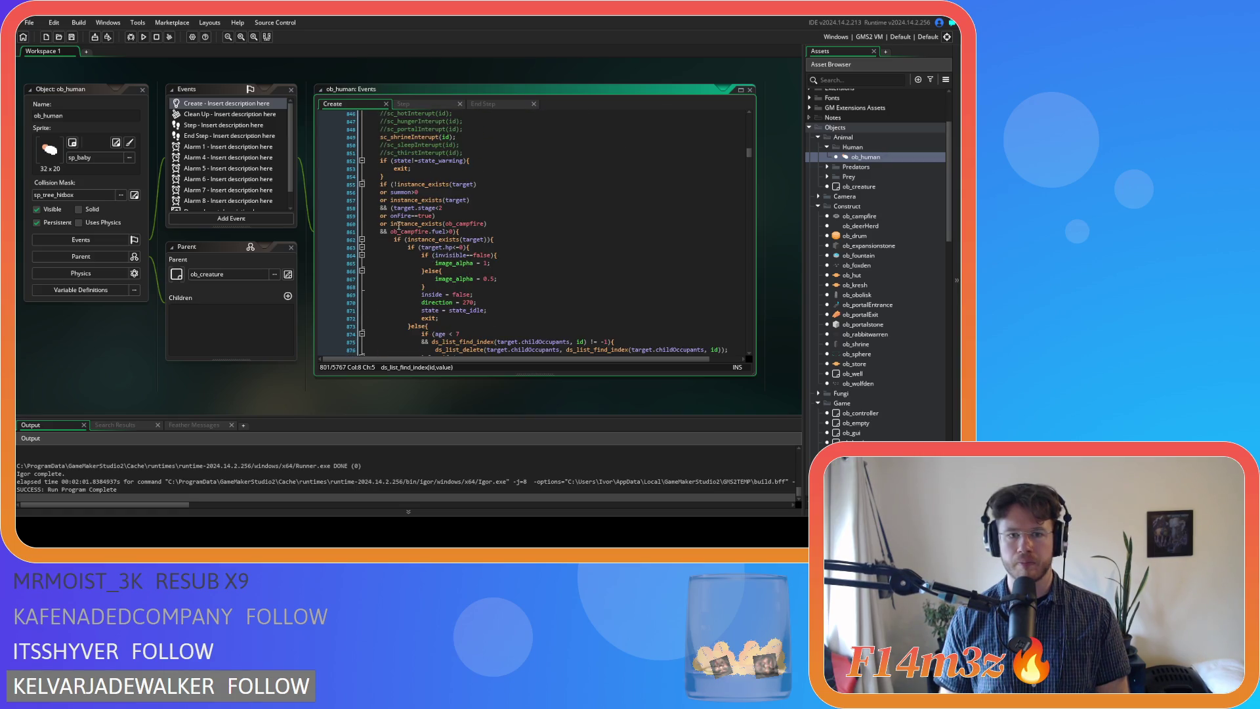
{"action": "left_click", "coordinate": [392, 224]}
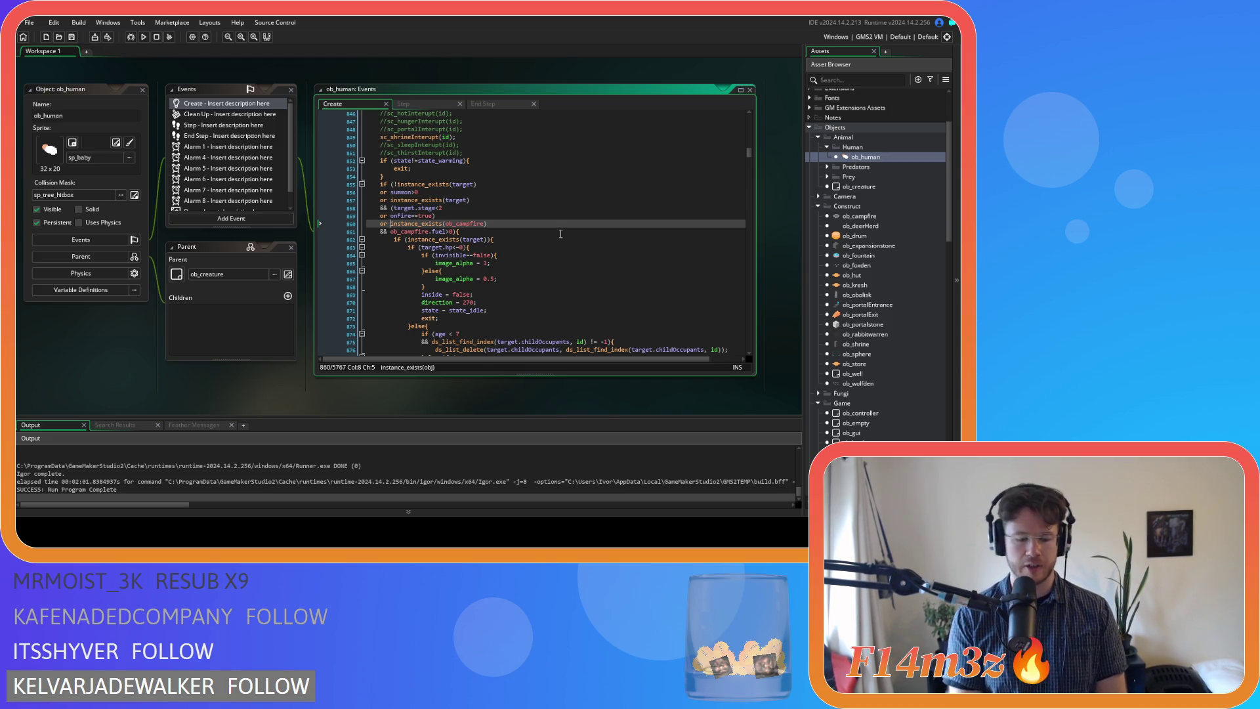
{"action": "key", "text": "ctrl+v"}
{"action": "key", "text": "Return"}
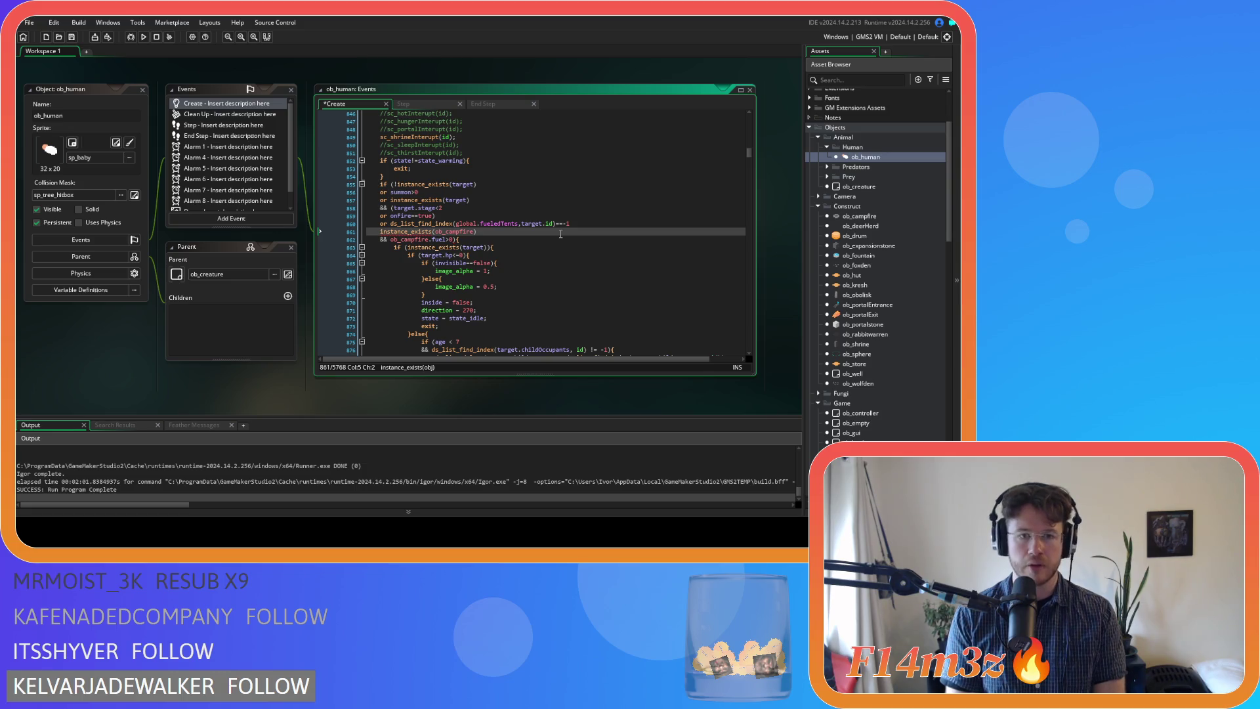
{"action": "type", "text": "&&"}
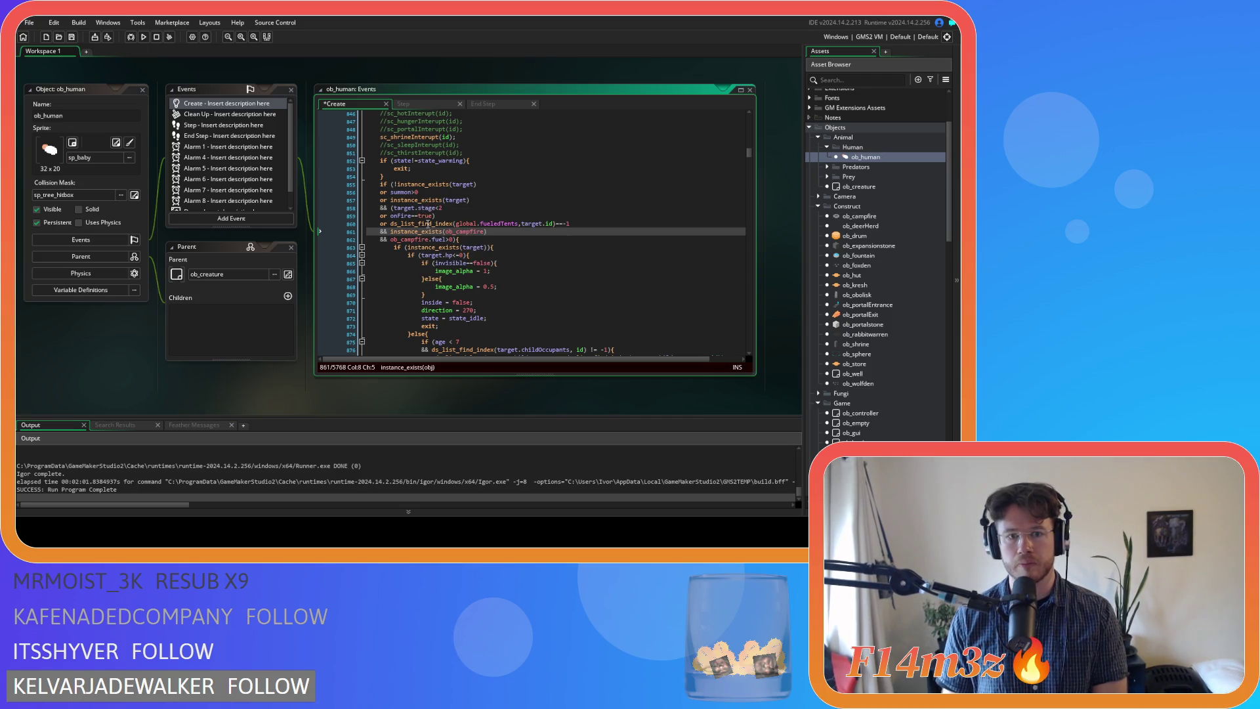
Move the closing parenthesis from after onFire==true to after the fuel>0 test
{"action": "left_click", "coordinate": [481, 203]}
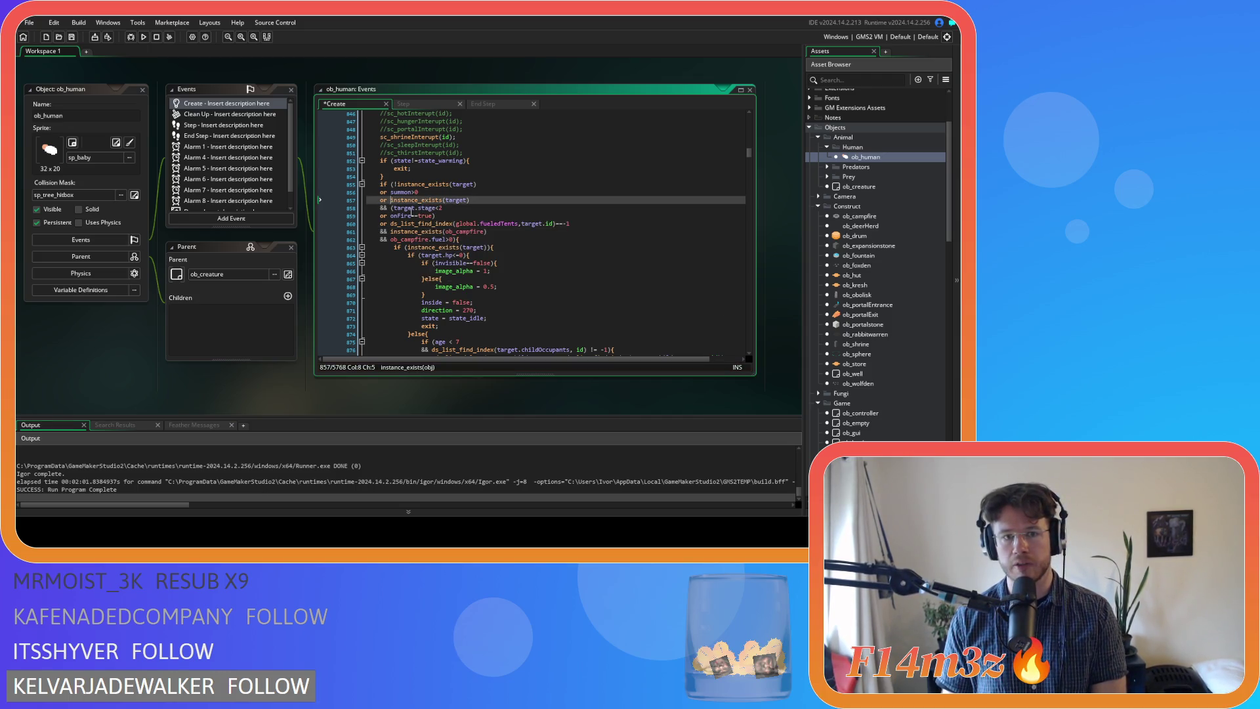
{"action": "left_click", "coordinate": [392, 208]}
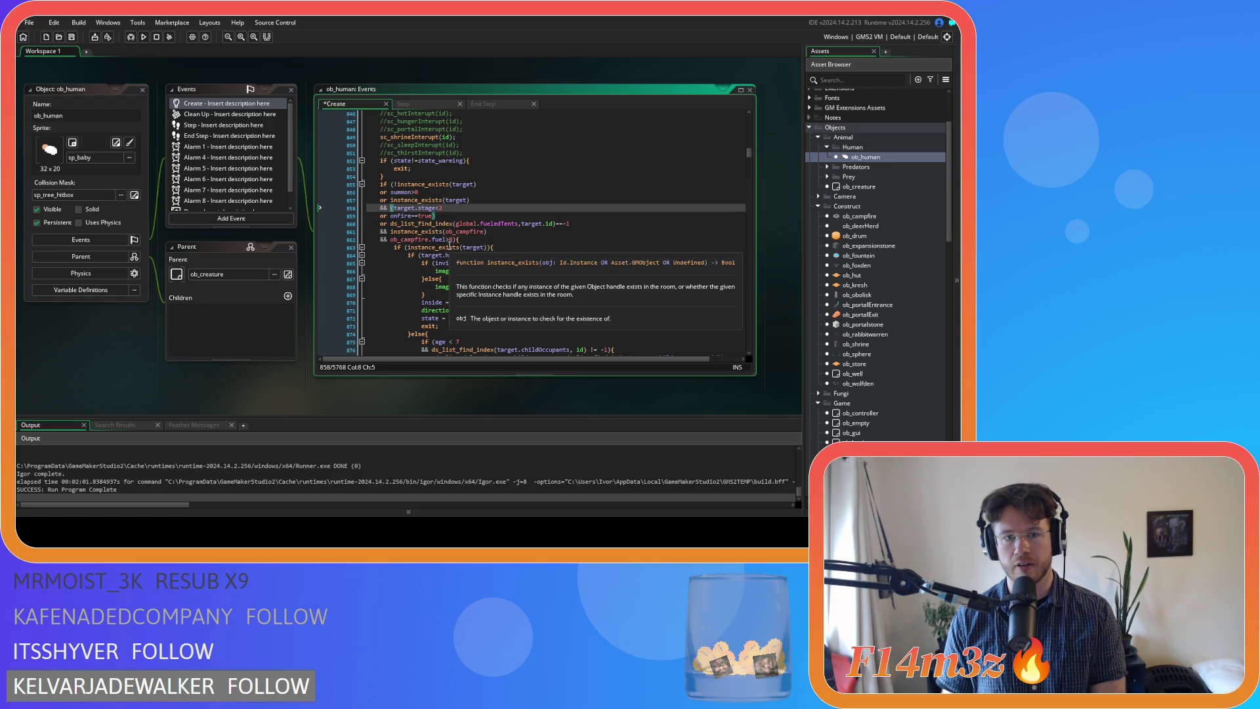
{"action": "left_click", "coordinate": [449, 216]}
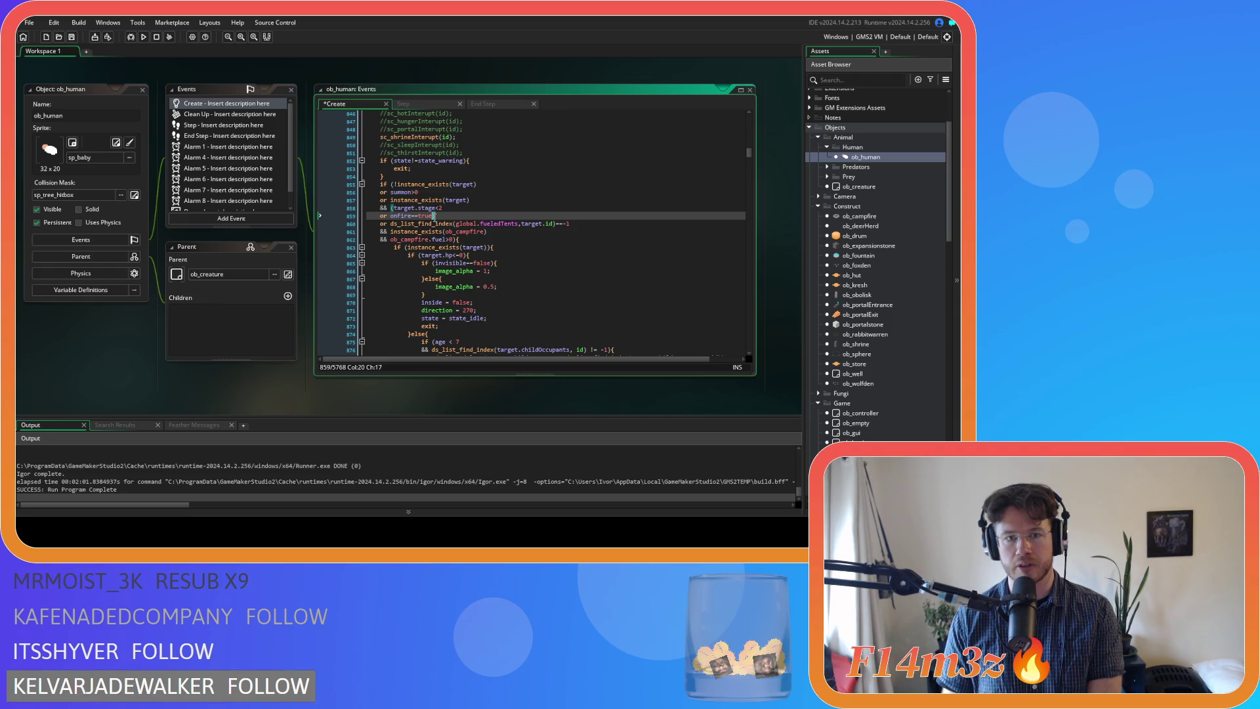
{"action": "key", "text": "BackSpace"}
{"action": "left_click", "coordinate": [454, 239]}
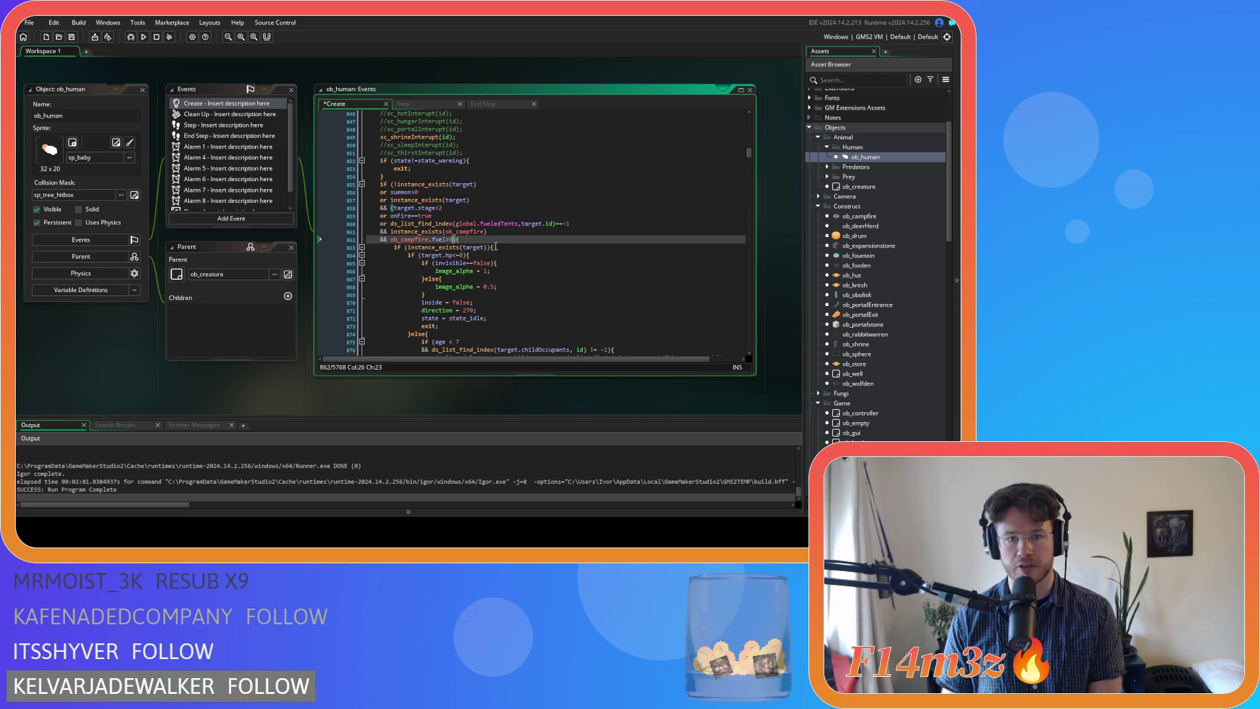
{"action": "type", "text": ")"}
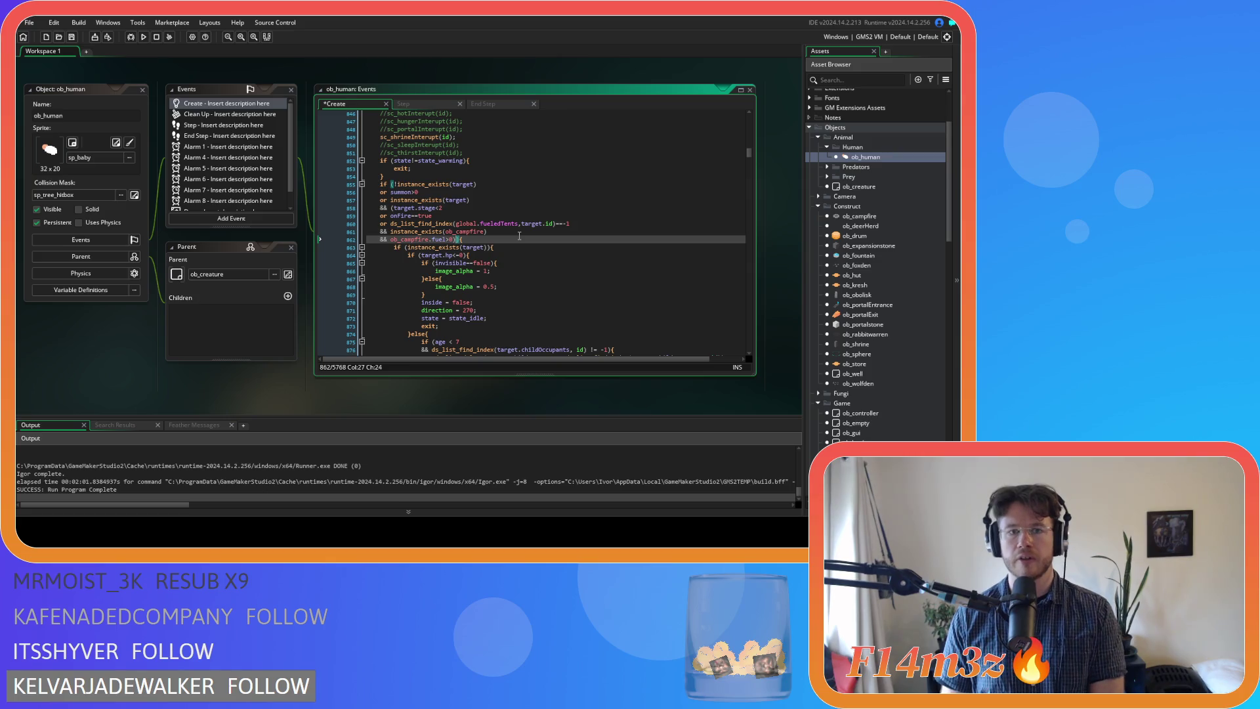
{"action": "double_click", "coordinate": [532, 224]}
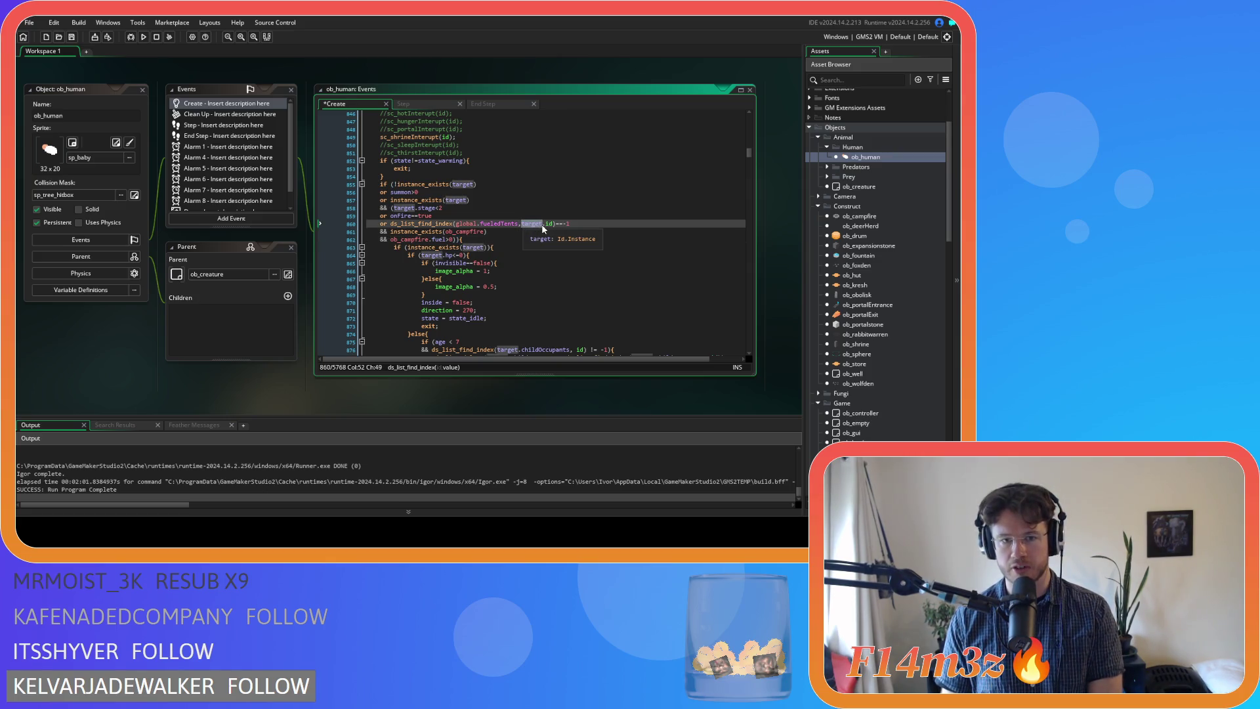
{"action": "key", "text": "Up"}
{"action": "key", "text": "Up"}
{"action": "key", "text": "Up"}
{"action": "left_click", "coordinate": [494, 209]}
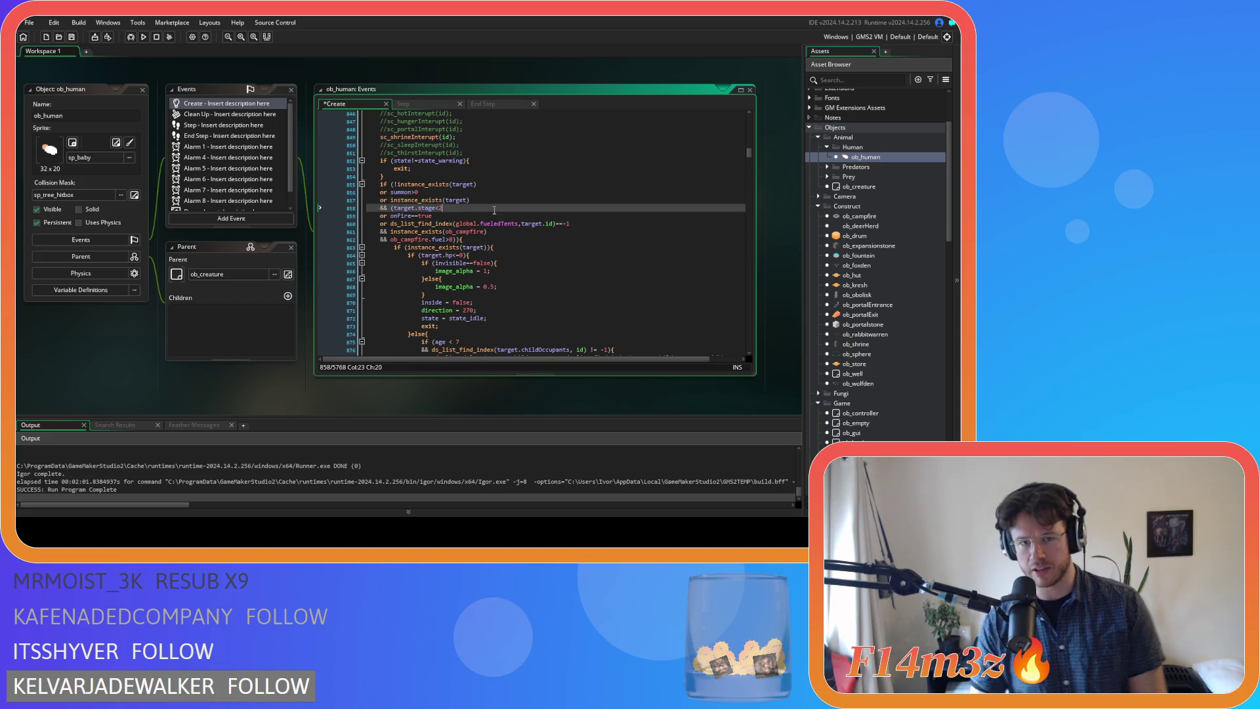
{"action": "key", "text": "ctrl+s"}
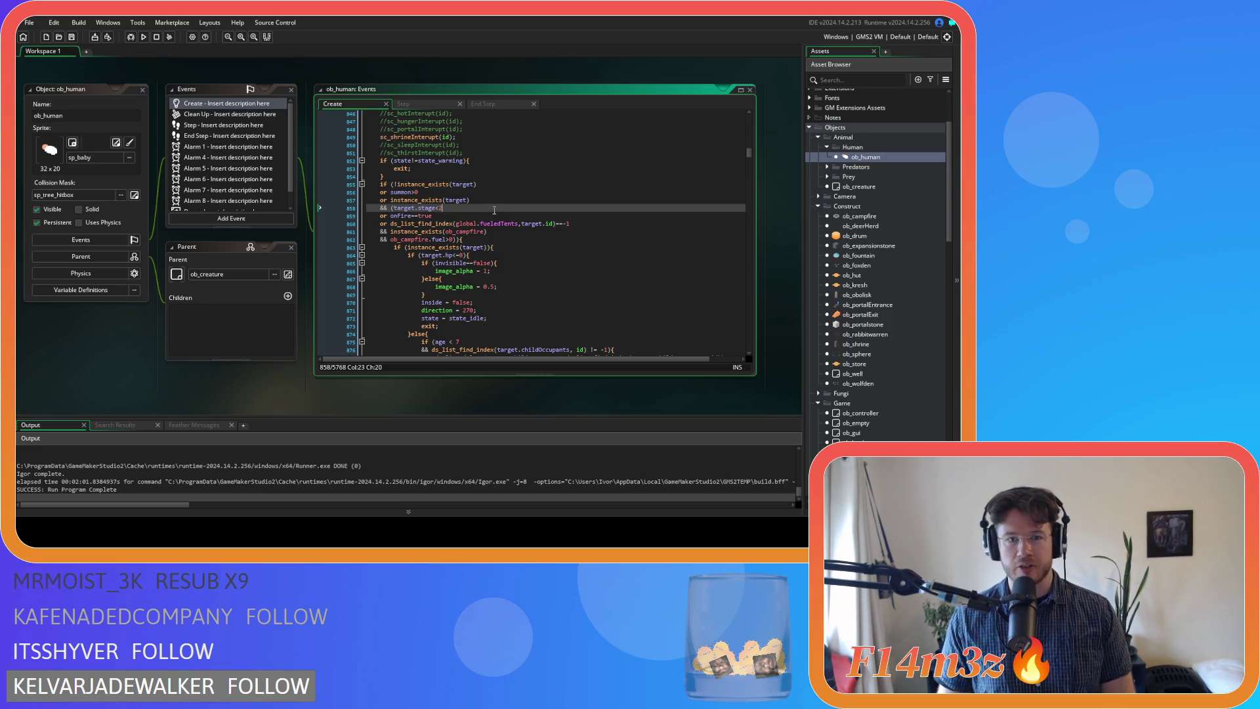
{"action": "left_click", "coordinate": [457, 223]}
{"action": "left_click", "coordinate": [486, 241]}
{"action": "key", "text": "Left"}
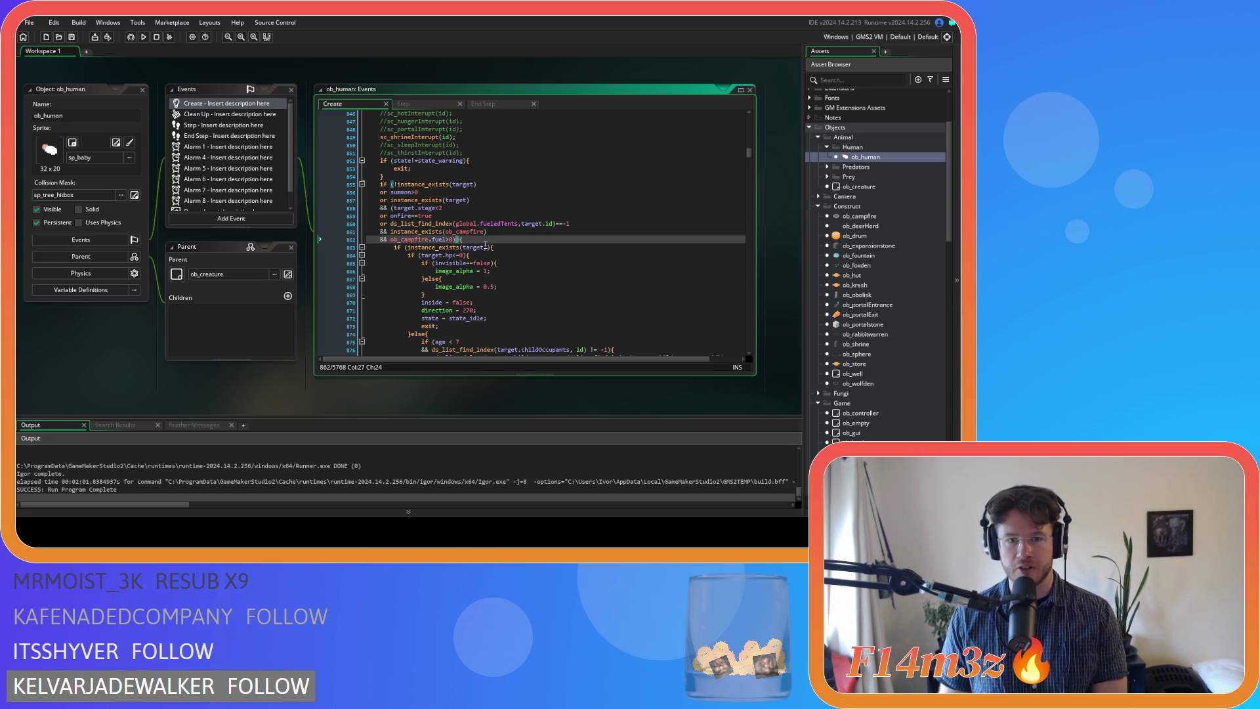
{"action": "key", "text": "Up"}
{"action": "key", "text": "Up"}
{"action": "key", "text": "Up"}
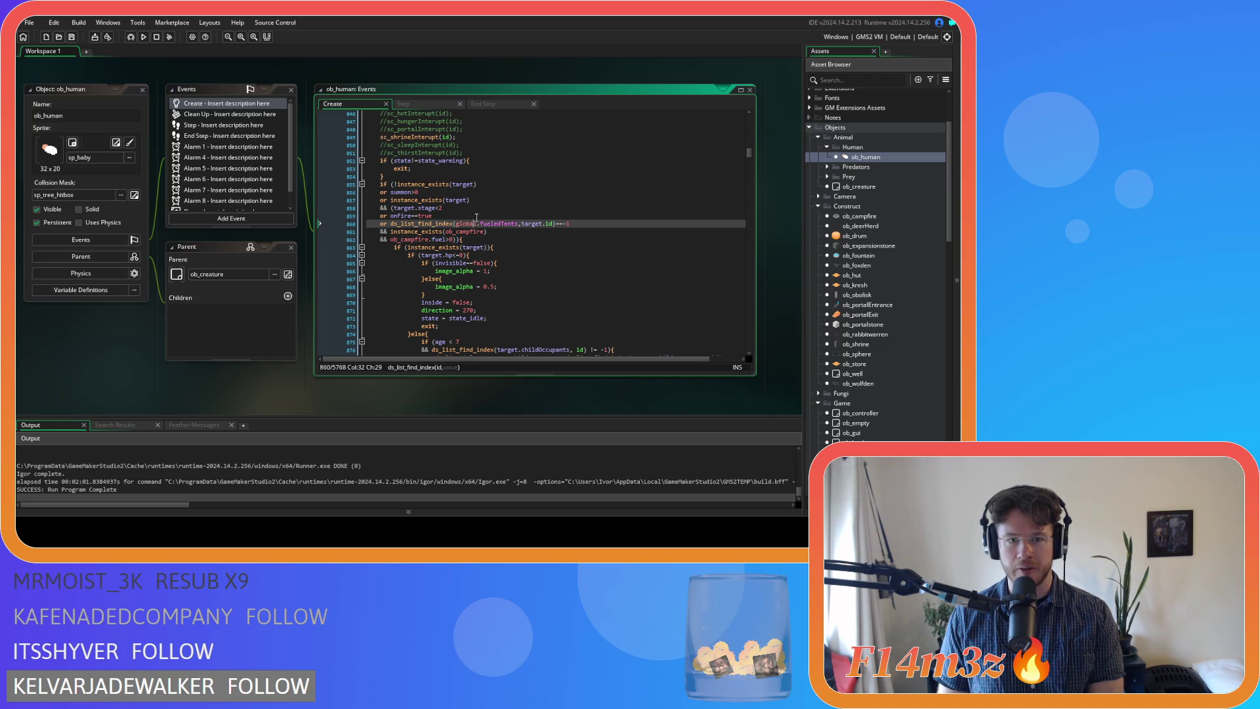
{"action": "key", "text": "Down"}
{"action": "key", "text": "Down"}
{"action": "key", "text": "Down"}
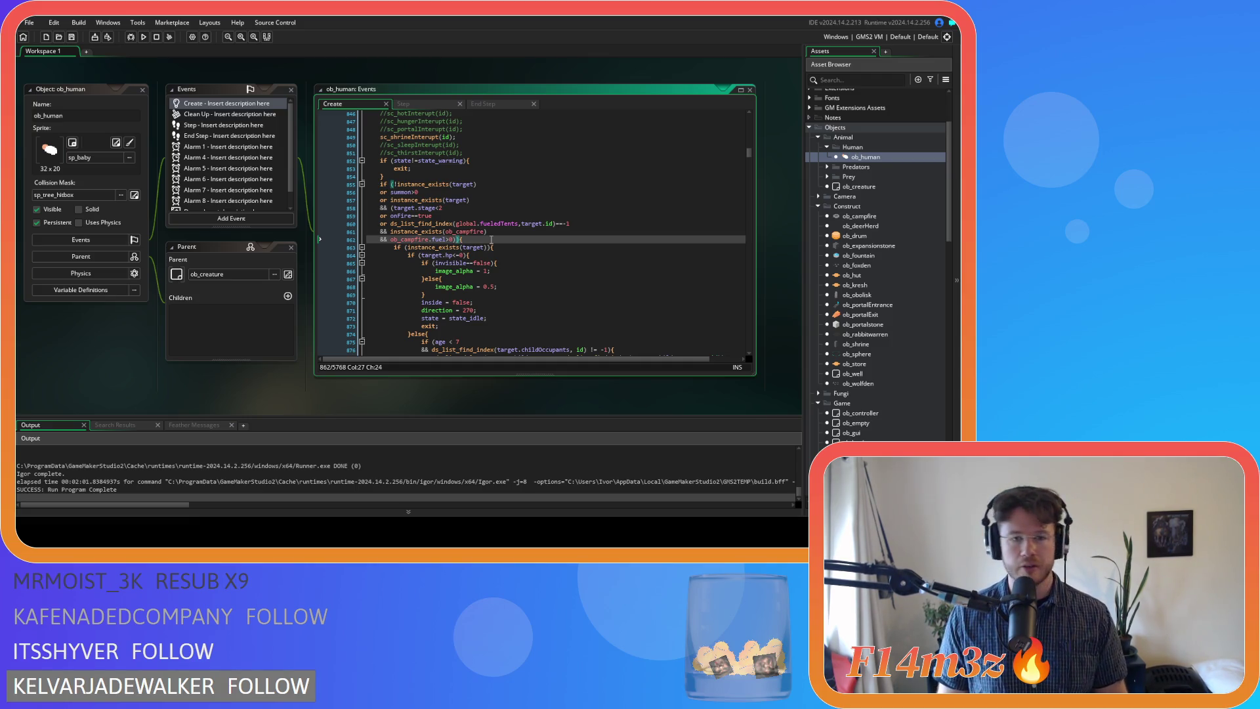
{"action": "left_click", "coordinate": [474, 209]}
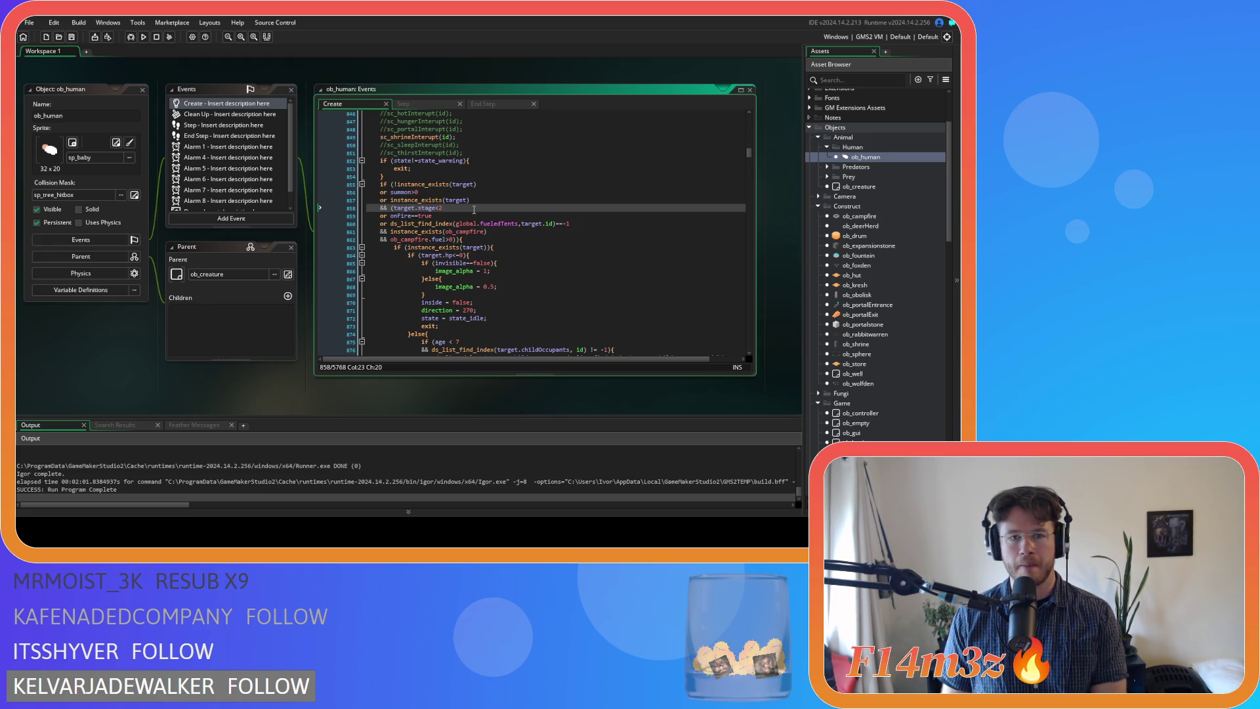
{"action": "key", "text": "Down"}
{"action": "key", "text": "Down"}
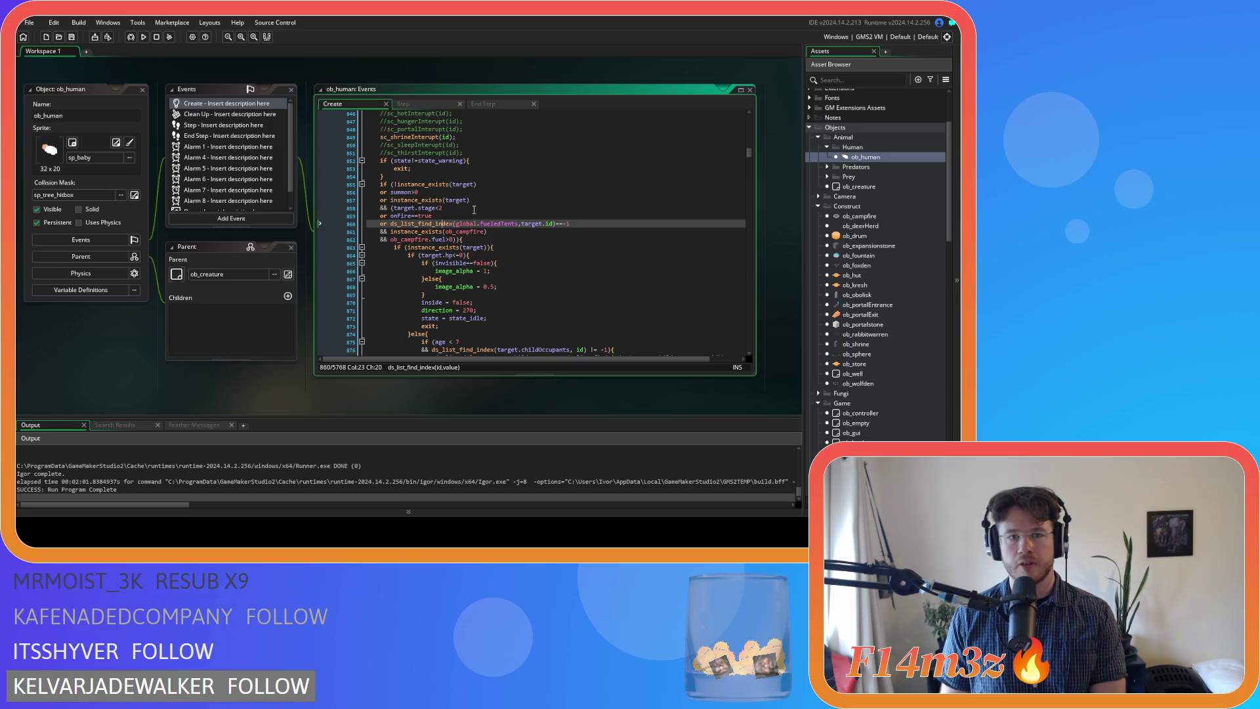
{"action": "key", "text": "Left"}
{"action": "key", "text": "Left"}
{"action": "key", "text": "Left"}
{"action": "left_click_drag", "start_coordinate": [521, 224], "coordinate": [583, 224]}
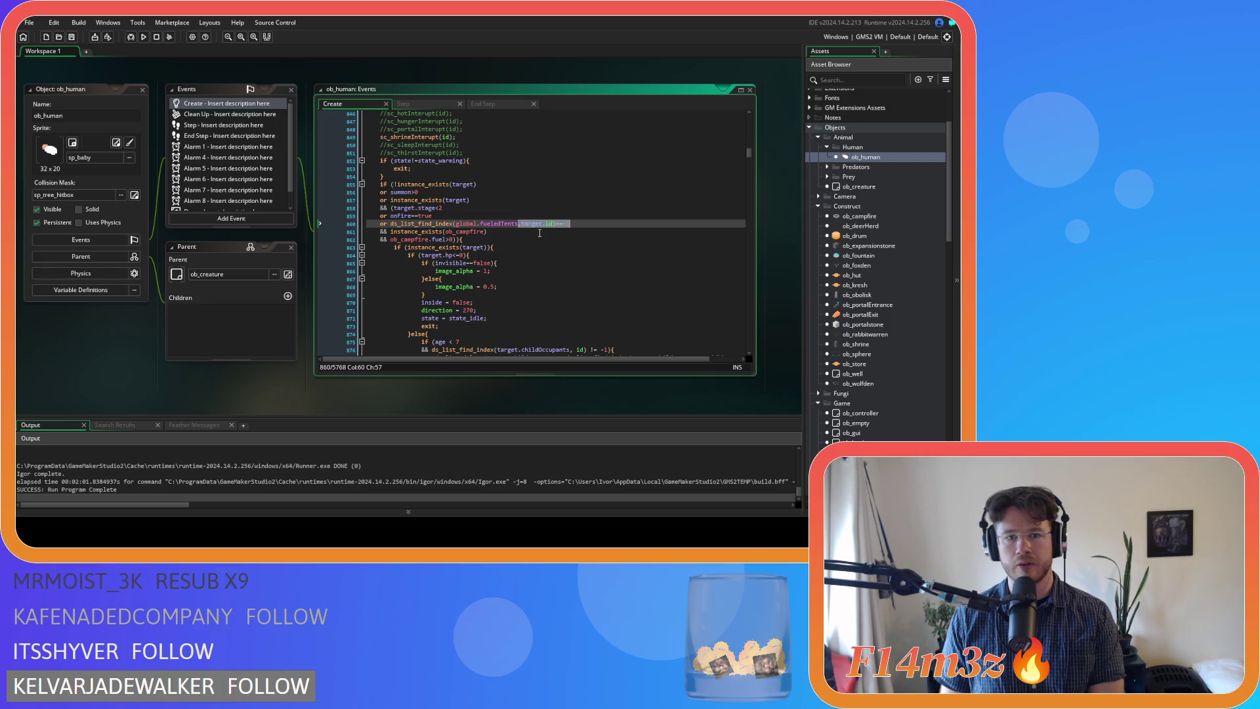
{"action": "left_click", "coordinate": [504, 235]}
{"action": "left_click", "coordinate": [437, 240]}
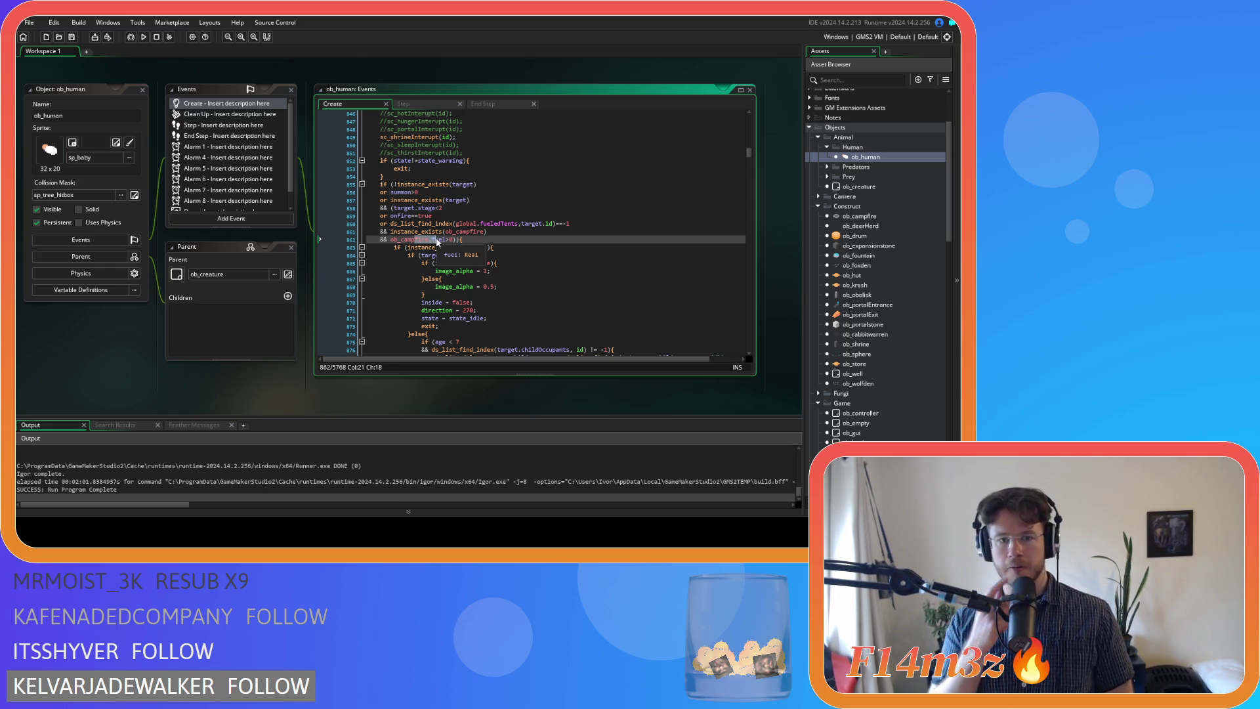
Search the ob_human code for state_warm and go to its ob_campfire.fuel<=0 exit condition
{"action": "scroll", "coordinate": [438, 242], "scroll_direction": "down", "scroll_amount": 20}
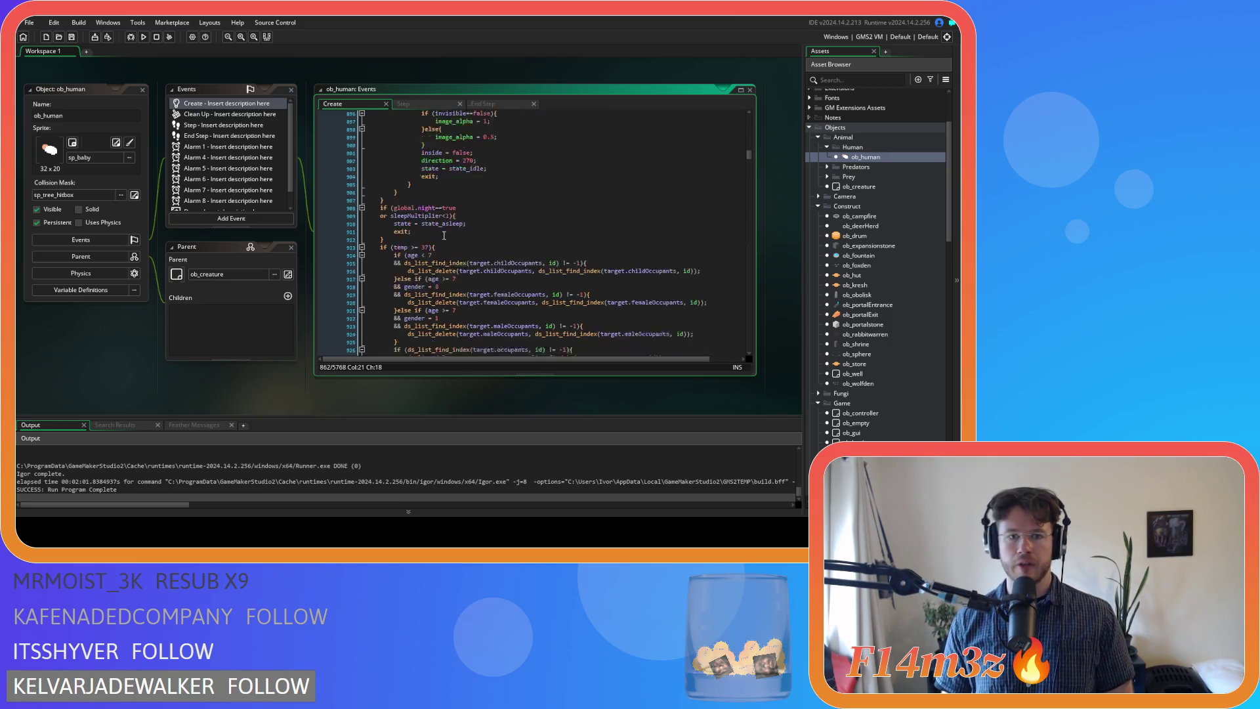
{"action": "scroll", "coordinate": [487, 230], "scroll_direction": "up", "scroll_amount": 20}
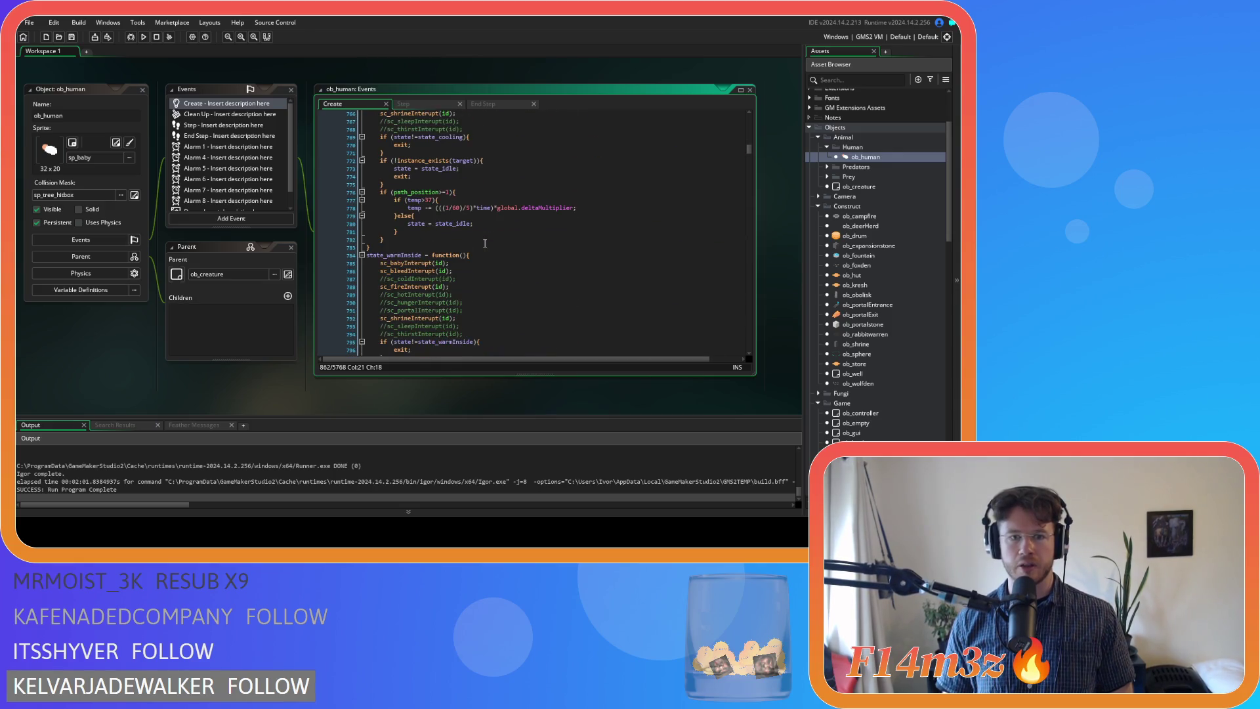
{"action": "scroll", "coordinate": [485, 243], "scroll_direction": "up", "scroll_amount": 20}
{"action": "scroll", "coordinate": [486, 244], "scroll_direction": "up", "scroll_amount": 20}
{"action": "scroll", "coordinate": [488, 245], "scroll_direction": "up", "scroll_amount": 15}
{"action": "key", "text": "ctrl+f"}
{"action": "type", "text": "state_warm"}
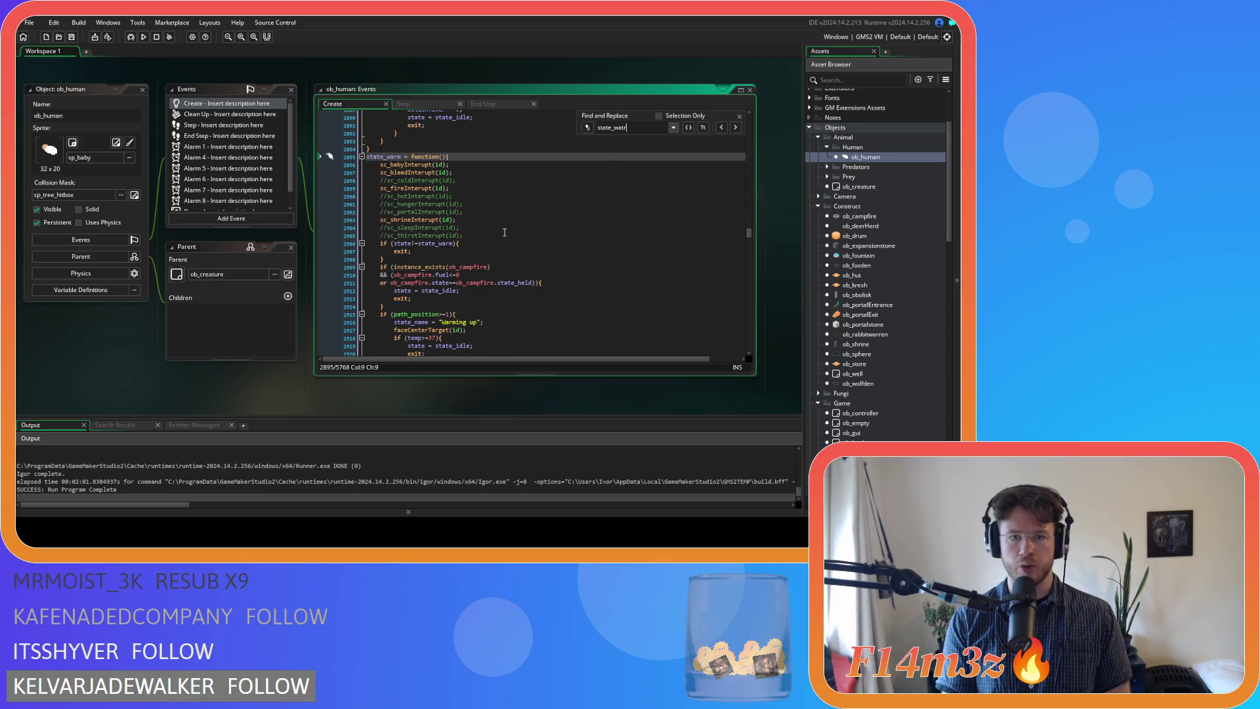
{"action": "type", "text": "r"}
{"action": "scroll", "coordinate": [505, 233], "scroll_direction": "down", "scroll_amount": 4}
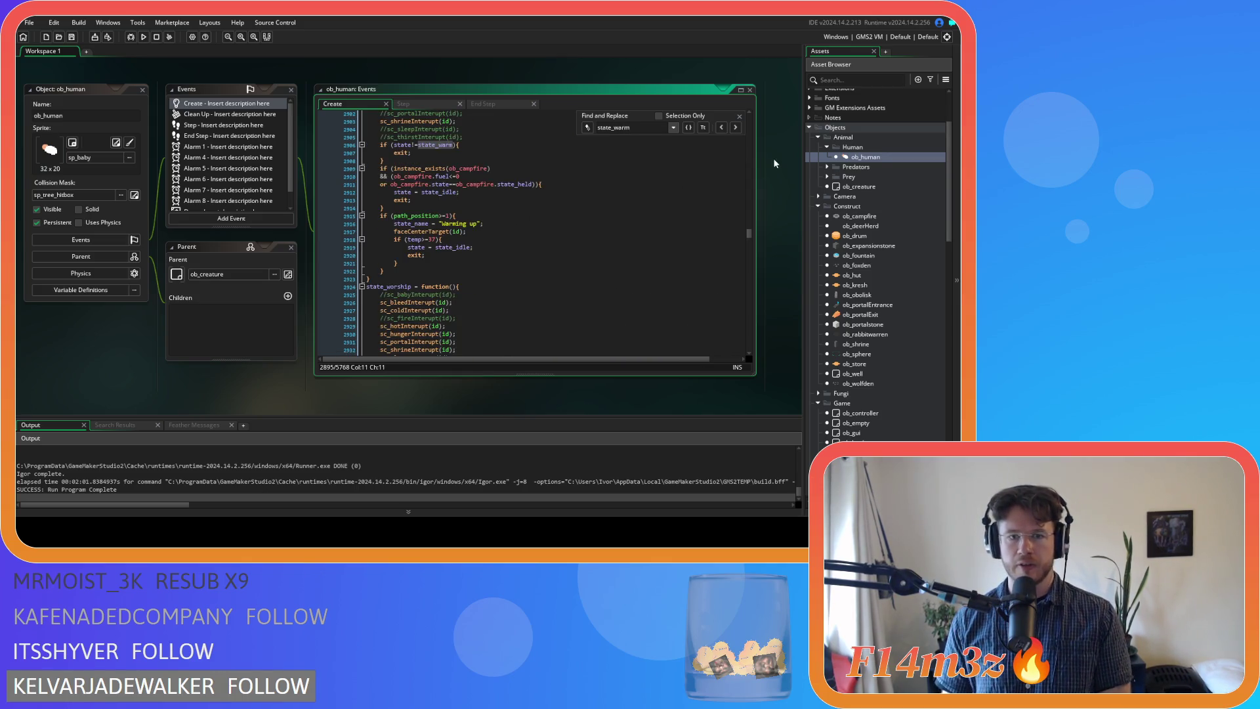
{"action": "left_click", "coordinate": [739, 116]}
{"action": "left_click", "coordinate": [558, 168]}
{"action": "left_click", "coordinate": [561, 173]}
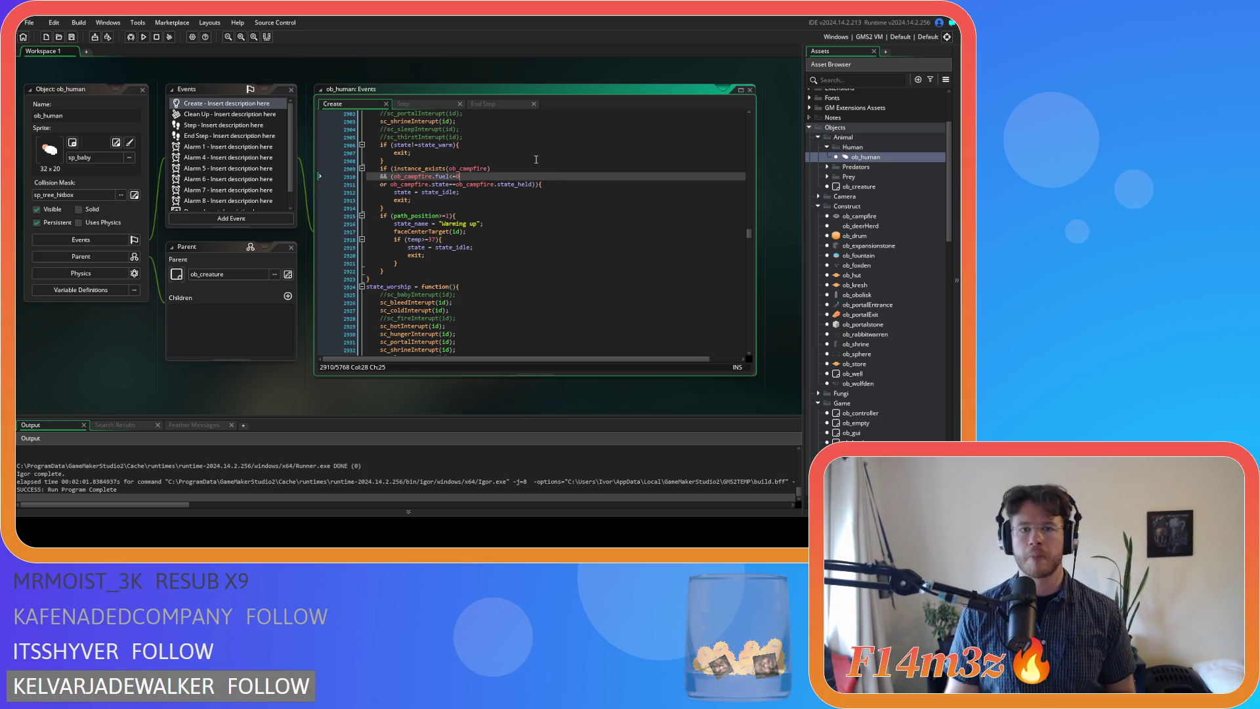
Wrap ob_campfire.fuel<=0 in parentheses and add && !ds_list_empty(global.fueledTents) on a new line
{"action": "left_click", "coordinate": [401, 176]}
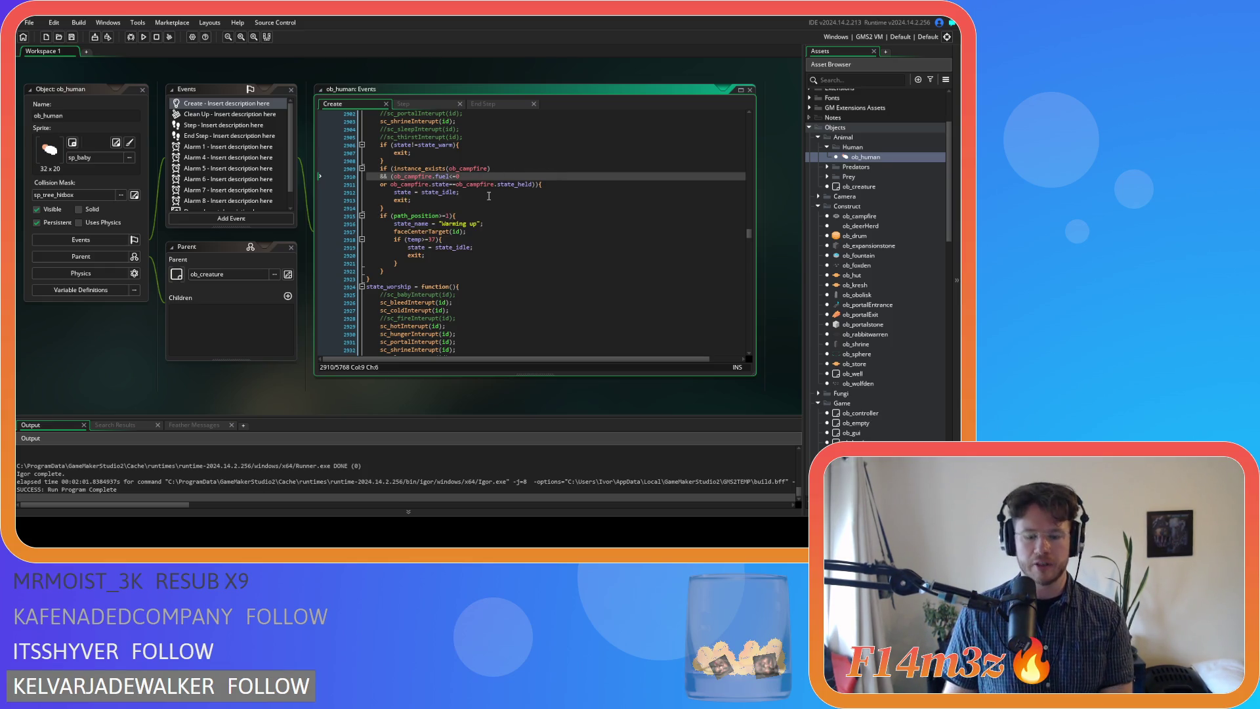
{"action": "type", "text": "("}
{"action": "type", "text": ")"}
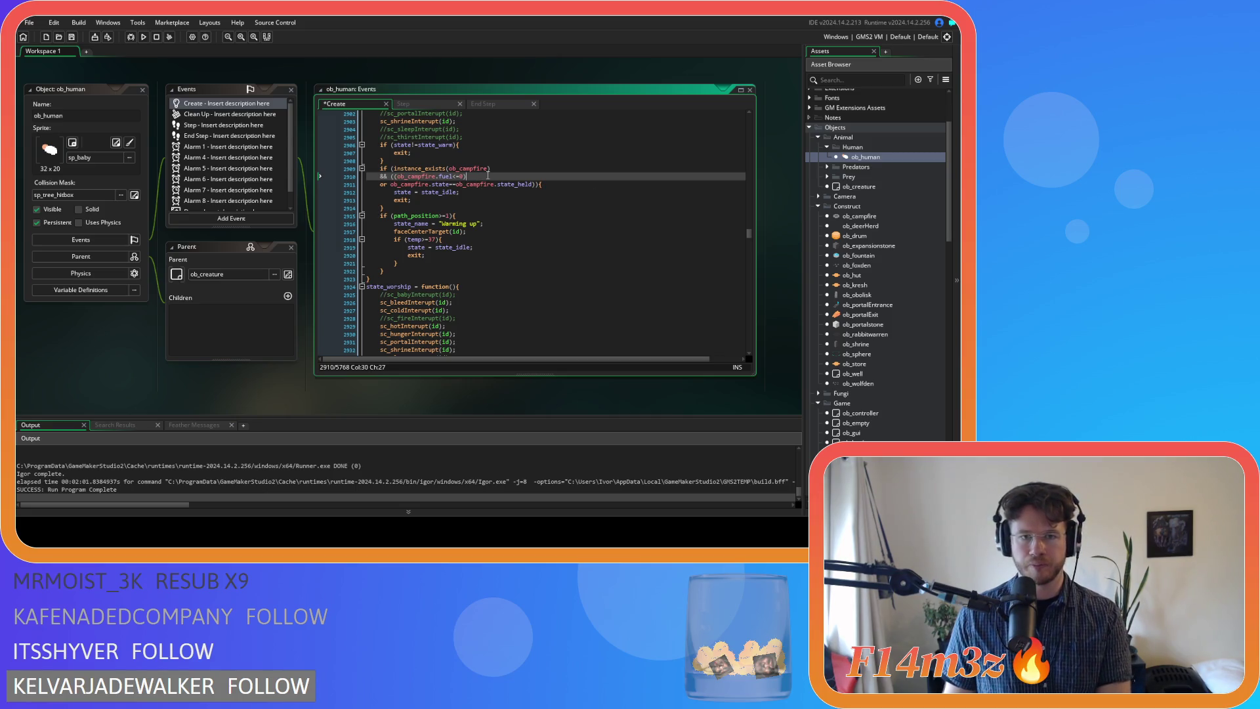
{"action": "key", "text": "Return"}
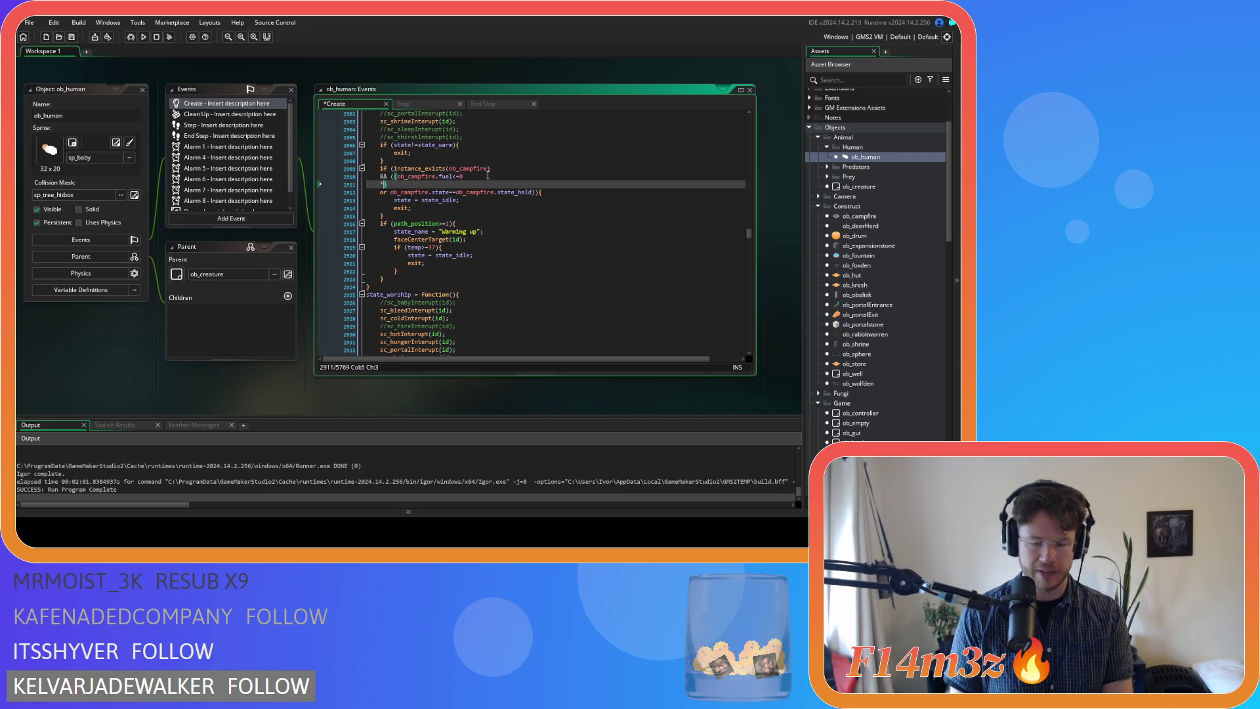
{"action": "type", "text": "&& "}
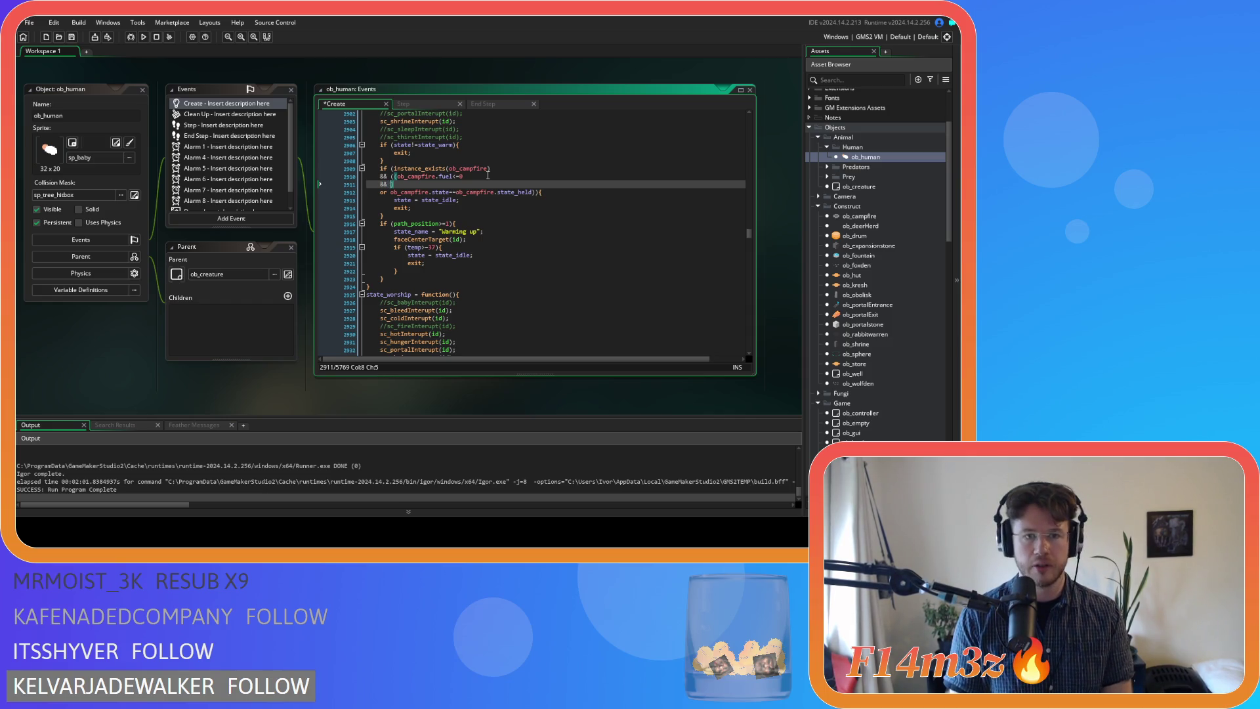
{"action": "type", "text": "!"}
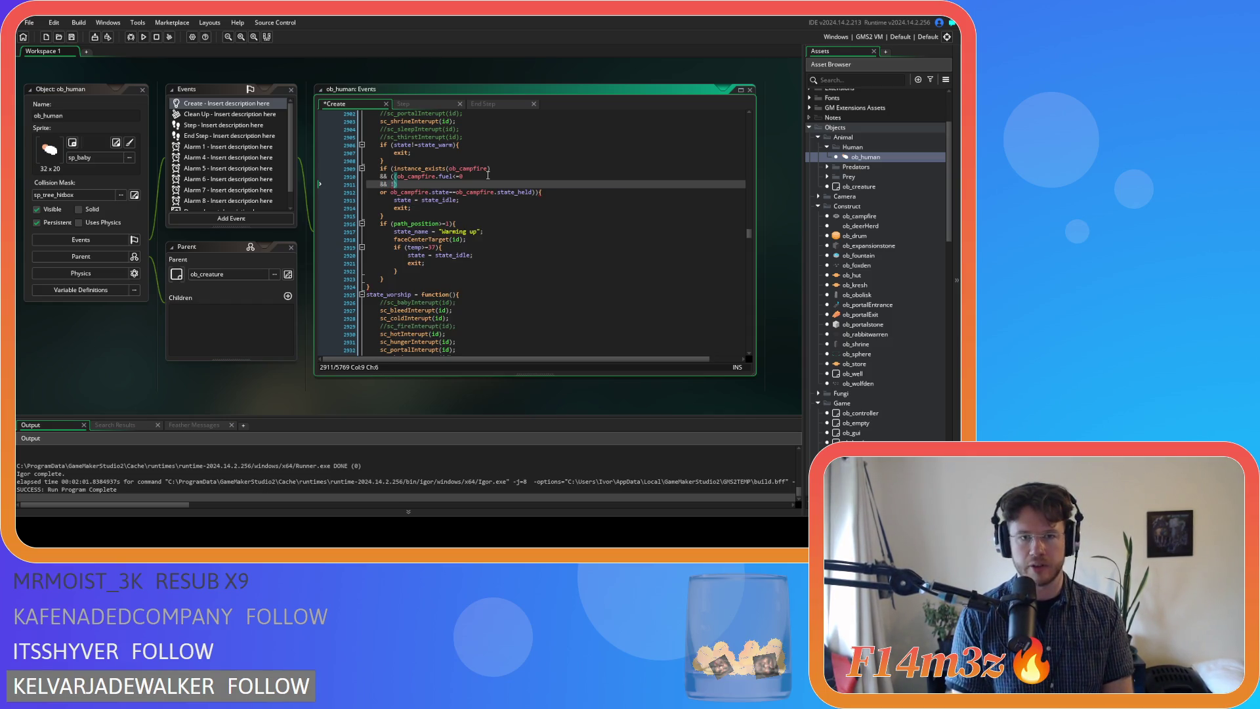
{"action": "type", "text": "ds"}
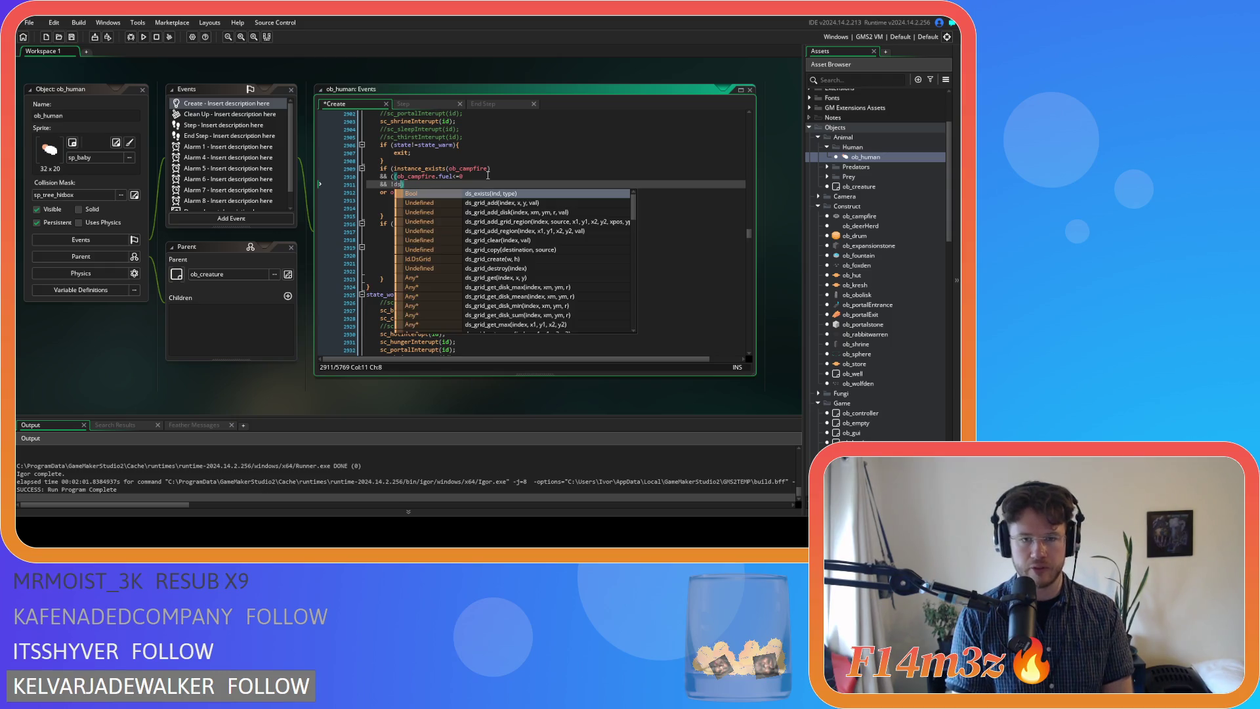
{"action": "type", "text": "_list_empty(global."}
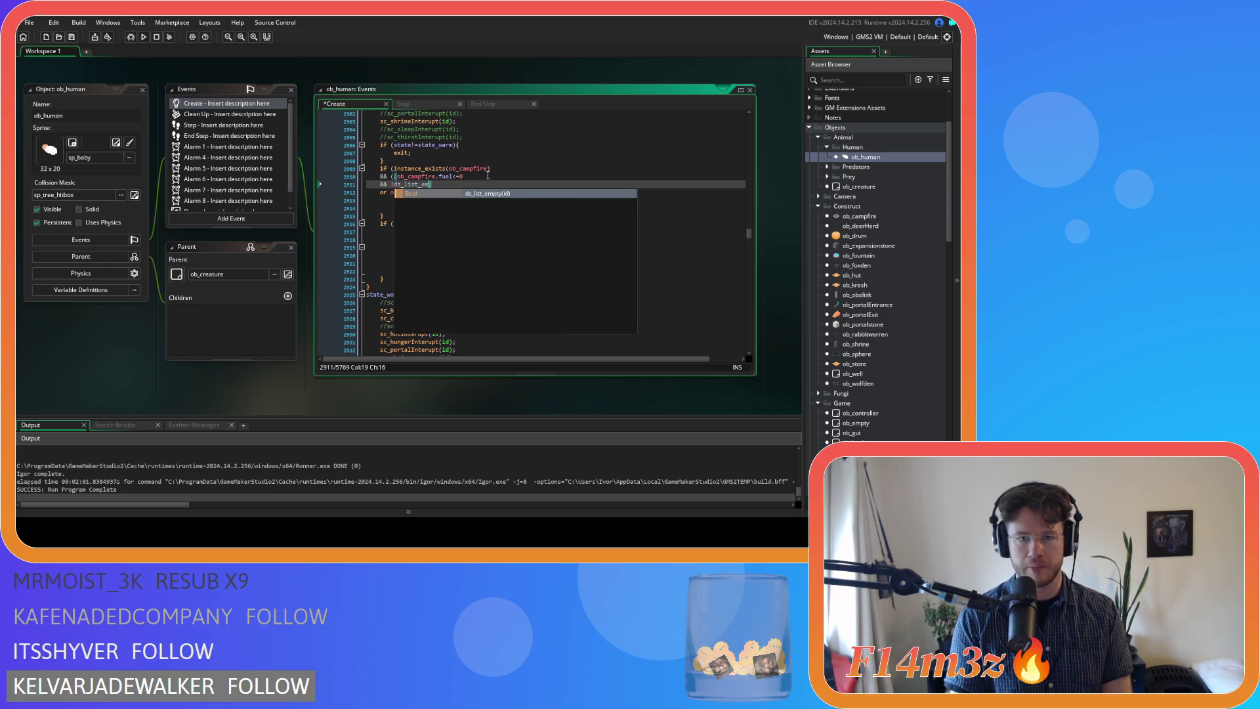
{"action": "type", "text": "fueledTents"}
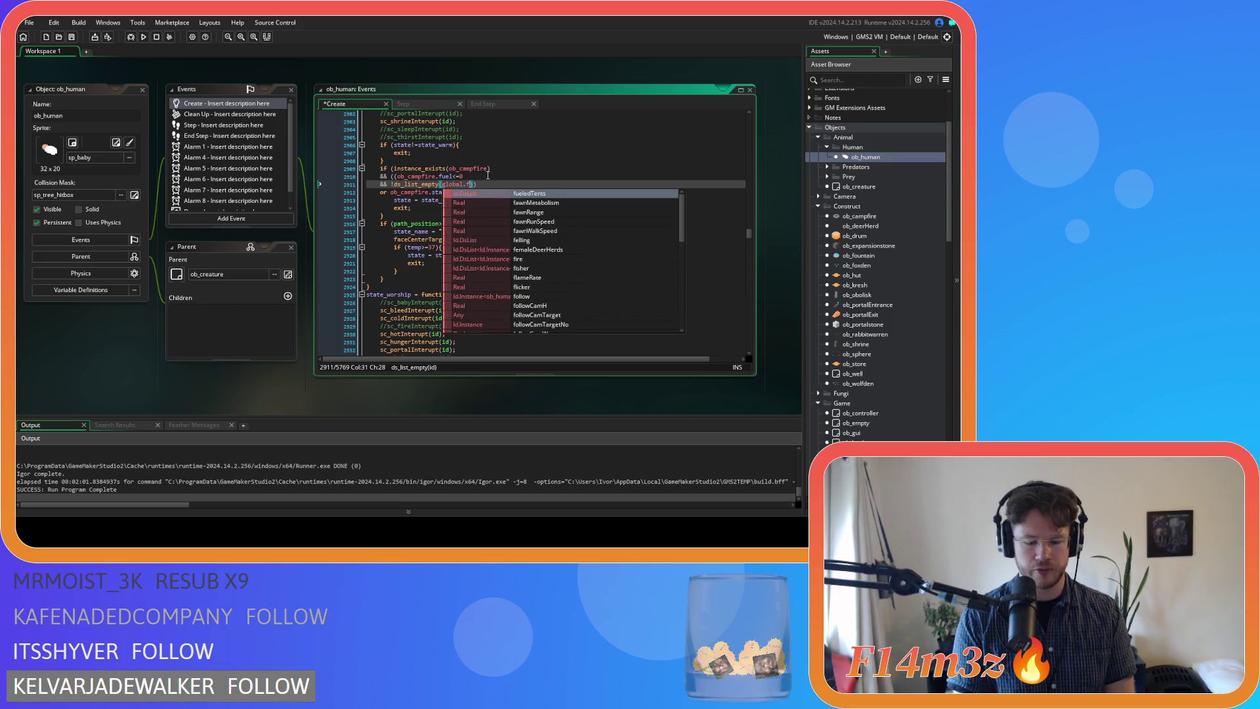
{"action": "type", "text": ")"}
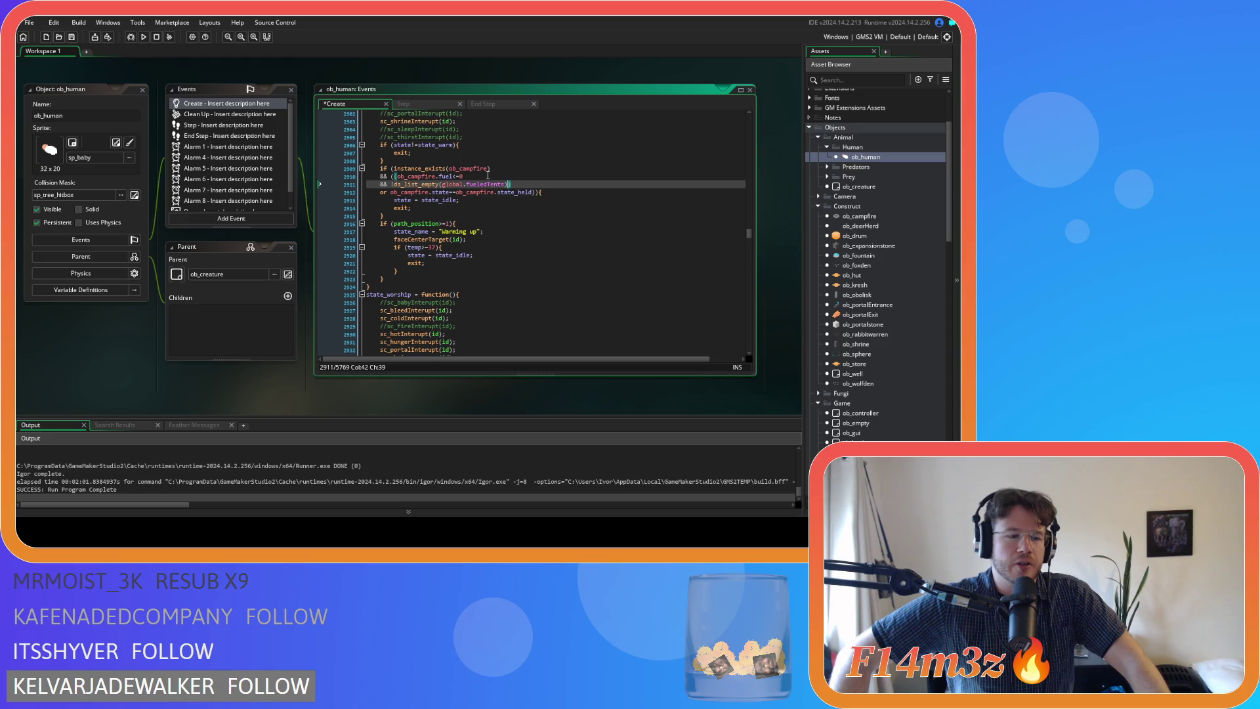
Close the parenthesis after the fueled-tents check, then save the code and the whole project
{"action": "key", "text": "ctrl+s"}
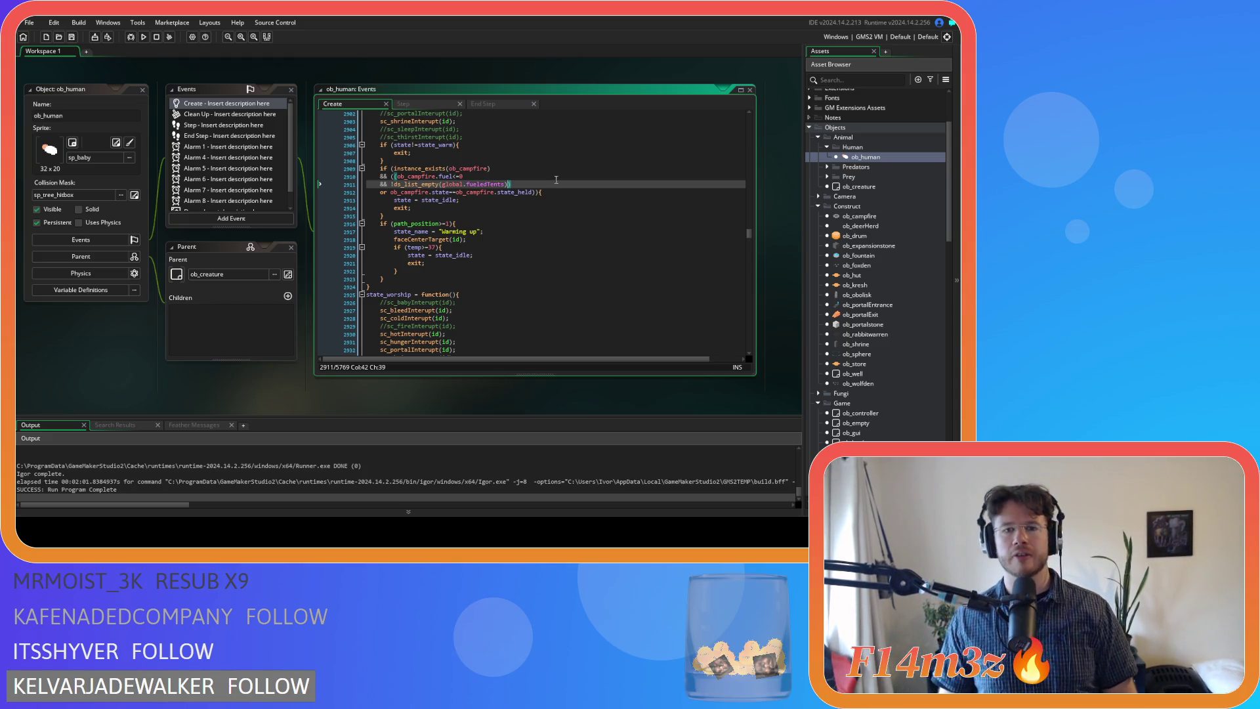
{"action": "type", "text": ")"}
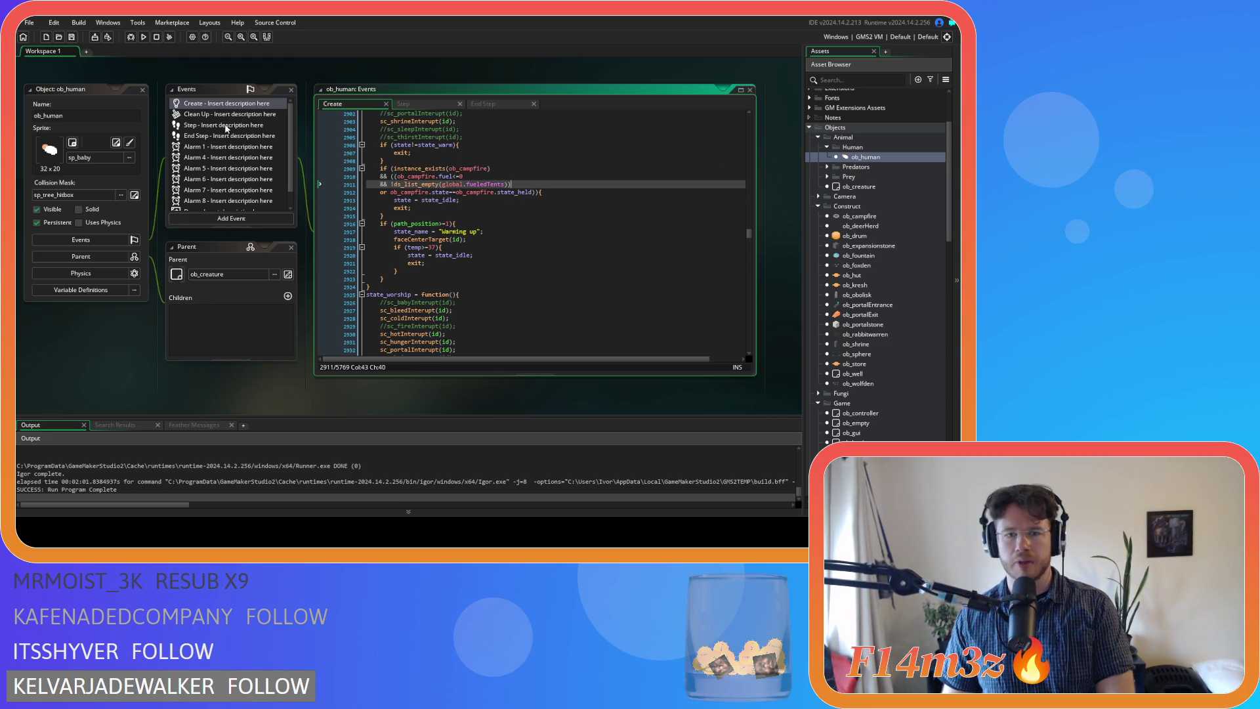
{"action": "double_click", "coordinate": [444, 177]}
{"action": "left_click", "coordinate": [564, 189]}
{"action": "left_click", "coordinate": [70, 38]}
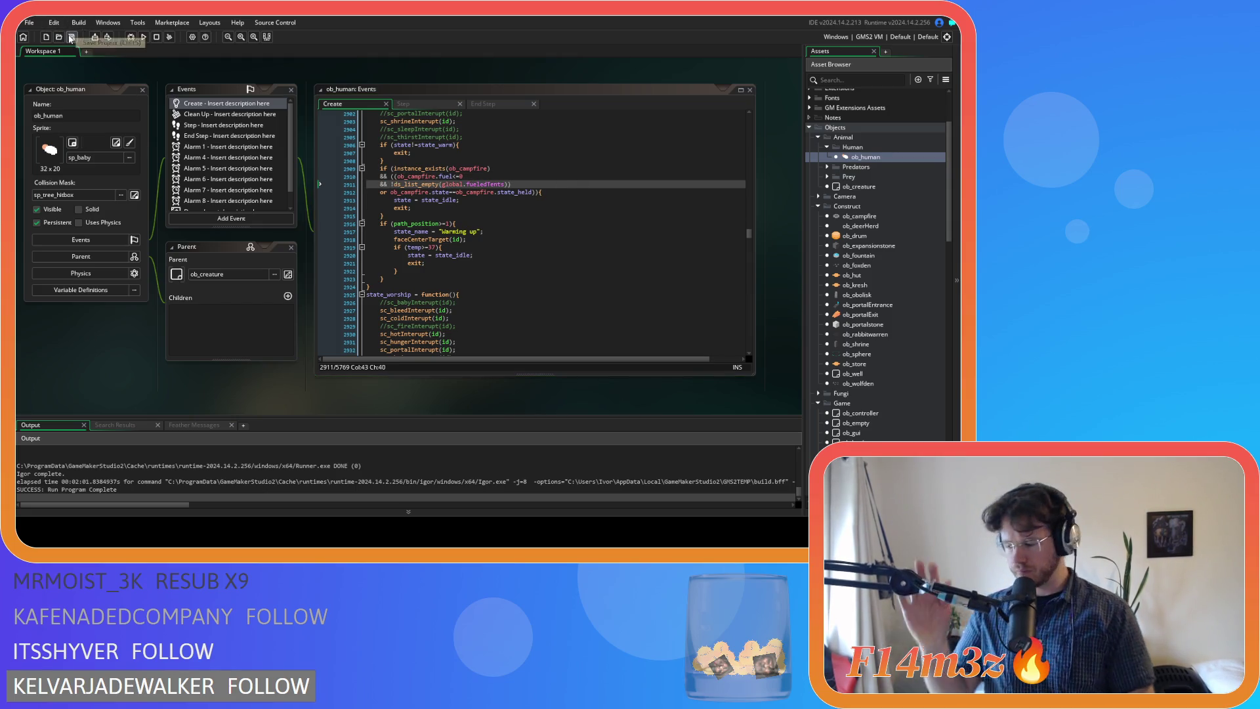